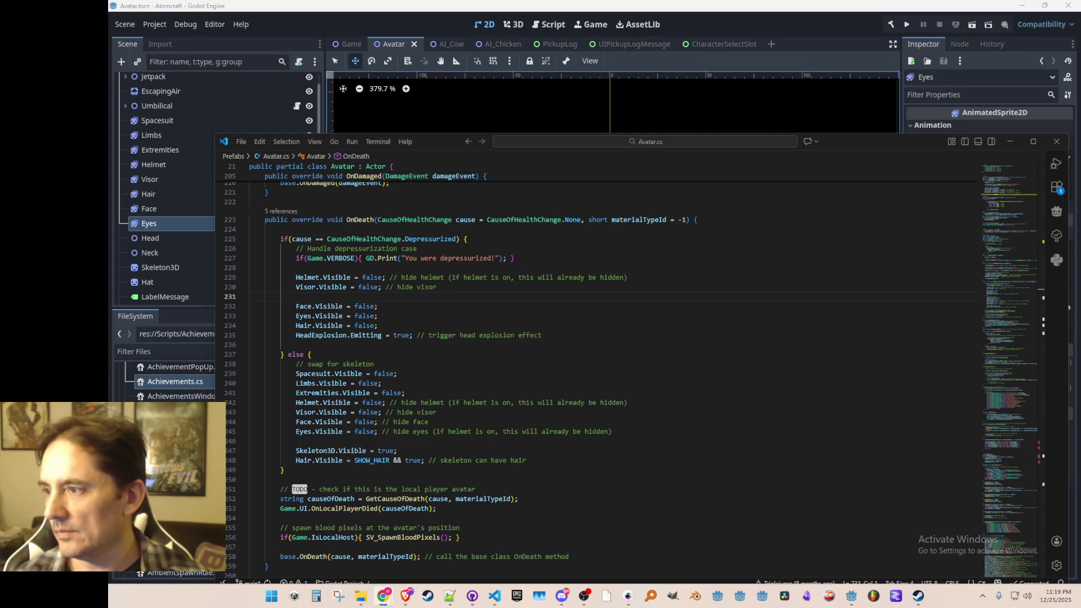
- Scroll down through Avatar.cs to the SV_SpawnBloodPixels method
left_click(675, 345)
left_click(680, 317)
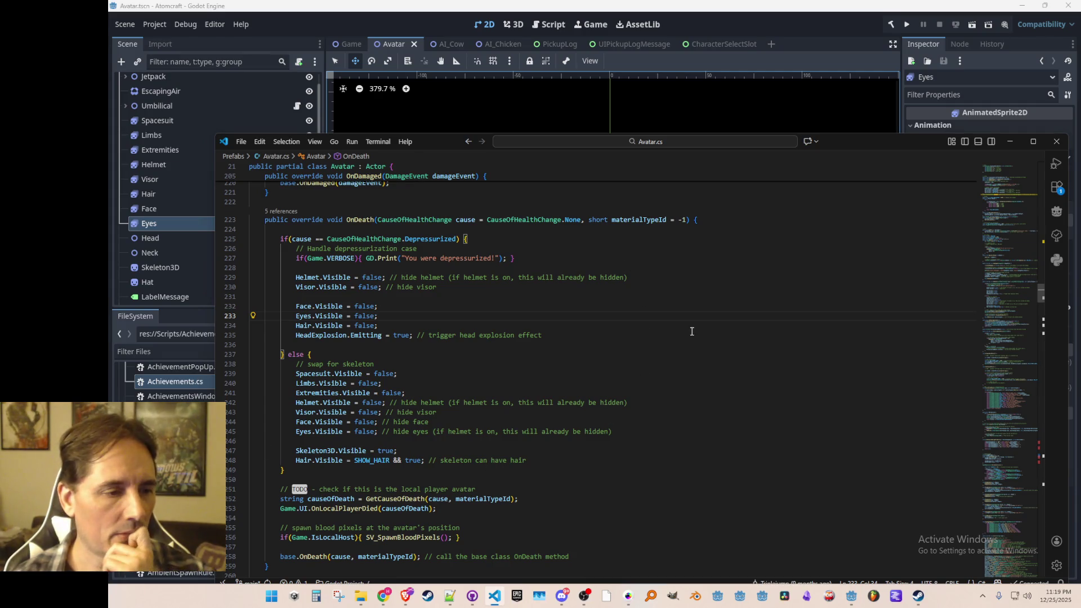
scroll(724, 321, "down", 7)
scroll(731, 303, "down", 3)
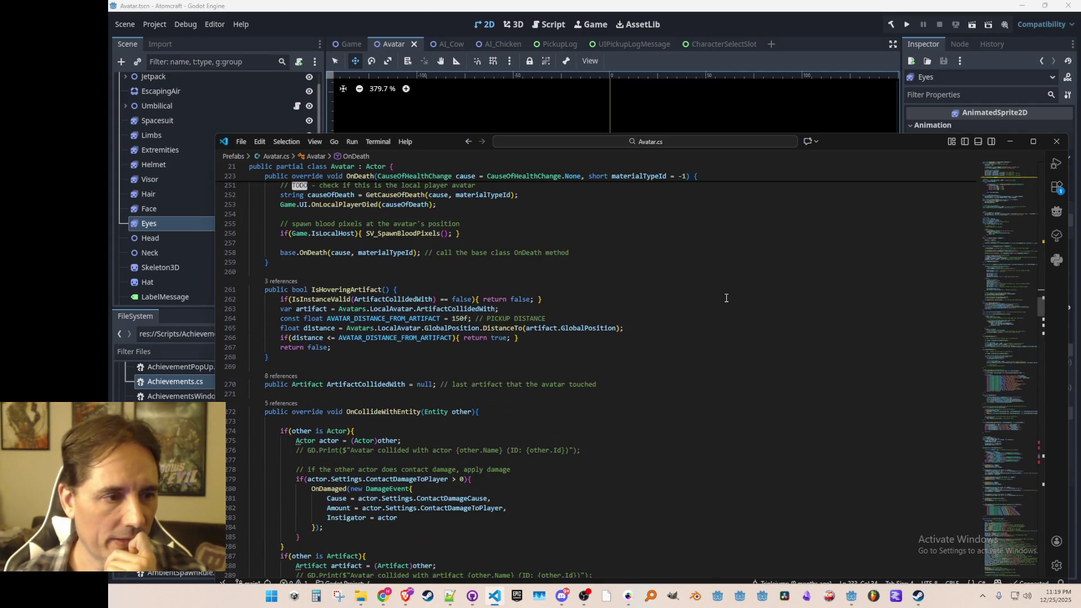
scroll(726, 298, "down", 1)
scroll(742, 282, "down", 1)
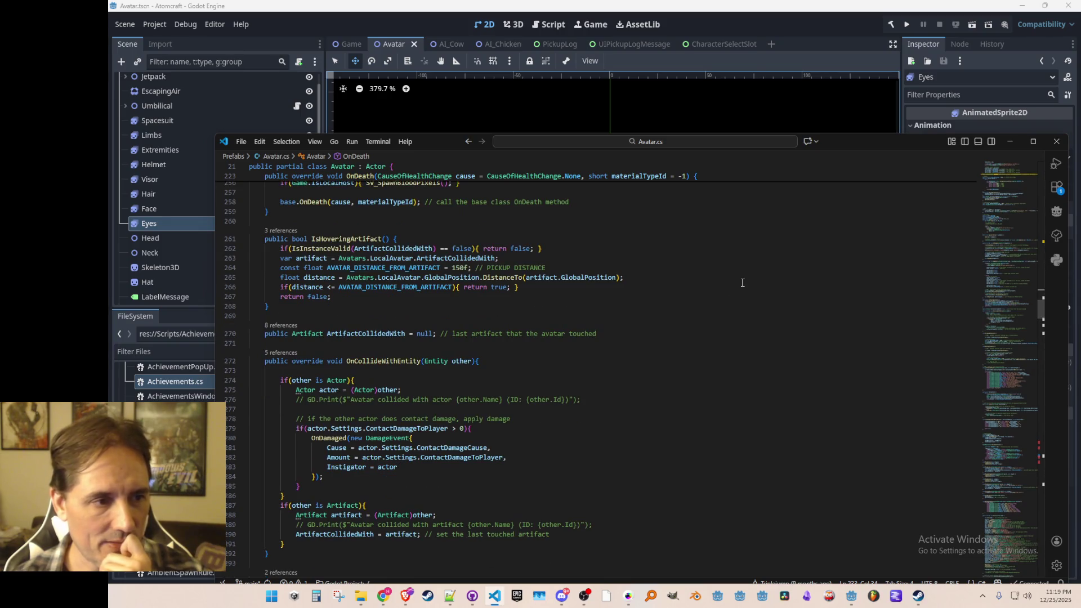
scroll(741, 283, "down", 3)
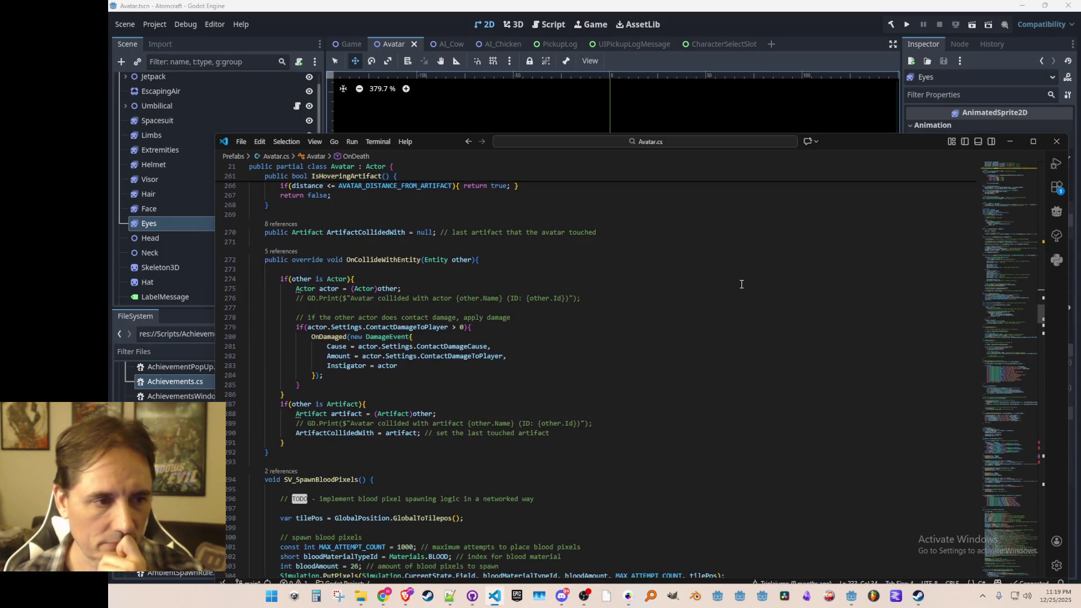
scroll(741, 285, "down", 7)
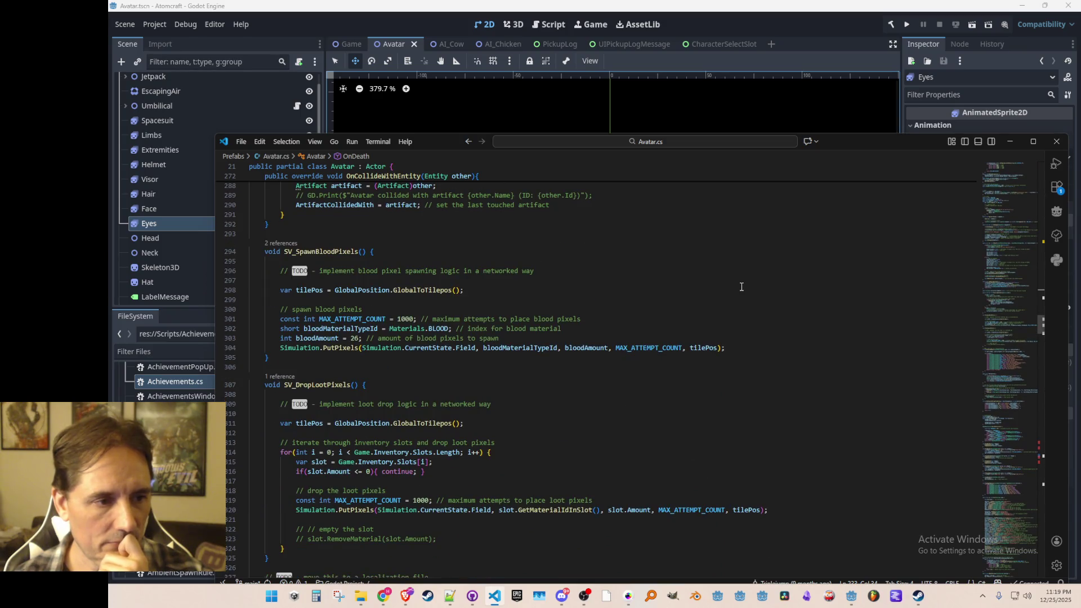
- Search Avatar.cs for SV_SpawnBloodPixels, step through its matches and return to the definition
double_click(332, 251)
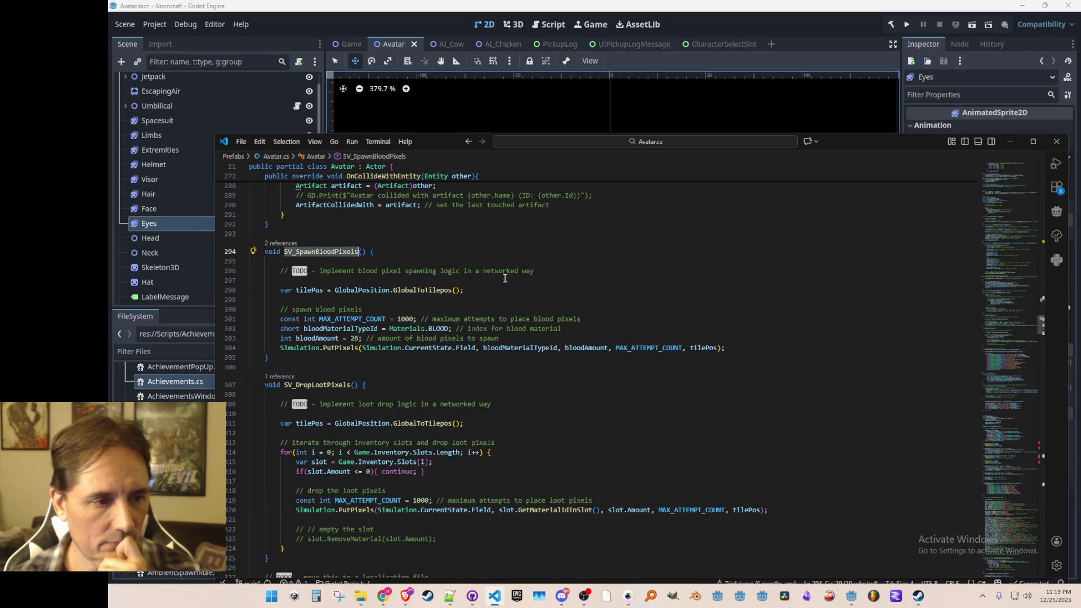
key("ctrl+f")
key("Return")
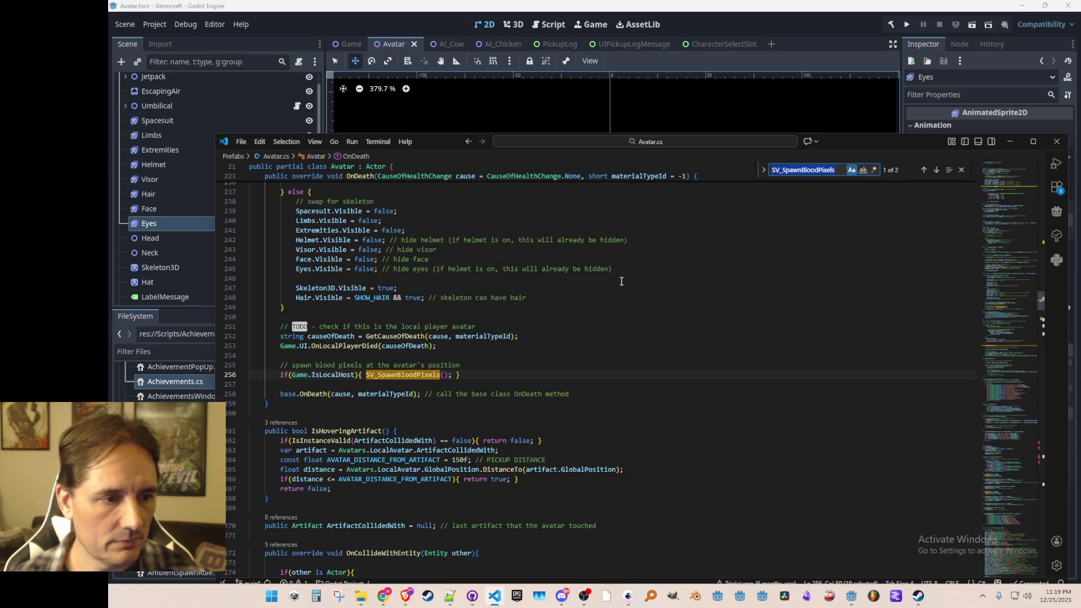
key("Return")
key("Return")
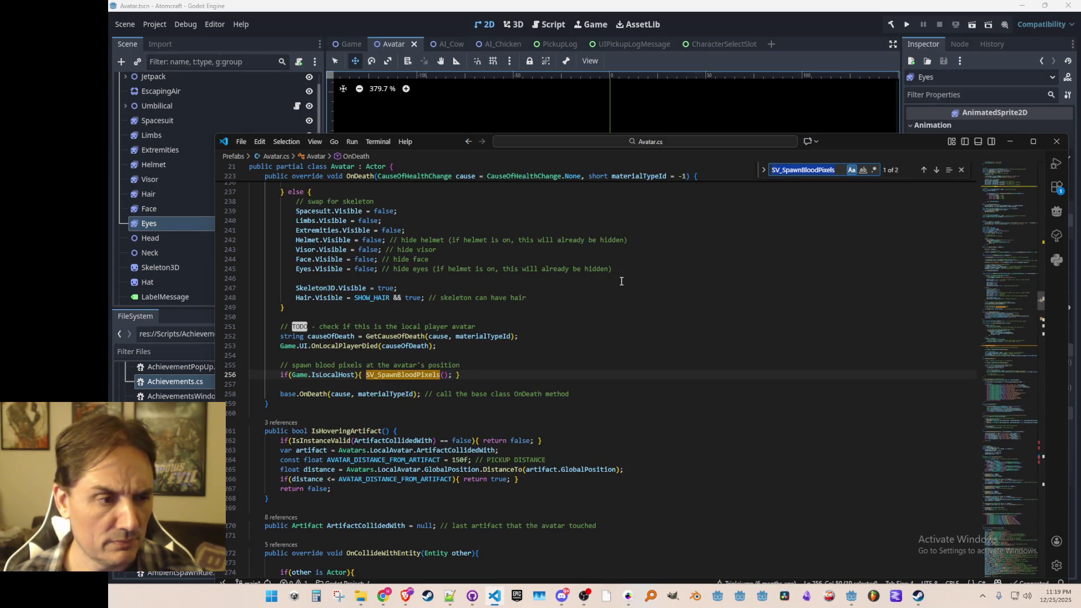
key("Return")
key("Escape")
- Scroll down to the GetCauseOfDeath method in Avatar.cs
scroll(734, 324, "down", 3)
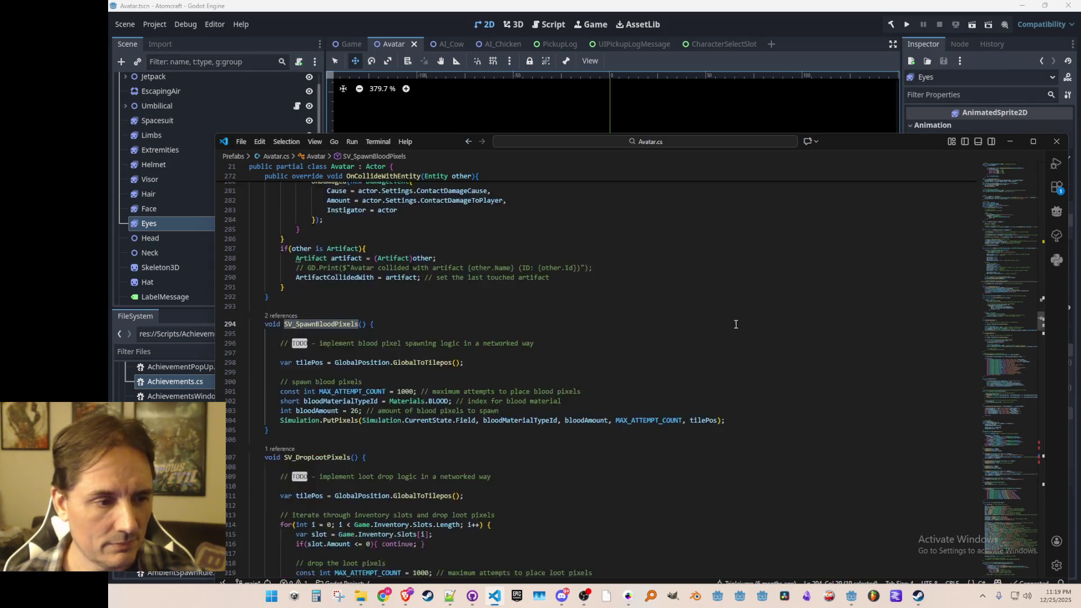
scroll(734, 326, "down", 2)
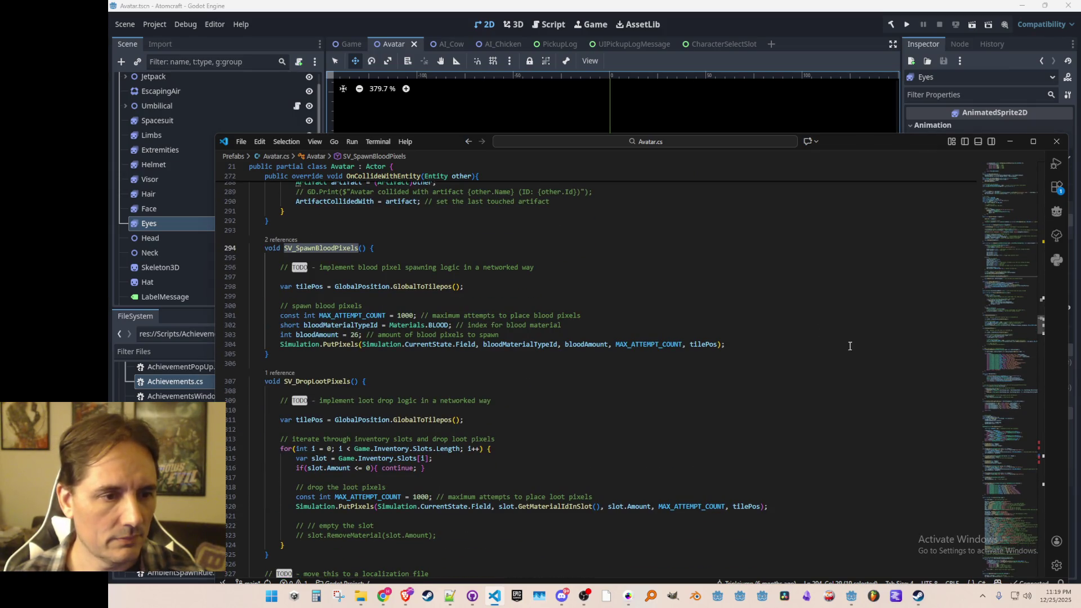
scroll(838, 350, "down", 5)
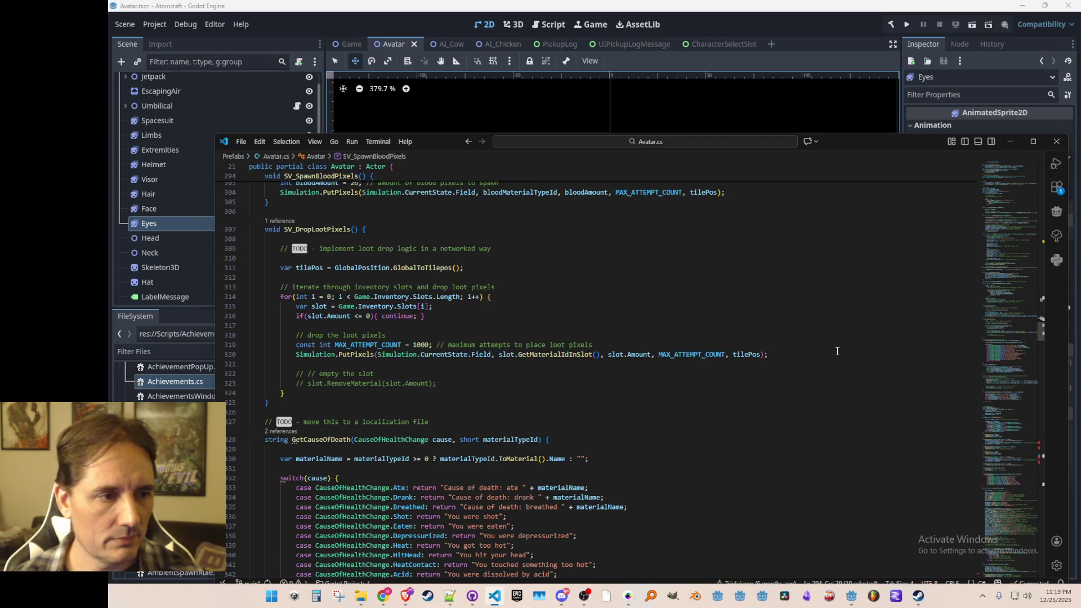
scroll(837, 351, "down", 6)
left_click(780, 374)
scroll(780, 374, "down", 1)
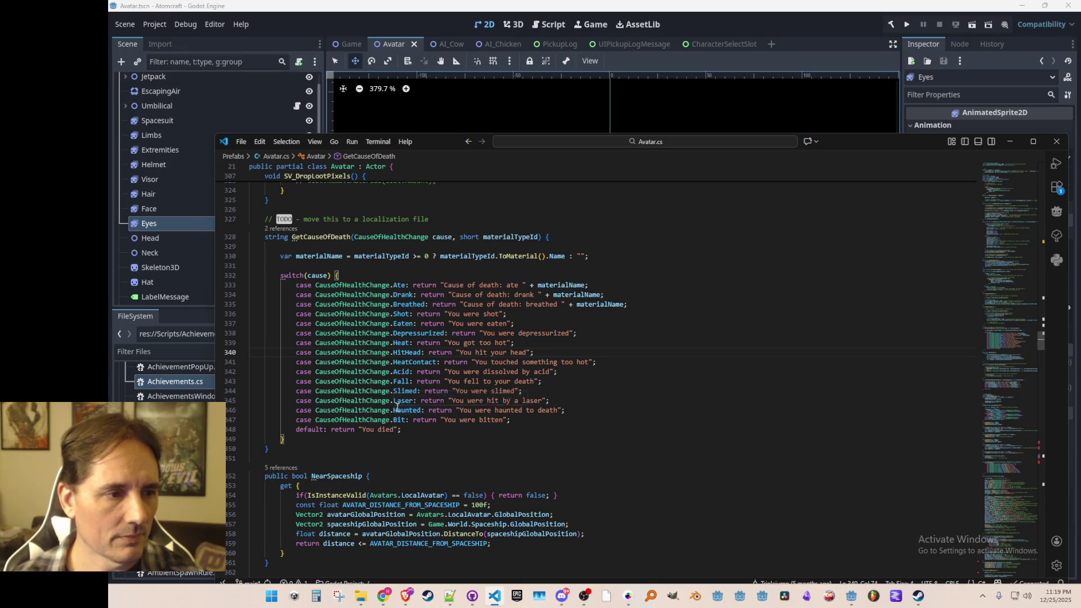
scroll(570, 384, "up", 2)
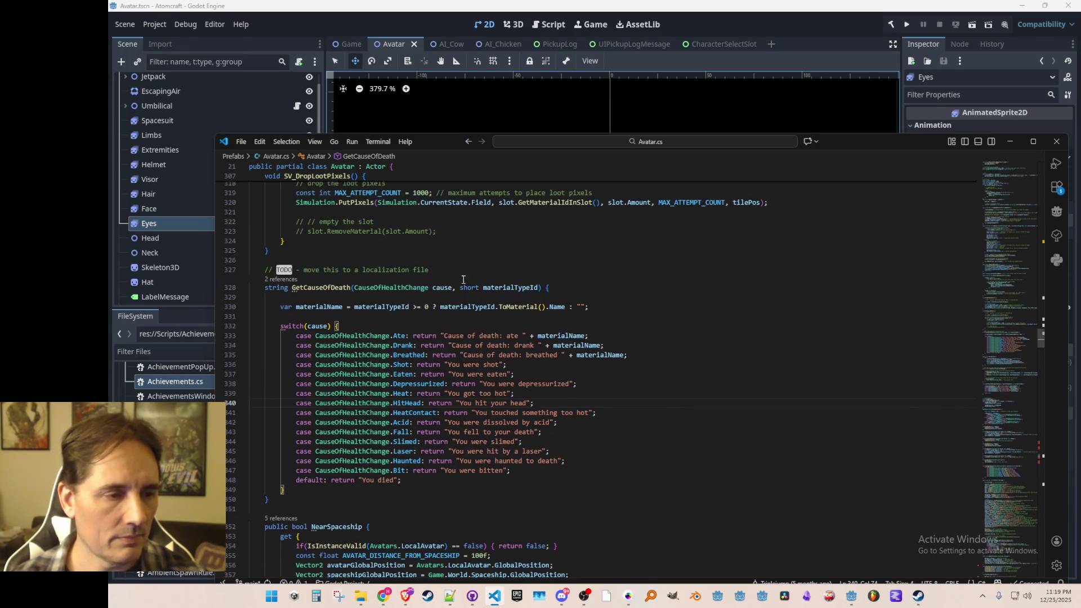
- Select and copy the whole GetCauseOfDeath method, lines 328–351
left_click(403, 288)
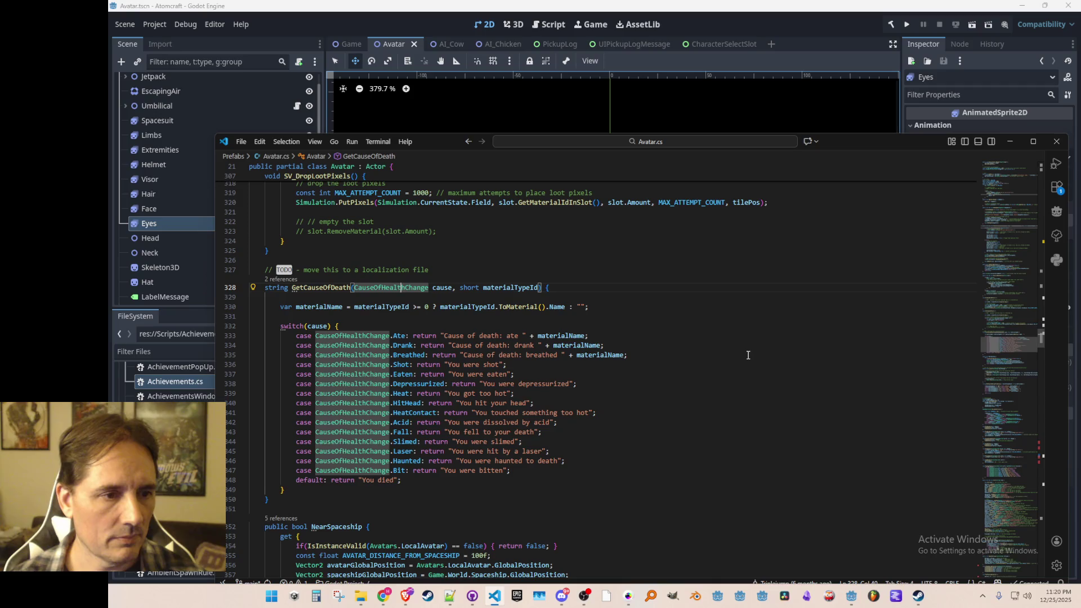
key("Home")
key("Home")
key("Up")
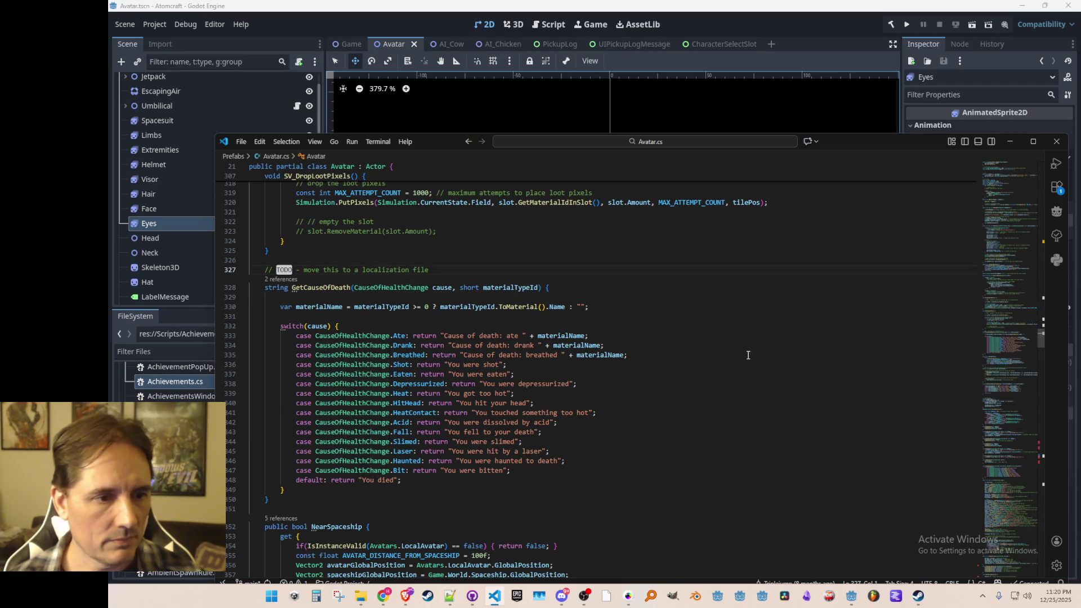
key("Down")
key("shift+Down")
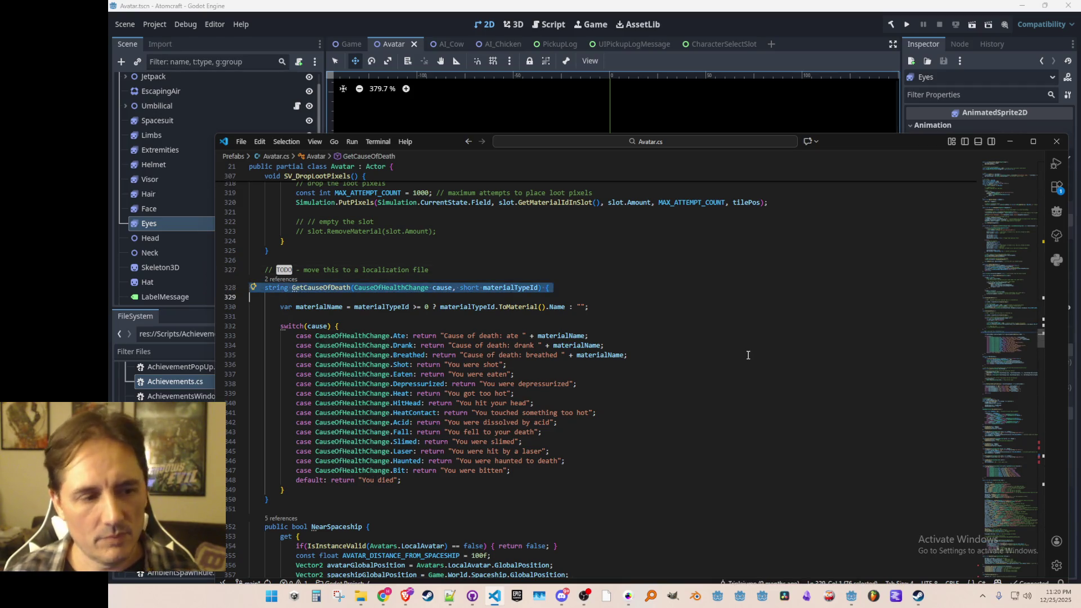
key("shift+Down")
key("shift+Down")
key("shift+Down")
key("ctrl+c")
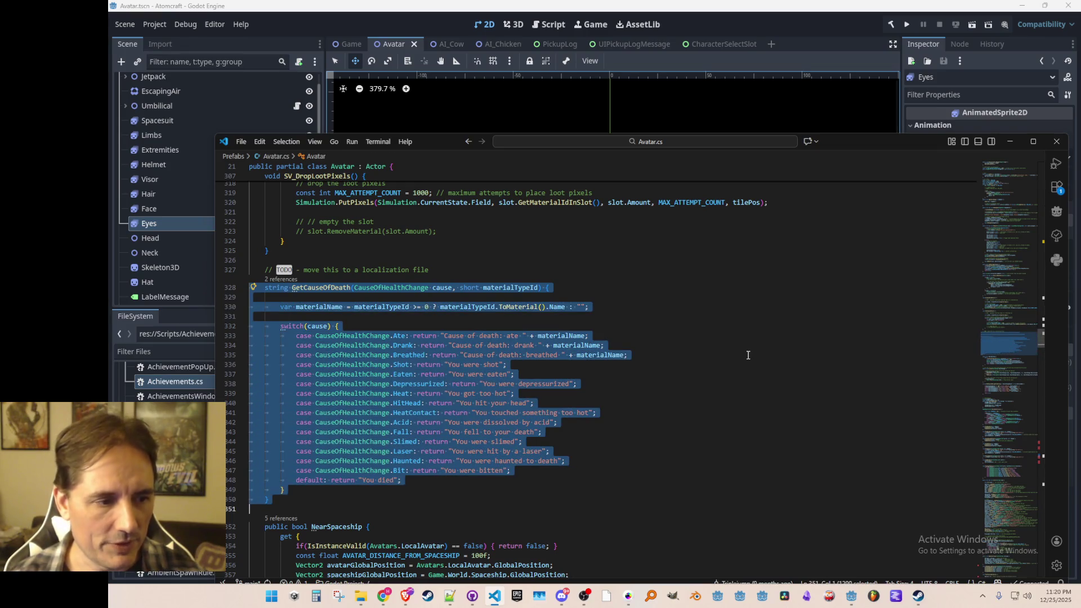
key("Left")
key("ctrl+p")
- Open Utils.cs and paste GetCauseOfDeath after the last Utils method
type("Util")
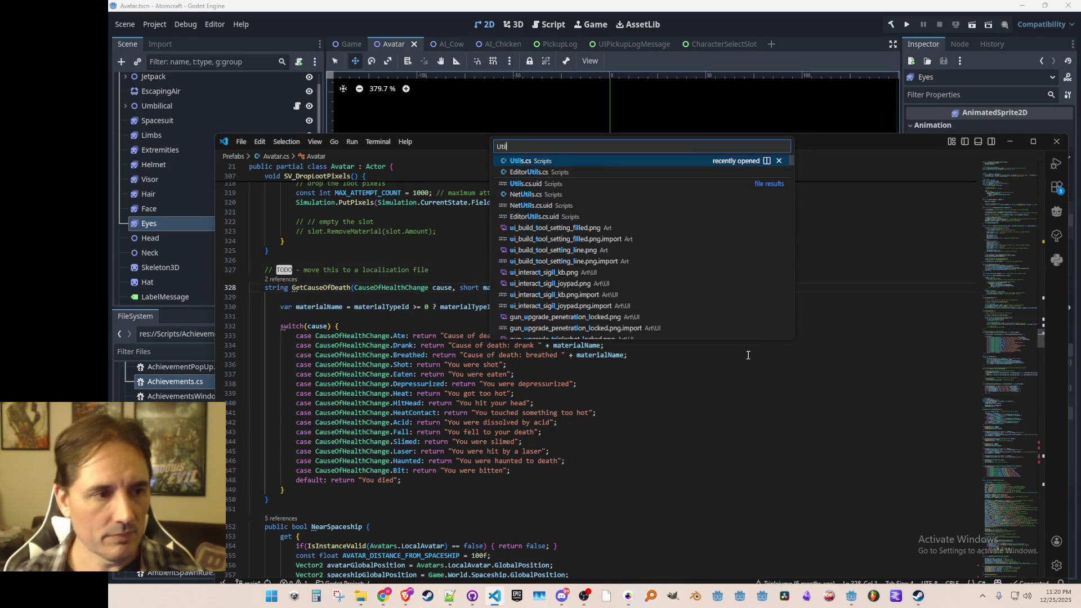
left_click(644, 162)
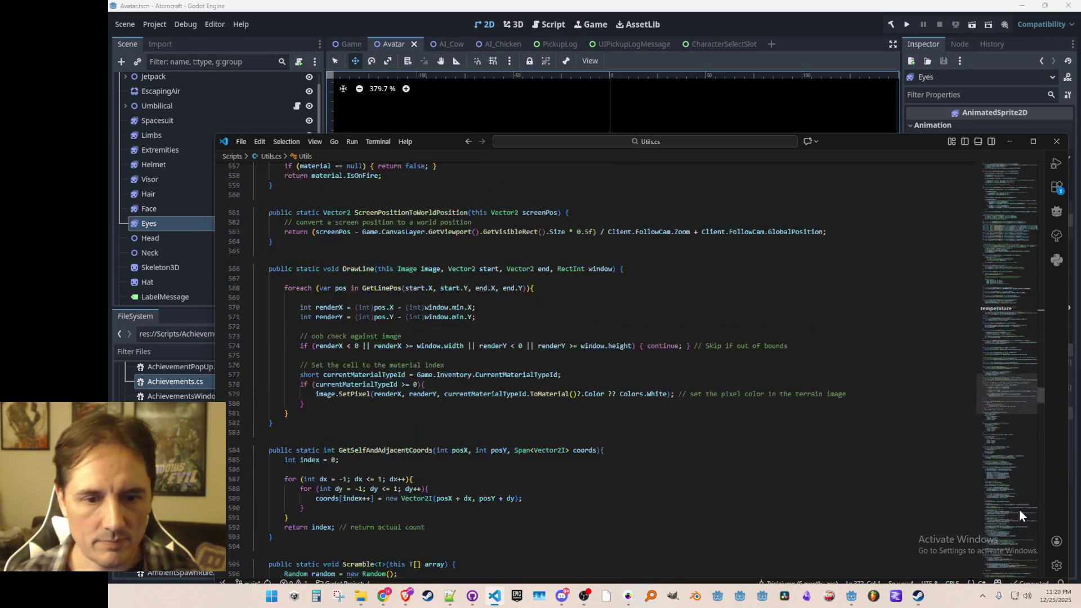
mouse_move(1020, 397)
left_mouse_down()
mouse_move(1003, 563)
mouse_move(1008, 540)
left_mouse_up()
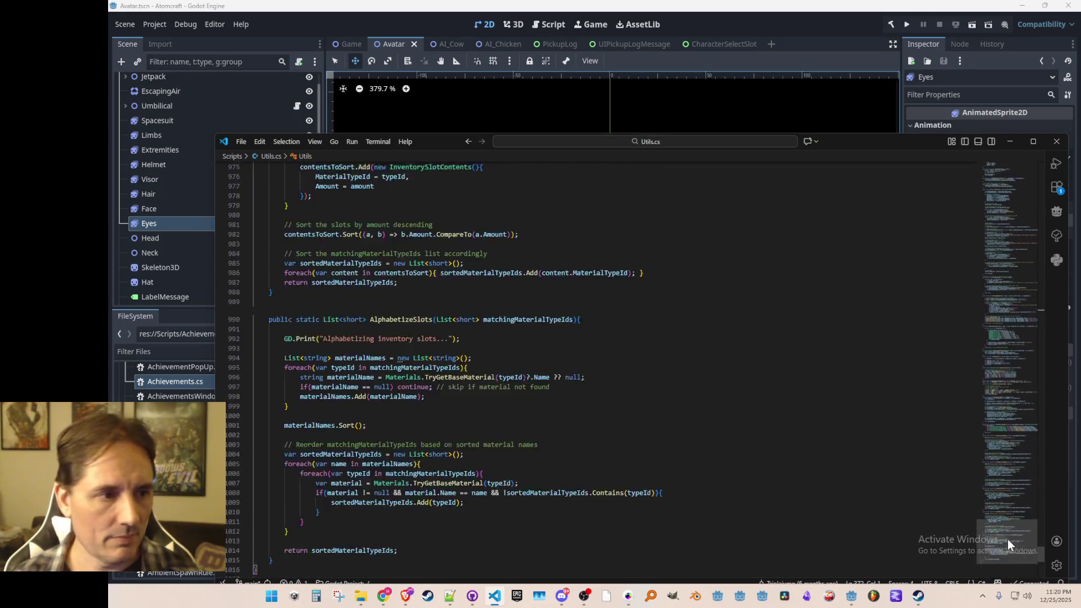
scroll(693, 550, "down", 5)
left_click(734, 451)
key("Return")
key("Return")
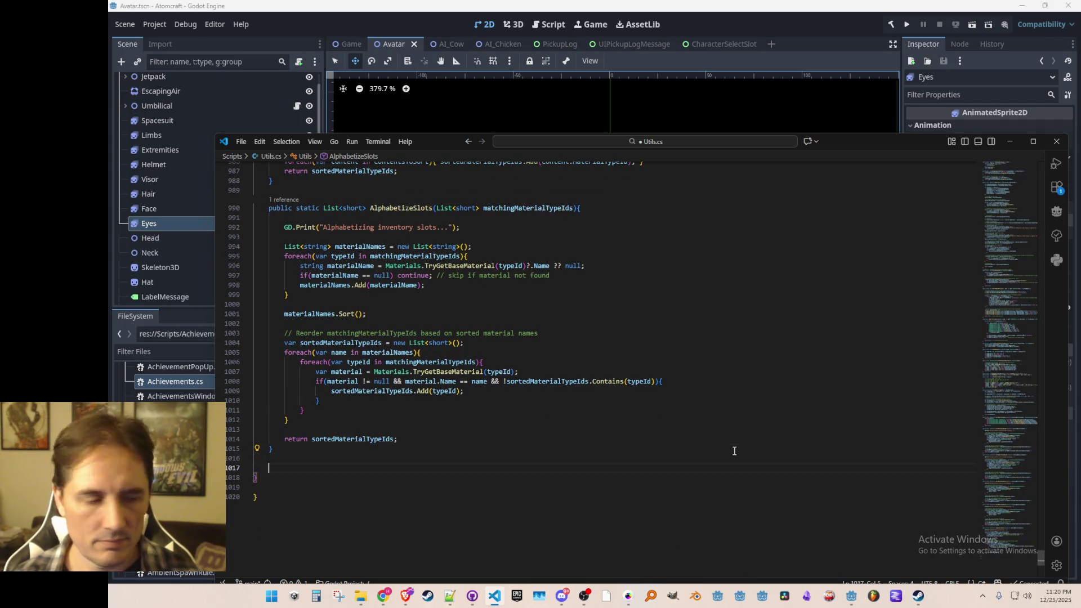
key("ctrl+v")
- Make the pasted method public, save Utils.cs, and add 'this' to its first parameter
key("Up")
key("Up")
key("Up")
key("Up")
type("public")
key("ctrl+s")
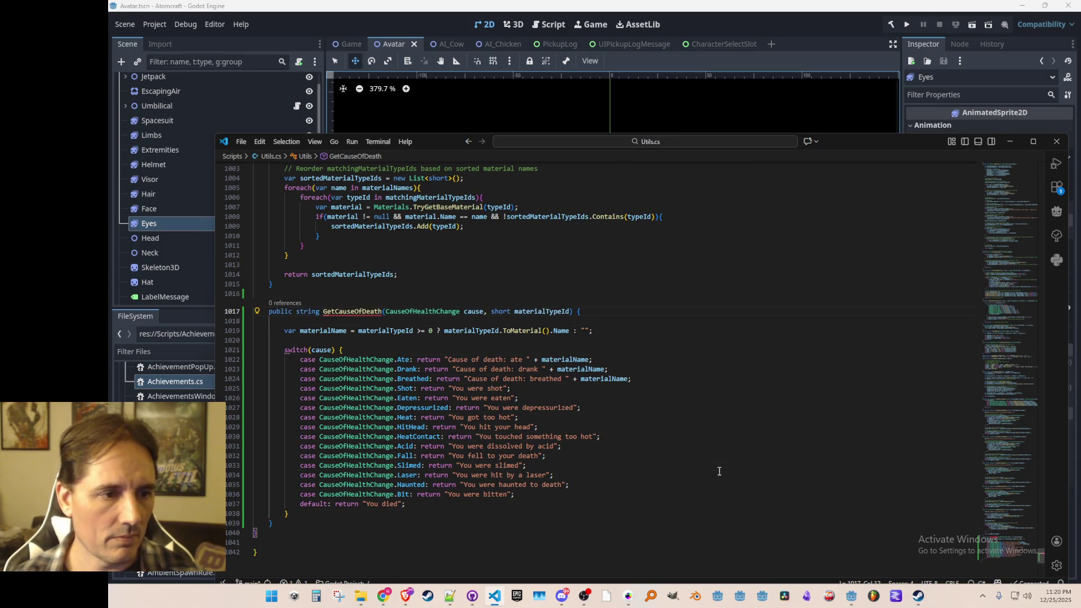
scroll(669, 381, "down", 1)
key("ctrl+Right")
key("ctrl+Right")
key("ctrl+Right")
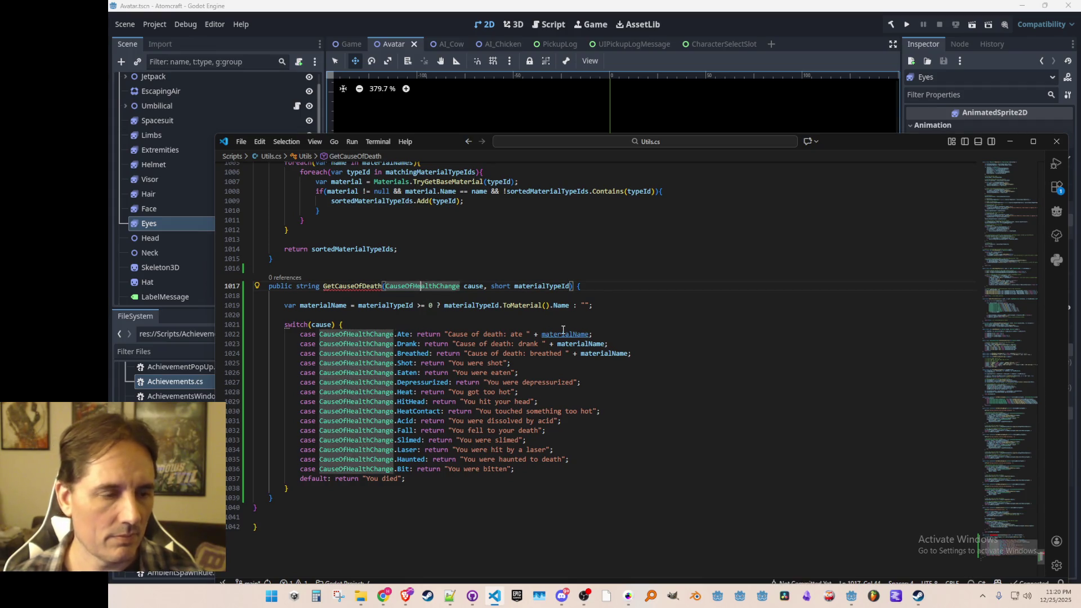
type("this")
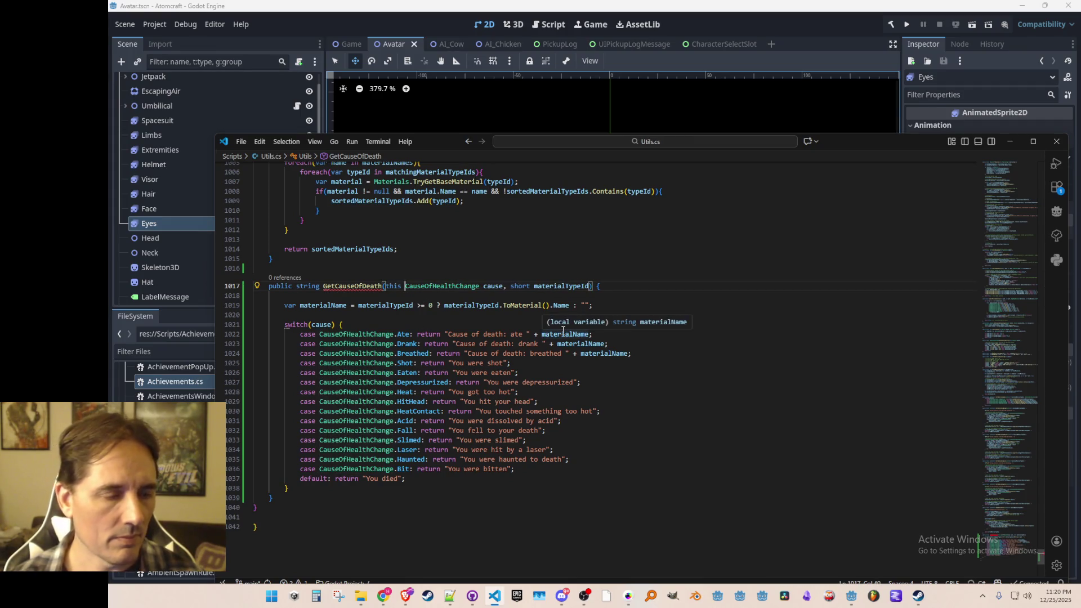
- Change the return type to 'static string', making it an extension on CauseOfHealthChange
key("Home")
key("ctrl+Right")
key("ctrl+Right")
key("ctrl+BackSpace")
type("static string")
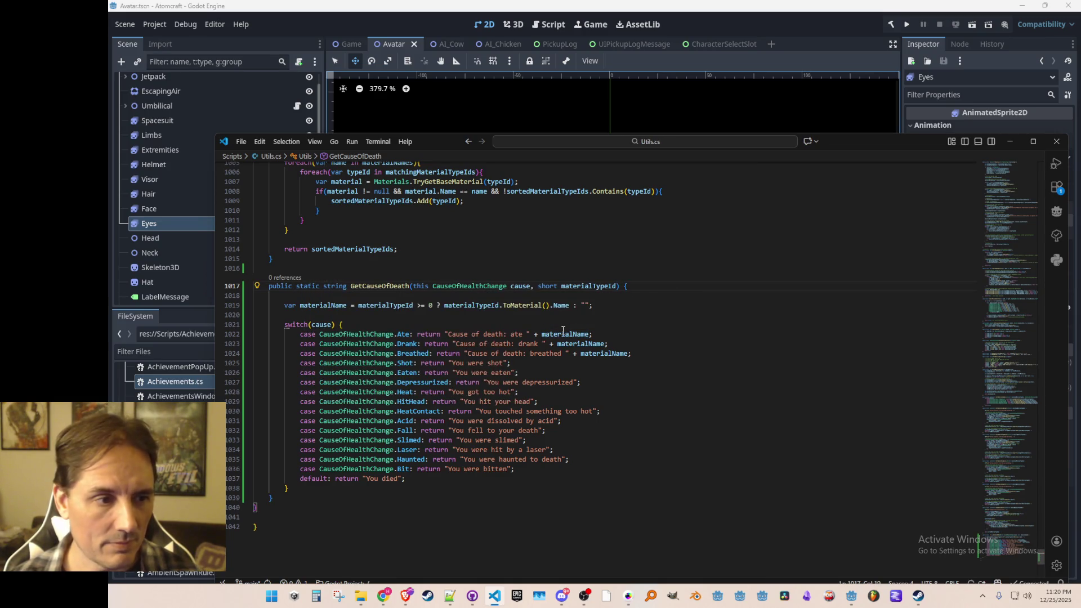
key("Down")
key("Down")
key("Down")
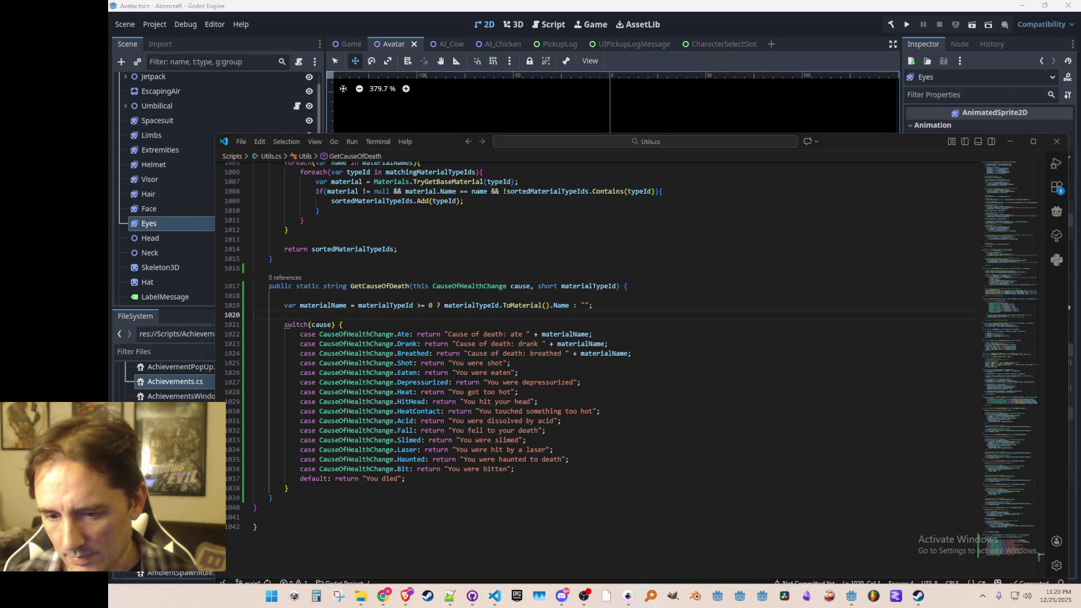
key("alt+Tab")
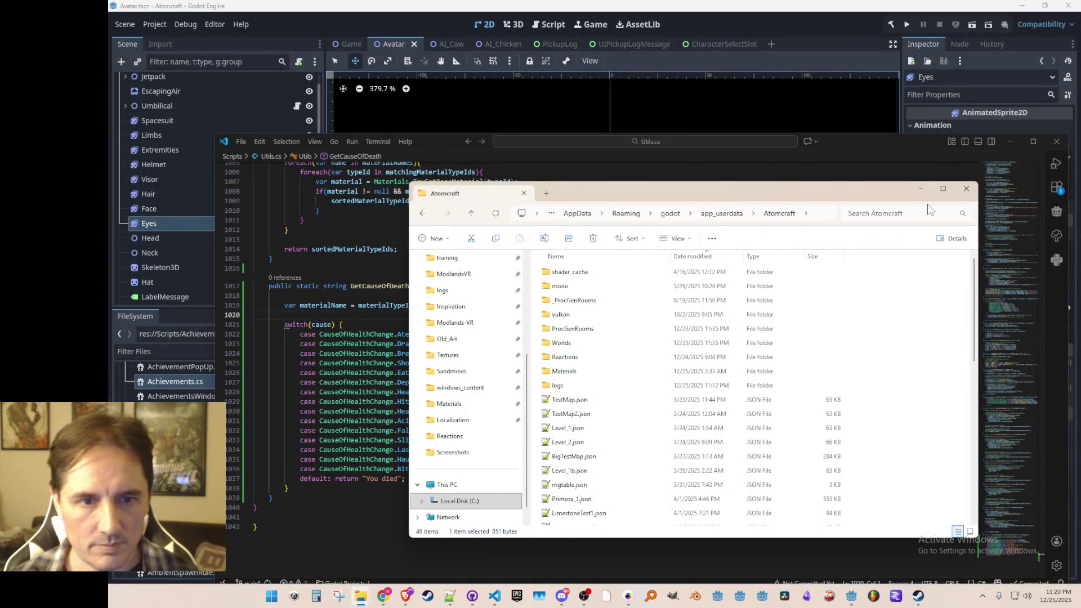
- Close the Atomcraft user-data File Explorer window and return to Visual Studio Code
left_click(993, 285)
key("alt+Tab")
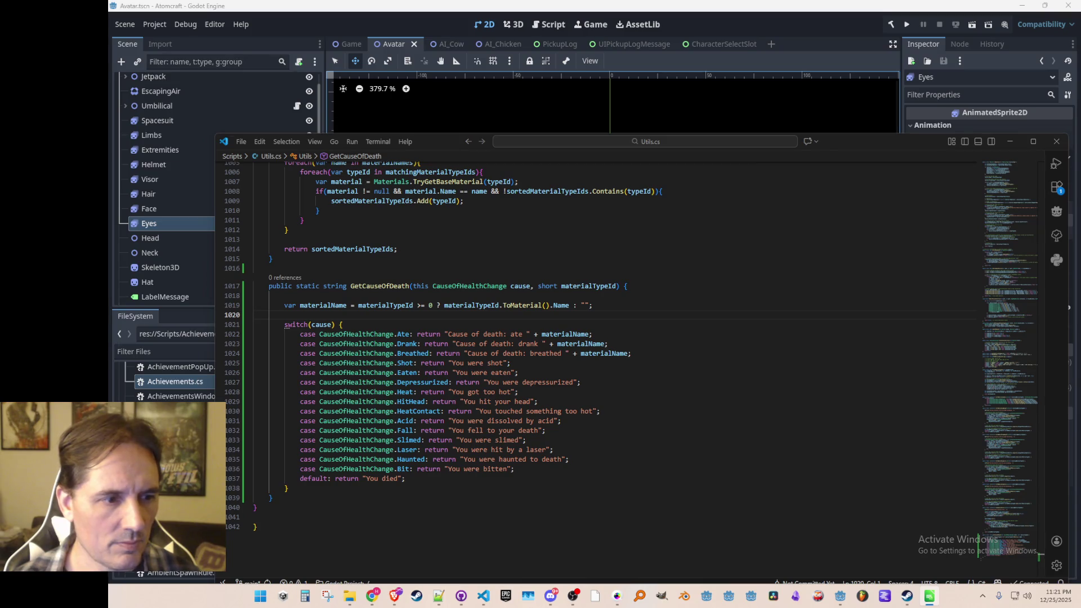
- Move the Acid case to the top of the switch and Breathed before Drank
left_click(613, 418)
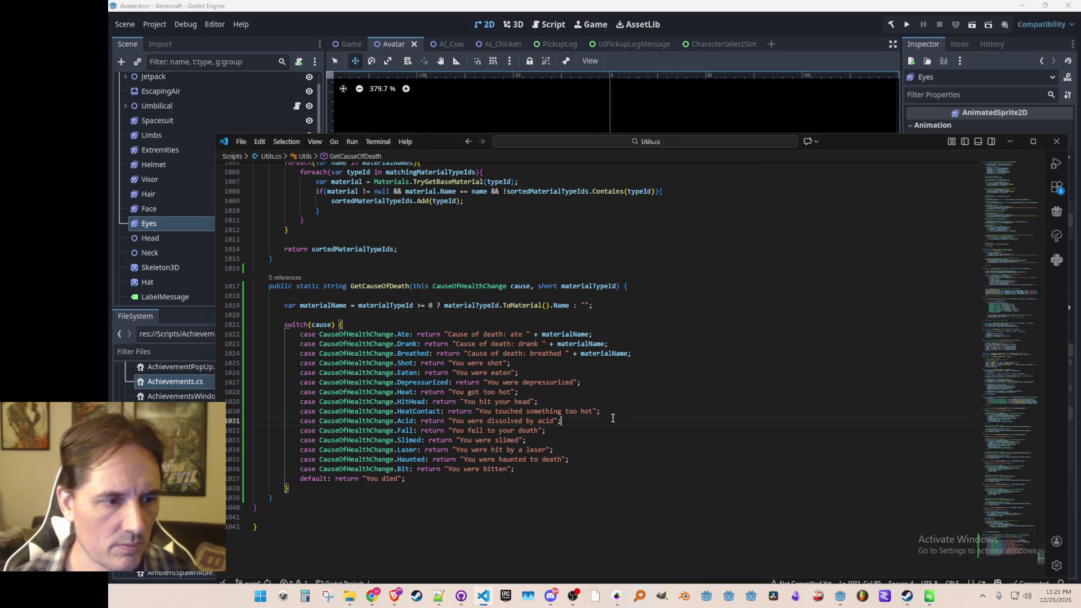
key("ctrl+shift+k")
key("Up")
key("Up")
key("Up")
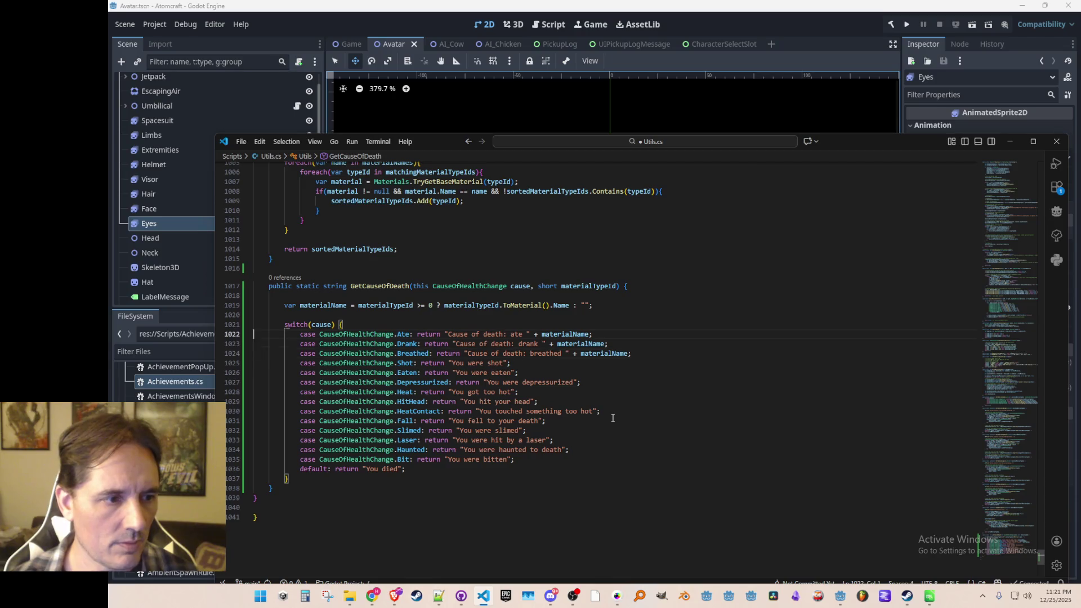
key("ctrl+z")
key("Down")
key("Down")
key("Down")
key("shift+Up")
key("alt+Up")
key("Down")
key("Down")
key("Down")
- Move the Eaten case before Shot and Depressurized up into alphabetical order
key("shift+Up")
key("alt+Up")
key("Down")
key("Down")
key("Down")
key("Up")
key("alt+Up")
key("alt+Up")
key("alt+Up")
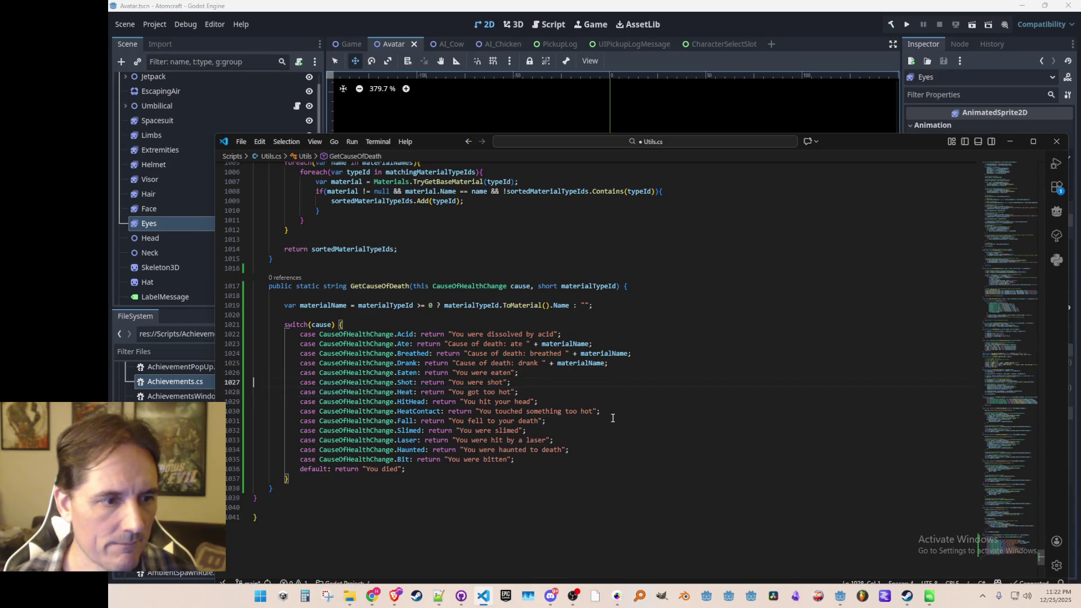
key("Down")
key("Down")
key("Down")
- Place the Heat and HitHead cases above Shot, with HeatContact after Heat
key("Down")
key("shift+Down")
key("shift+Down")
key("Delete")
key("Up")
type("case CauseOfHealthChange.Heat: return \"You got too hot\";             case CauseOfHealthChange.HitHead: return \"You hit your head\";")
key("Down")
key("shift+Down")
key("Delete")
key("Up")
key("Up")
type("case CauseOfHealthChange.HeatContact: return \"You touched something too hot\";")
- Move the Fall case to just after Eaten
key("Down")
key("Down")
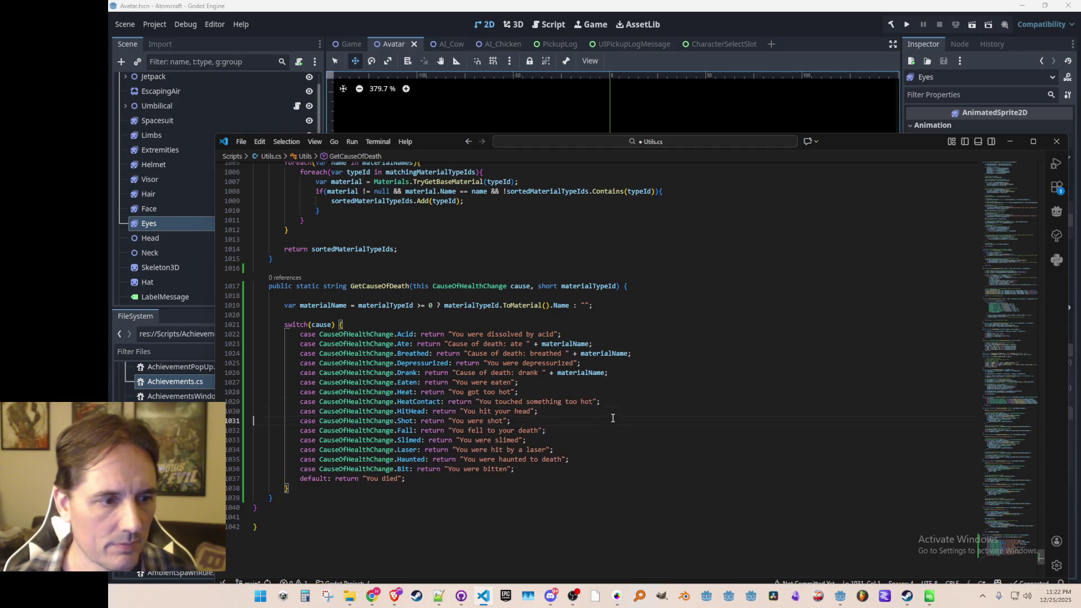
key("shift+Down")
key("ctrl+x")
key("Up")
key("Up")
key("Up")
key("ctrl+v")
key("Down")
key("Down")
- Move the Laser case after HitHead and the Bit case right after Ate
key("Down")
key("shift+Down")
key("shift+Down")
key("Escape")
key("Up")
key("Down")
key("Down")
key("Up")
key("shift+Down")
key("ctrl+x")
key("Up")
key("Up")
key("ctrl+v")
key("Down")
key("Down")
key("Down")
key("shift+Down")
key("ctrl+x")
key("Up")
key("Up")
key("Up")
key("ctrl+v")
key("Down")
key("Down")
key("Down")
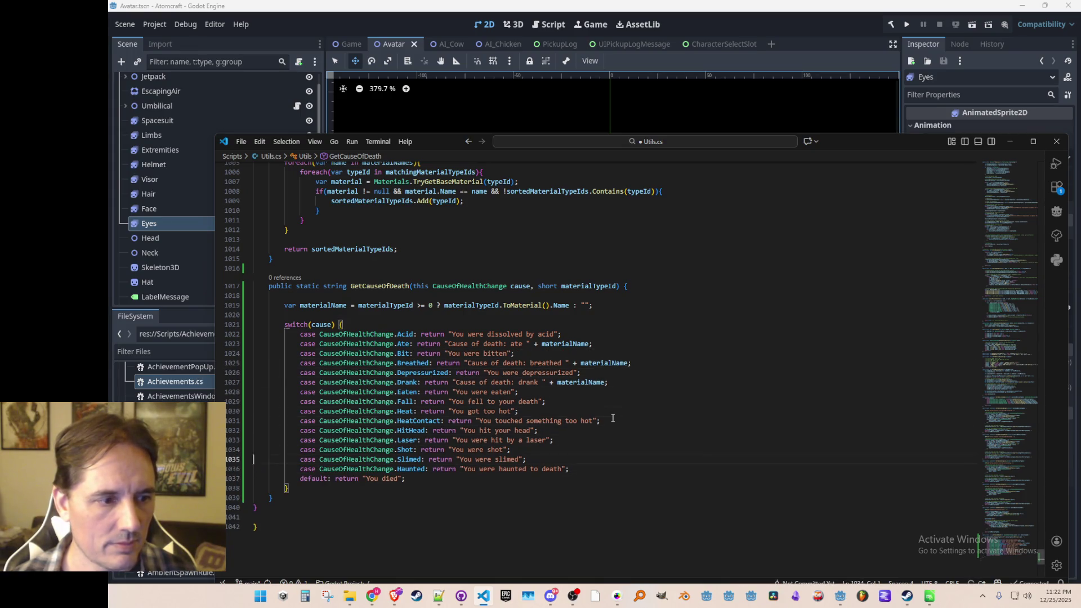
- Move the Haunted case above Heat and save Utils.cs
key("shift+Up")
key("ctrl+x")
key("Up")
key("Up")
key("Up")
key("Up")
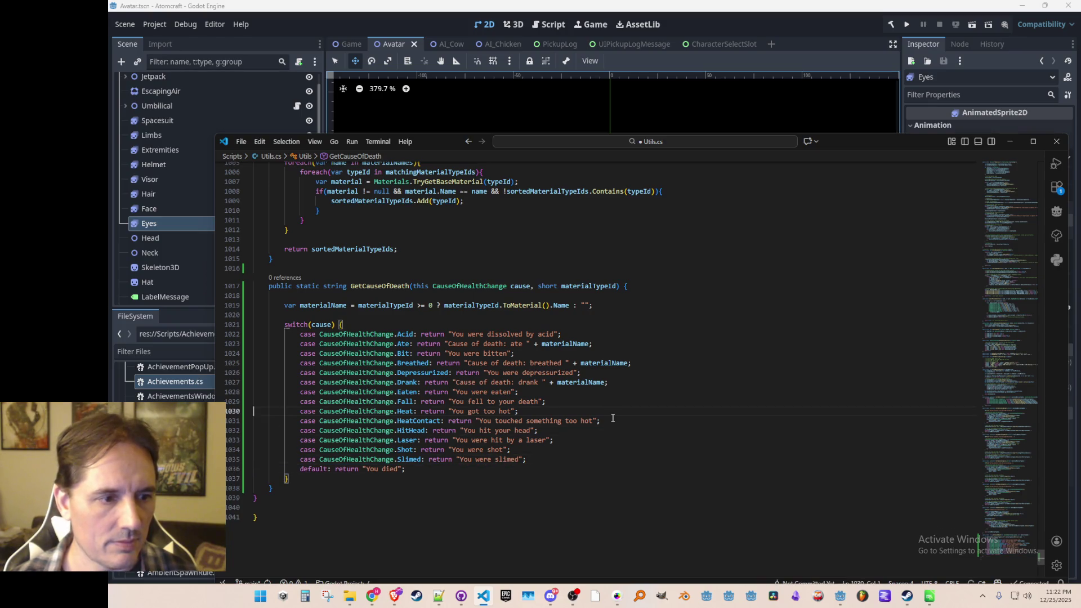
key("ctrl+v")
key("Up")
key("Up")
key("Up")
key("Up")
key("ctrl+s")
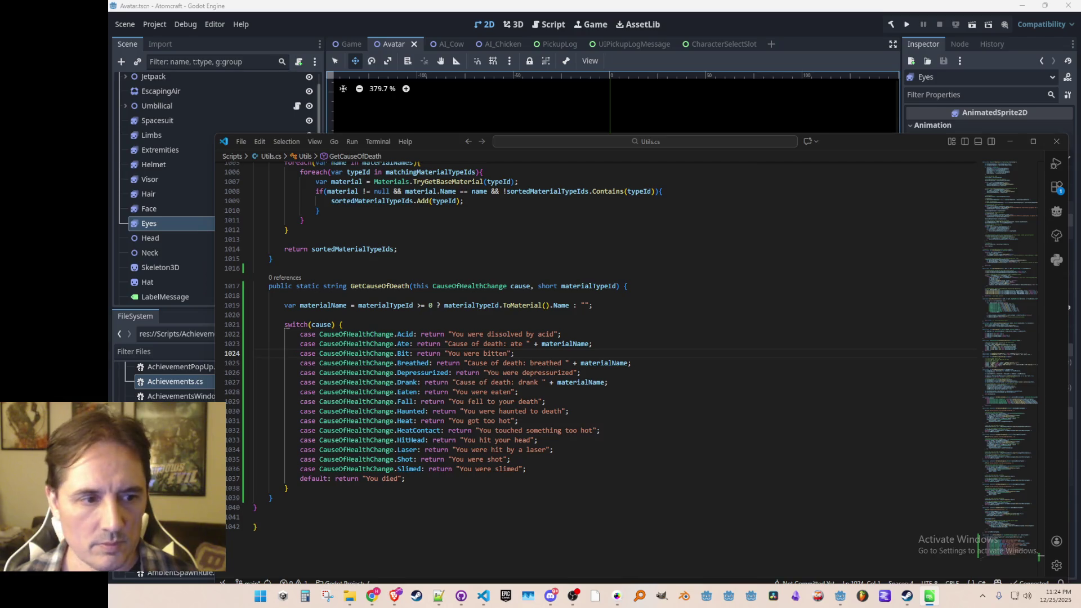
- Switch from Visual Studio Code over to the browser window
key("alt+Tab")
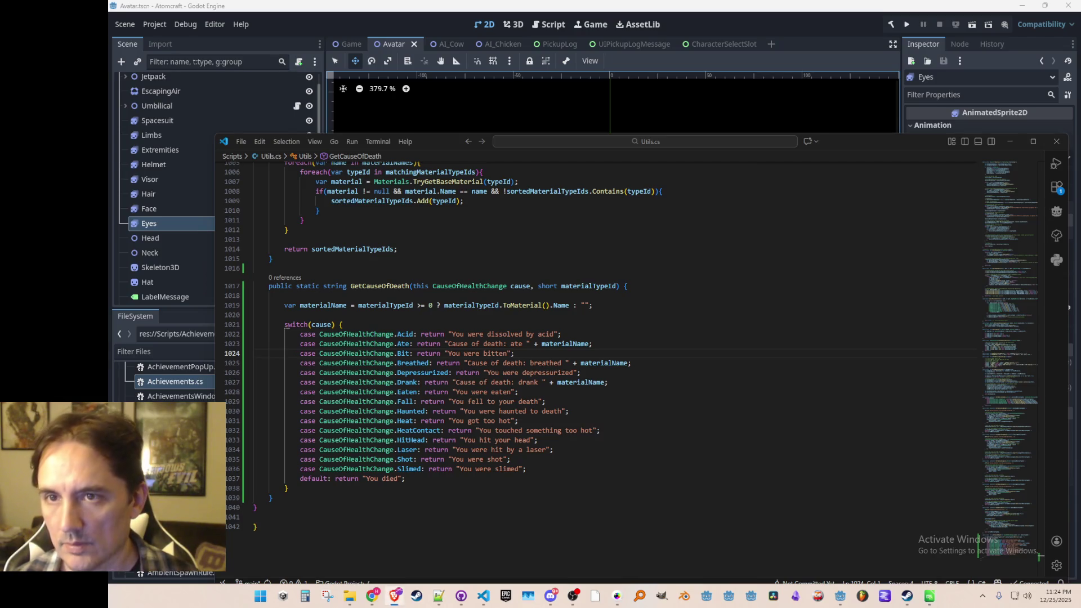
key("alt+Tab")
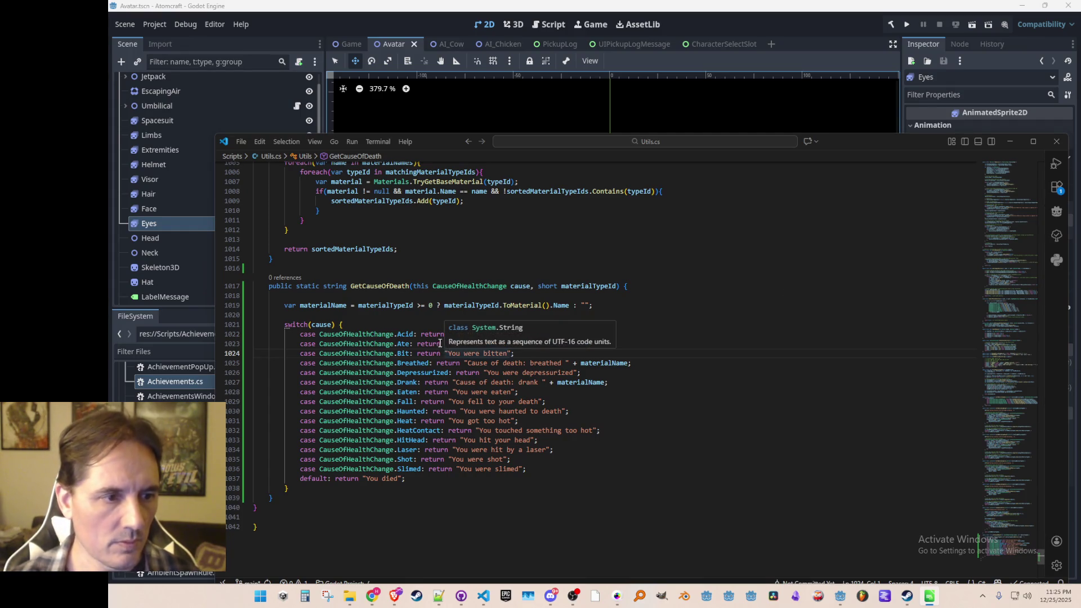
key("Up")
key("Up")
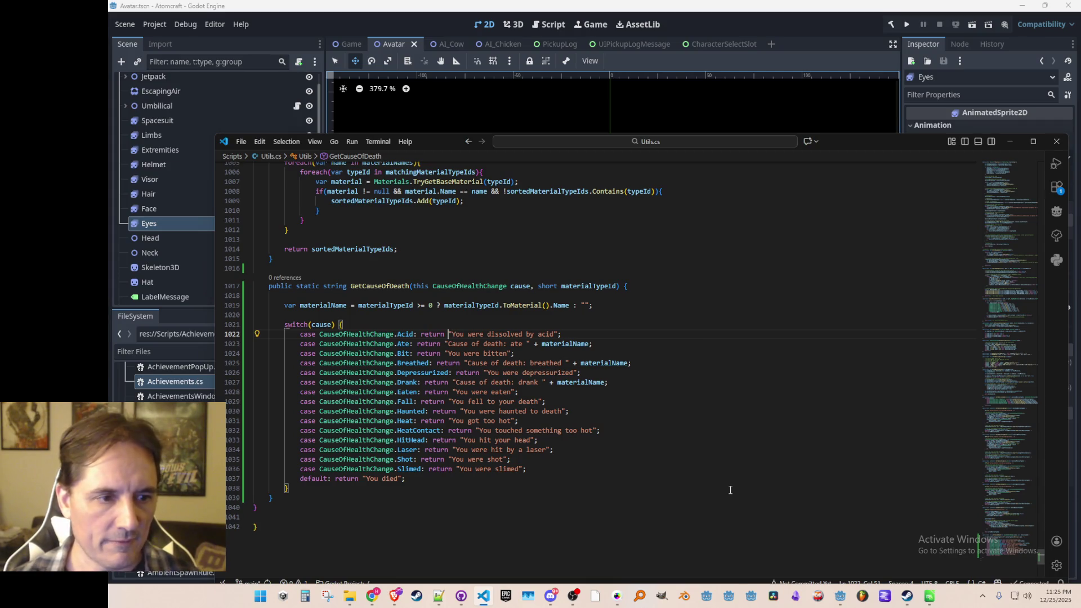
- Replace the Acid message with Game.Instance.Tr("CAUSE_OF_DEATH_ACID"), dropping the fallback argument
key("shift+alt+Right")
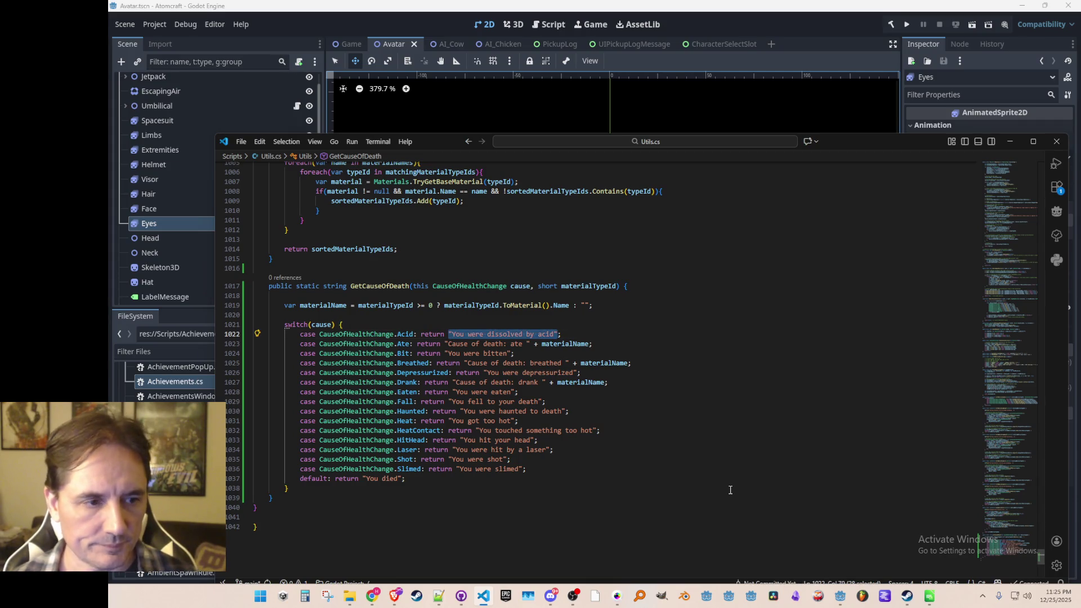
type("Tr(")
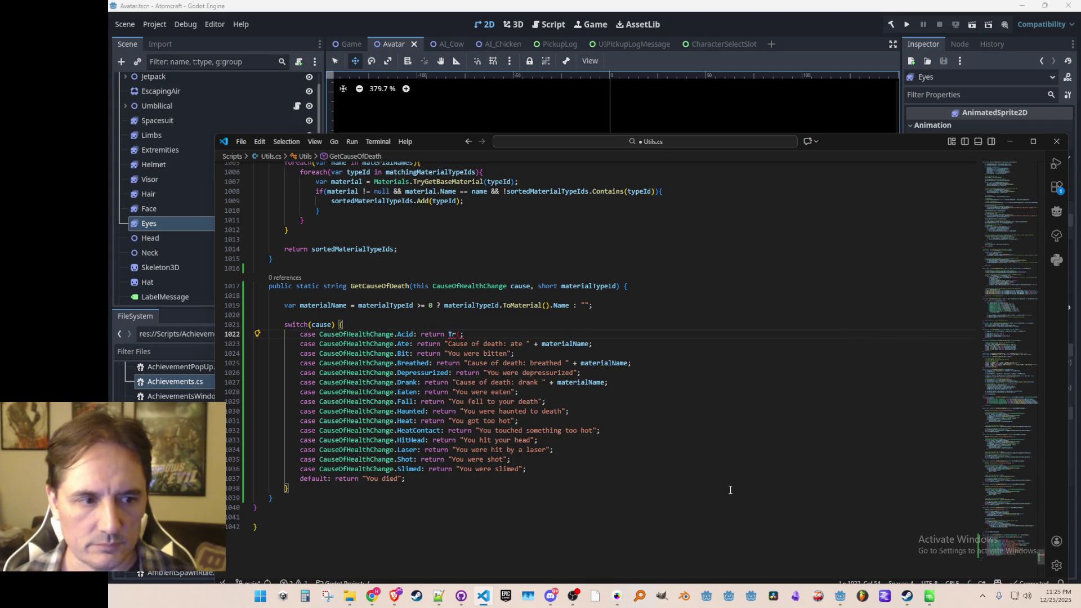
type("\"")
type("CAUSE_OF")
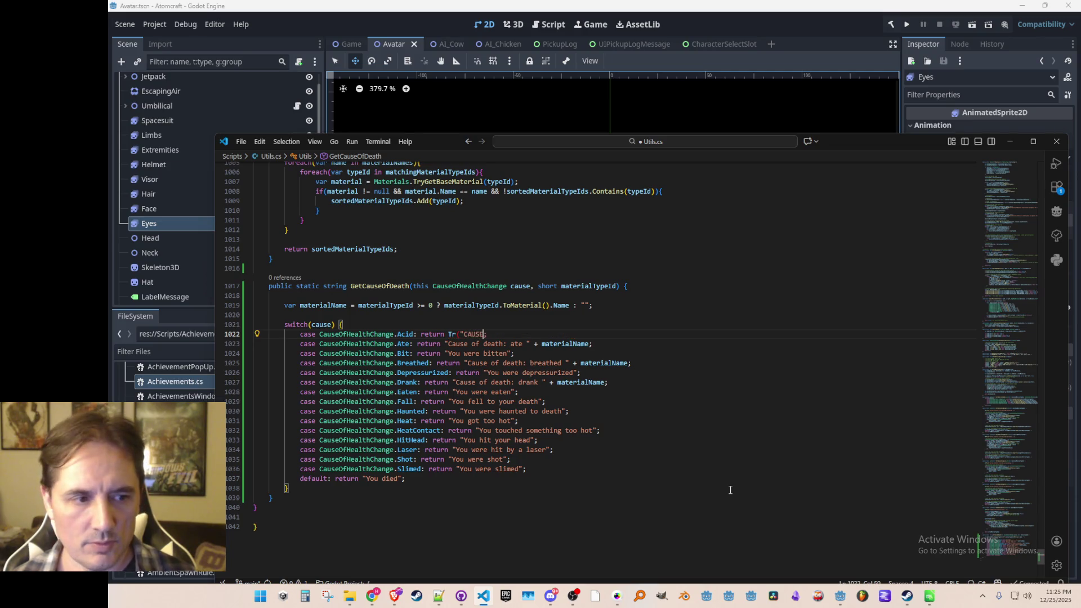
type("_D")
key("Tab")
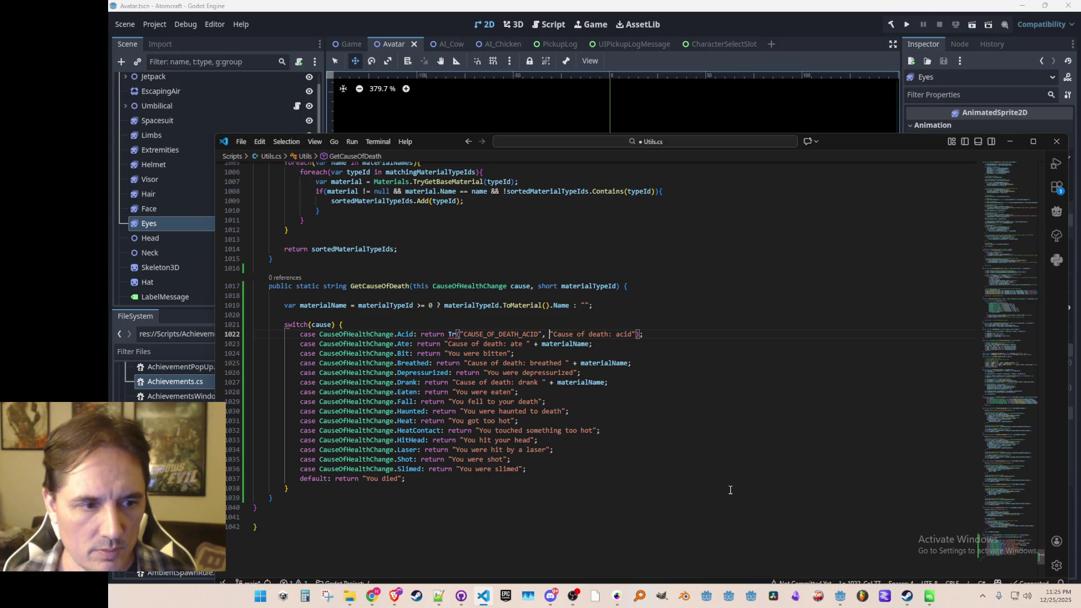
key("shift+End")
key("Delete")
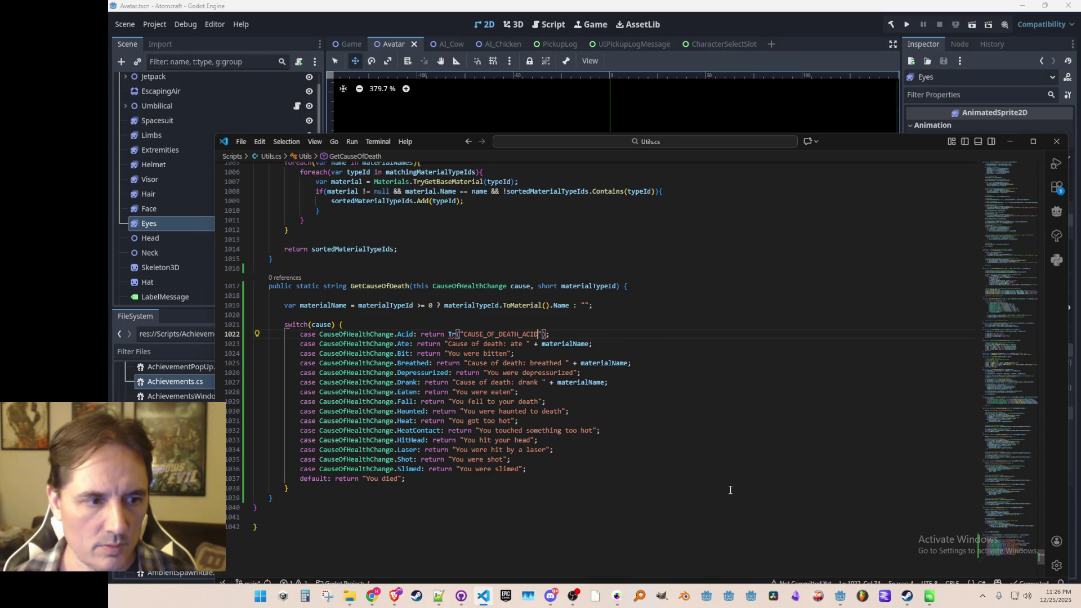
key("Left")
key("Left")
key("Left")
type("Game.Instance")
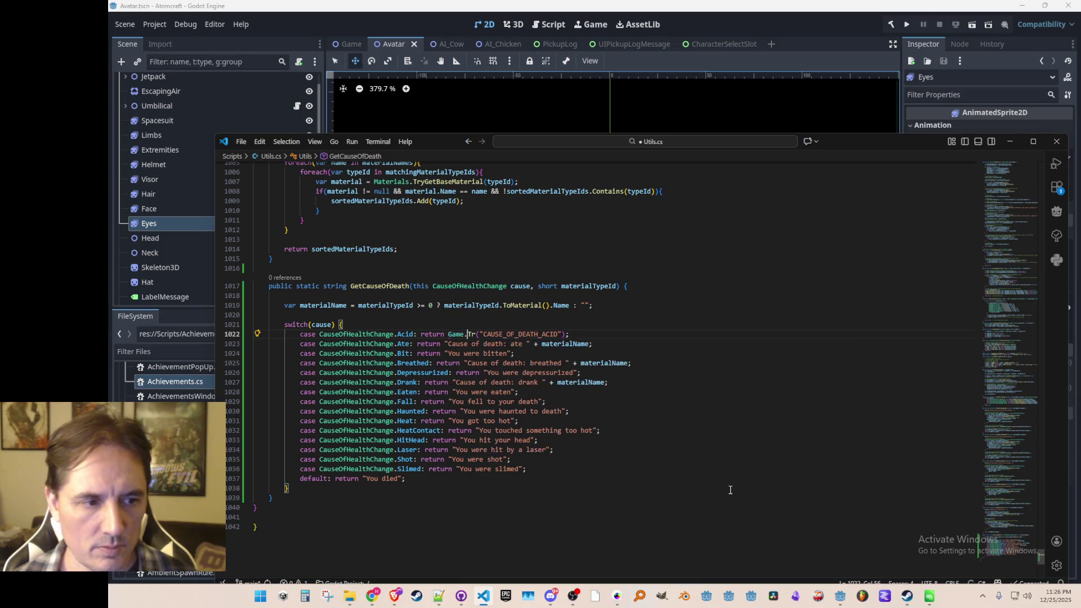
type(".")
key("ctrl+Left")
key("ctrl+Left")
- Copy the Acid translation call over the Ate case's old message
key("shift+End")
key("Down")
key("Left")
key("shift+End")
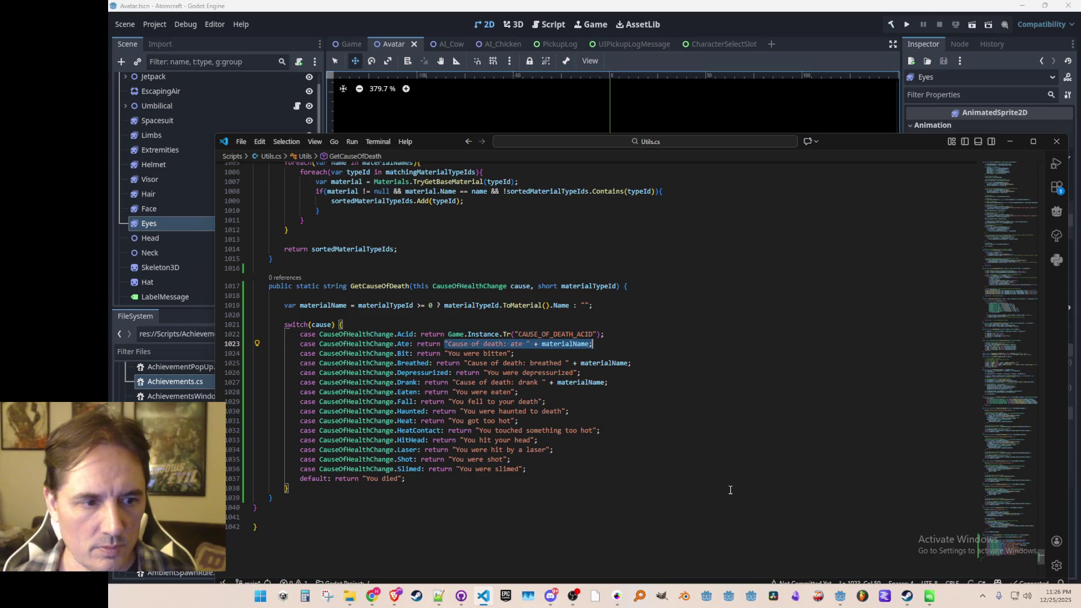
key("Left")
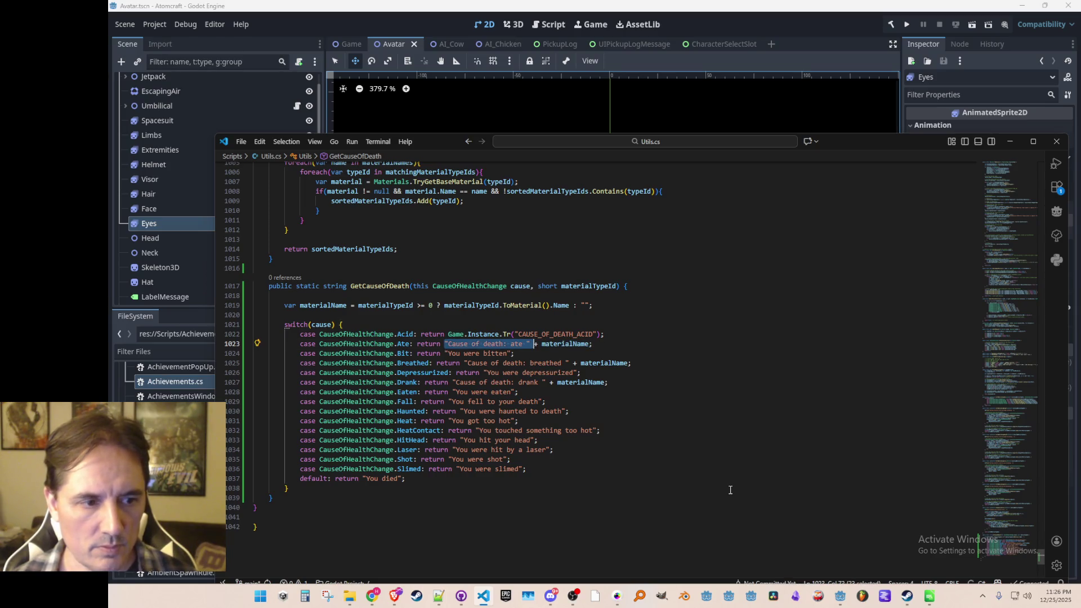
key("ctrl+v")
- Complete the Ate case's key as CAUSE_OF_DEATH_ATE, then search files for 'Craft'
key("Left")
key("Left")
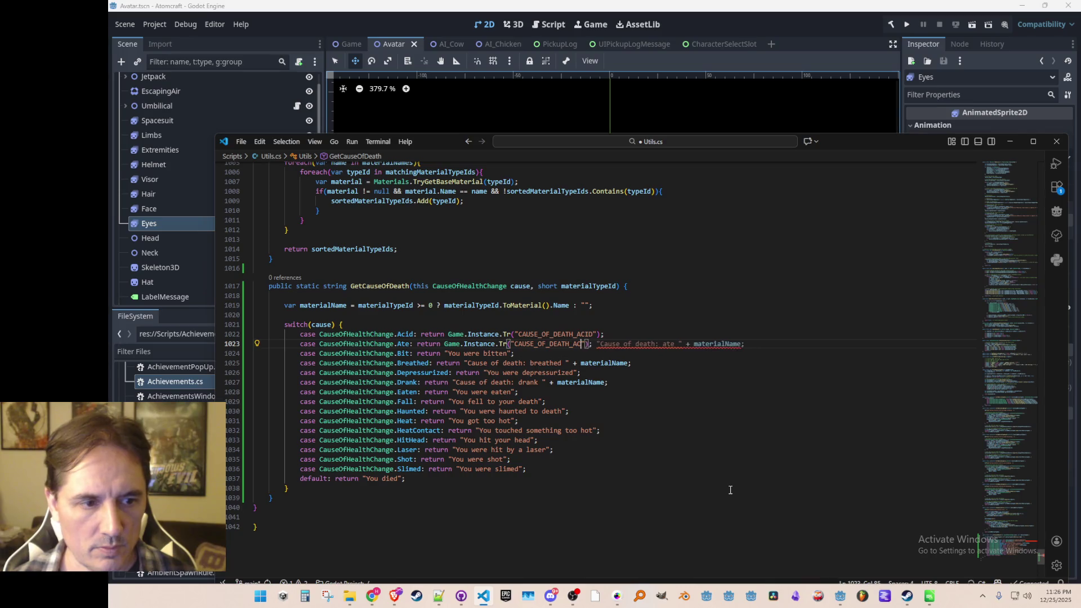
key("Tab")
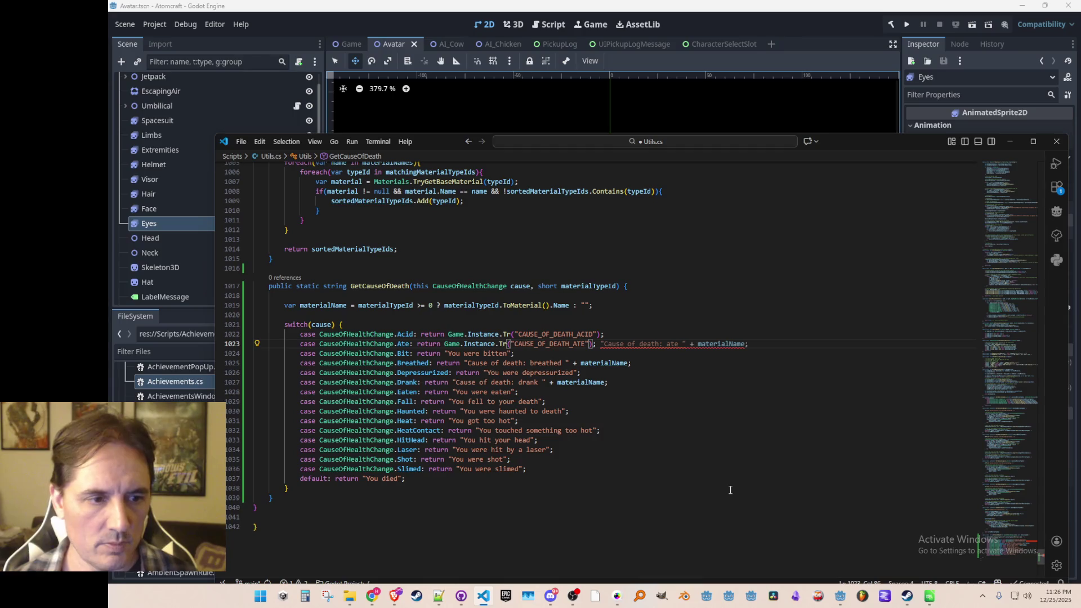
key("Right")
key("Right")
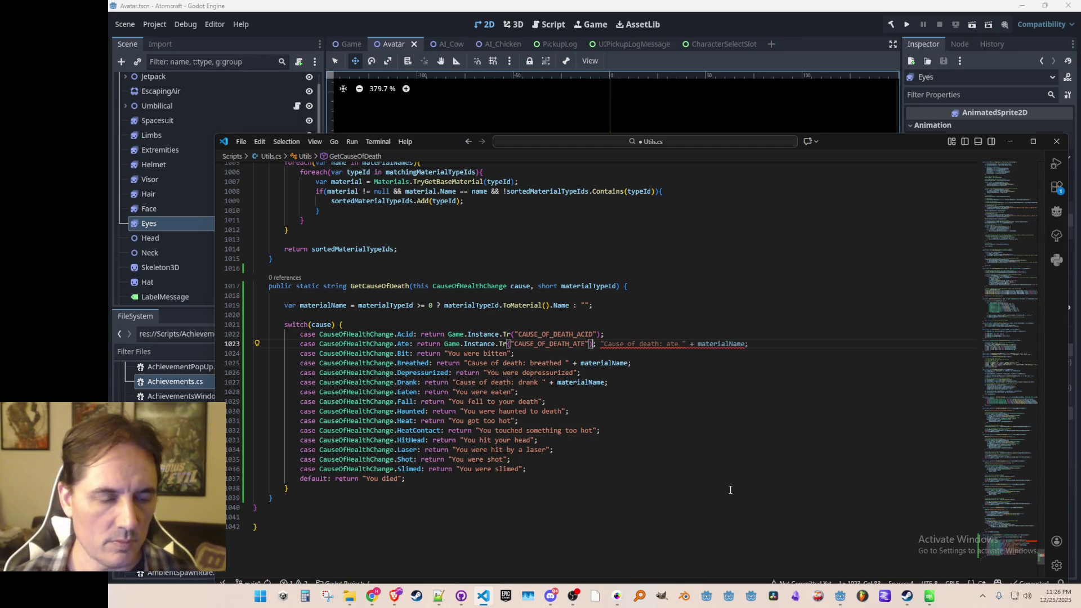
key("ctrl+Left")
key("ctrl+Left")
key("ctrl+Left")
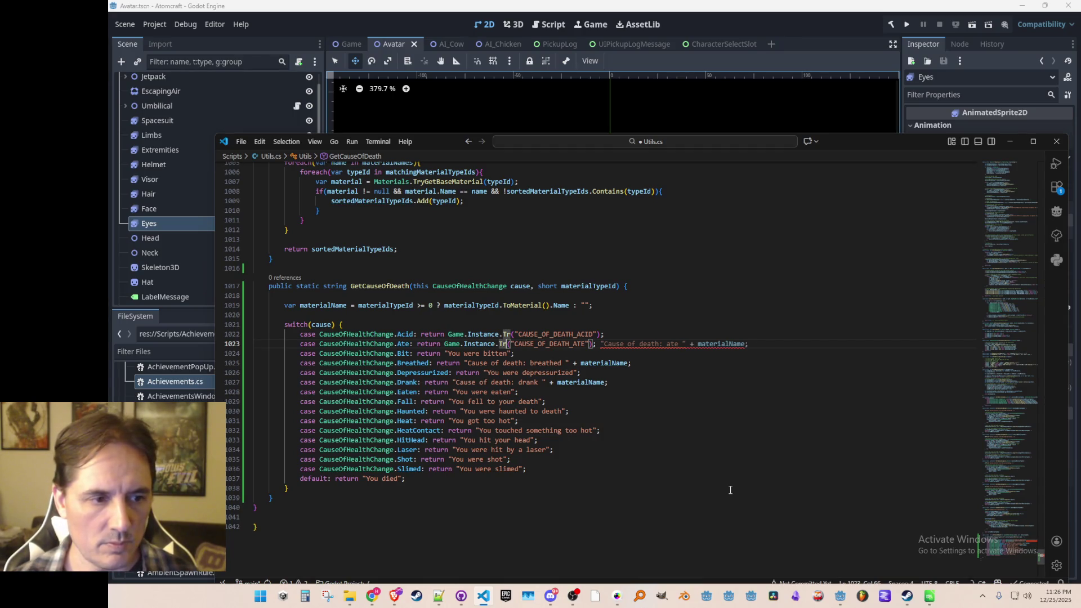
key("Up")
key("Up")
key("Up")
key("Down")
key("Down")
key("Down")
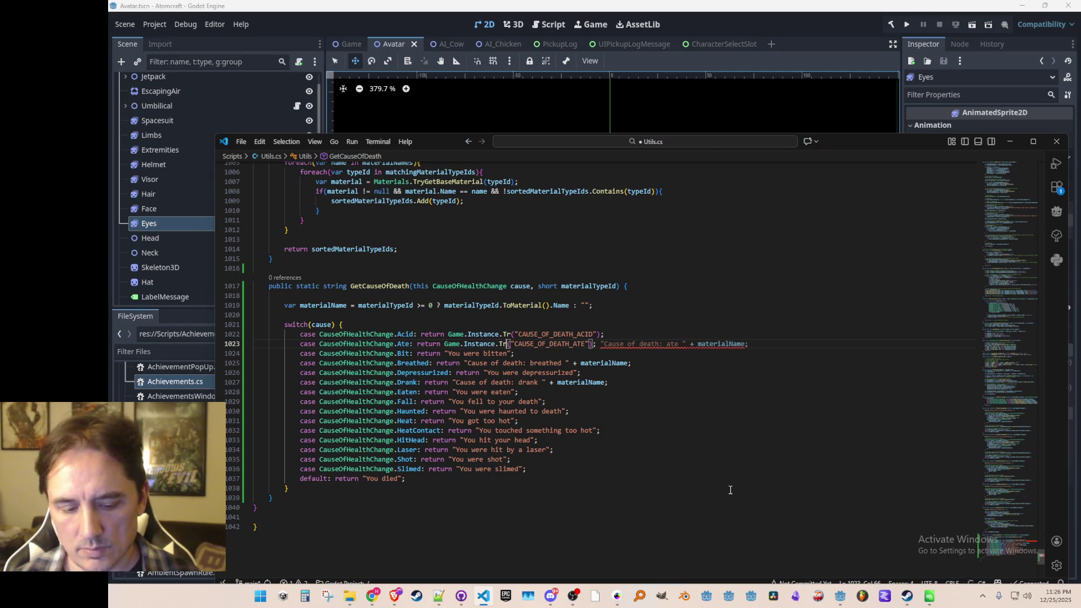
key("ctrl+p")
type("Craft")
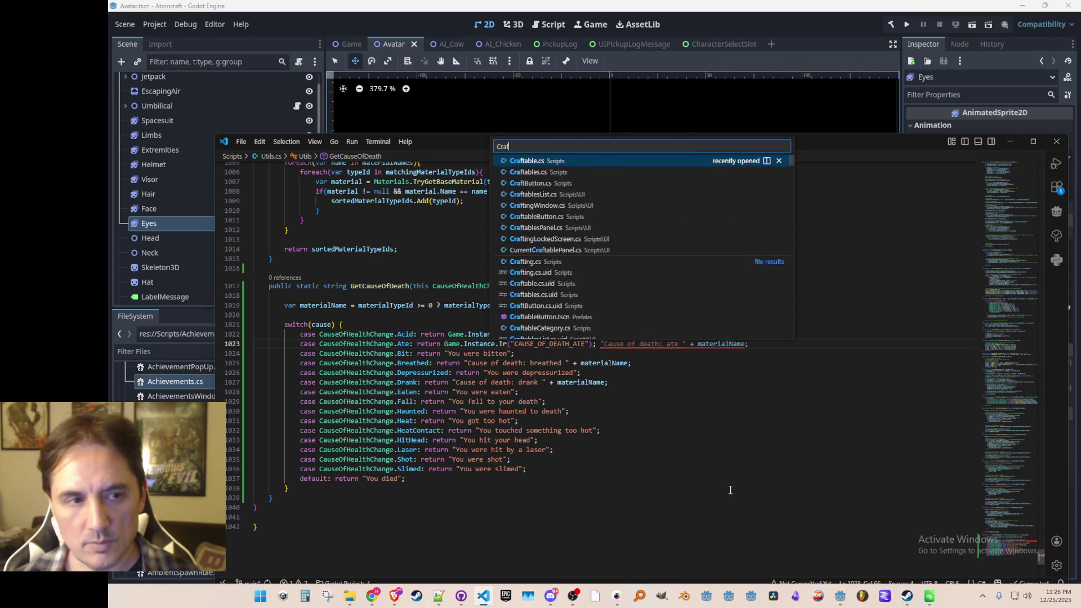
- Bring the .Replace("%1", …) call from CraftingLockedScreen.cs onto the Ate line
left_click(588, 238)
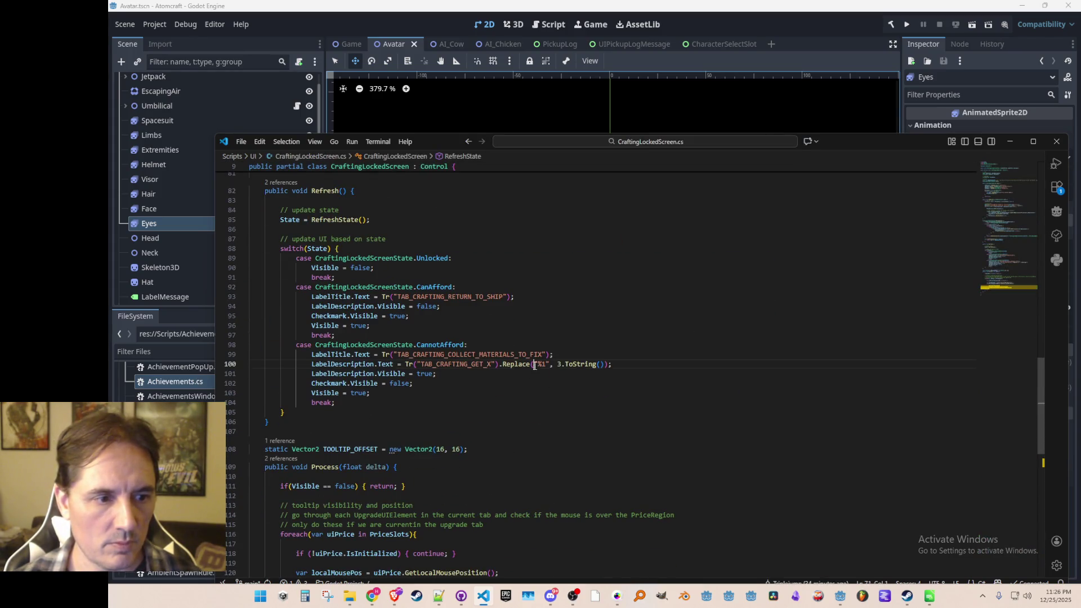
left_click(527, 364)
key("ctrl+z")
key("ctrl+z")
key("ctrl+z")
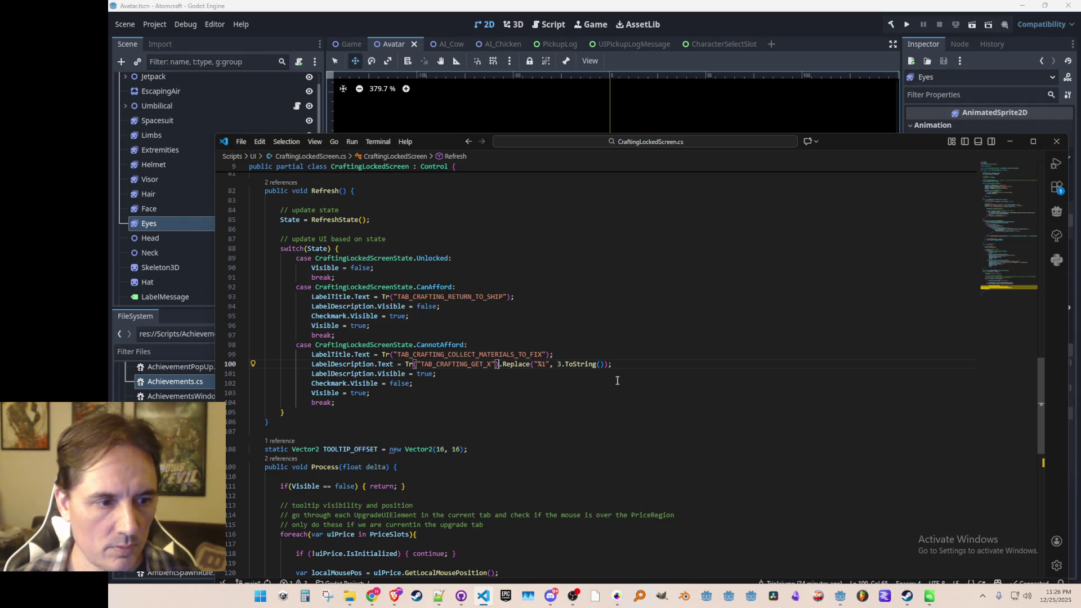
key("ctrl+z")
key("ctrl+z")
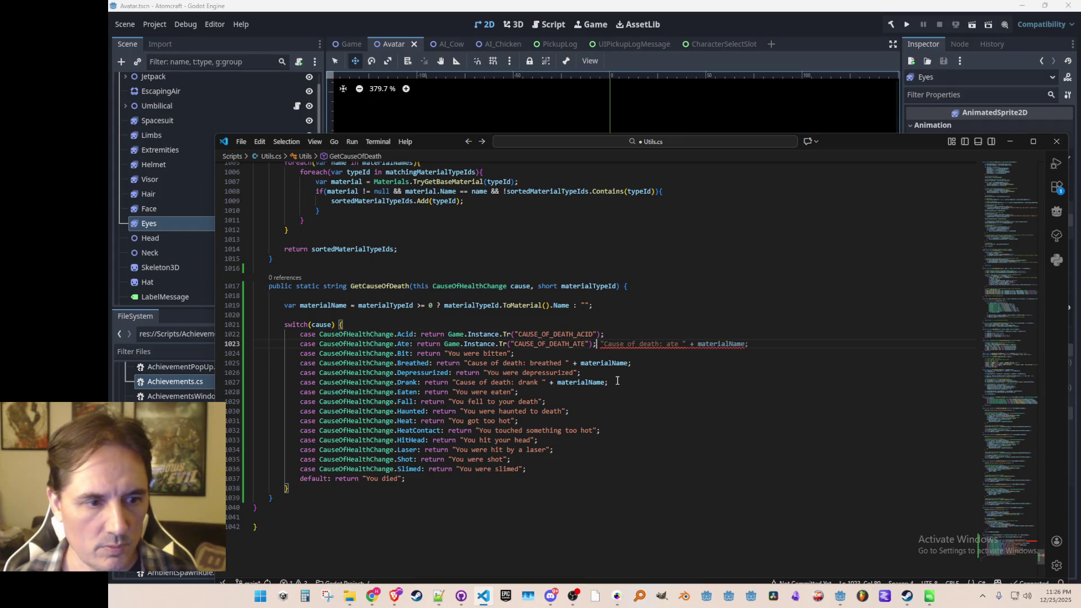
key("ctrl+y")
key("ctrl+z")
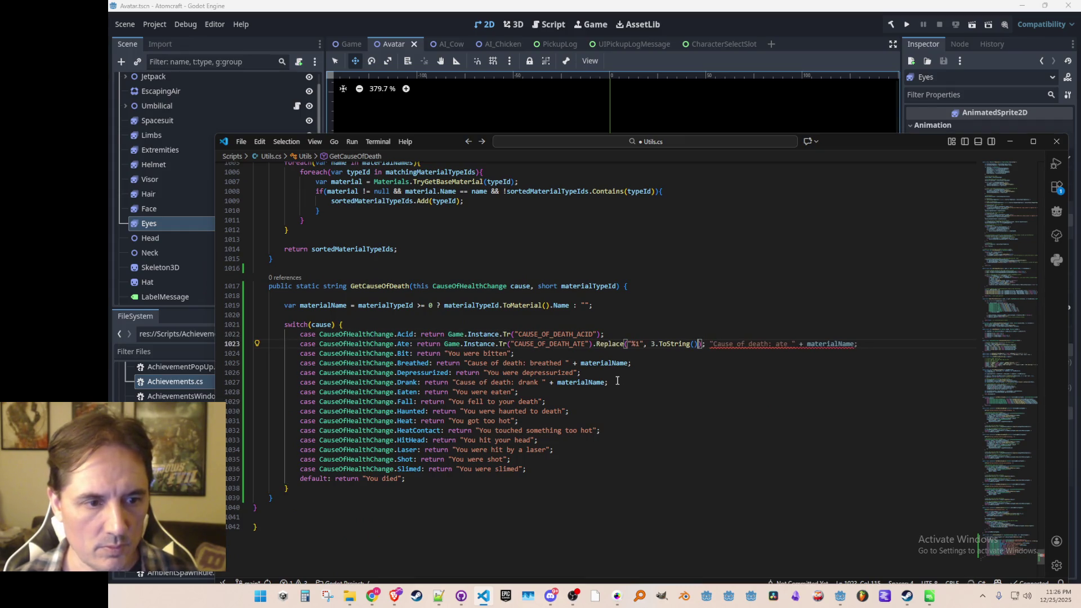
key("ctrl+z")
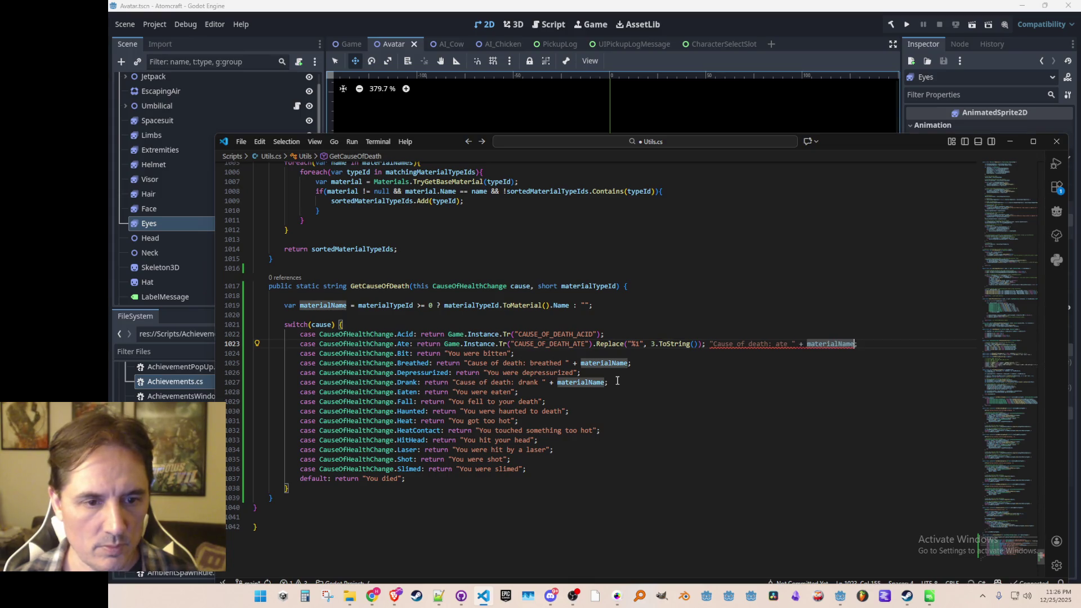
- Substitute materialName for the placeholder, delete the old concatenated message, and save Utils.cs
key("ctrl+d")
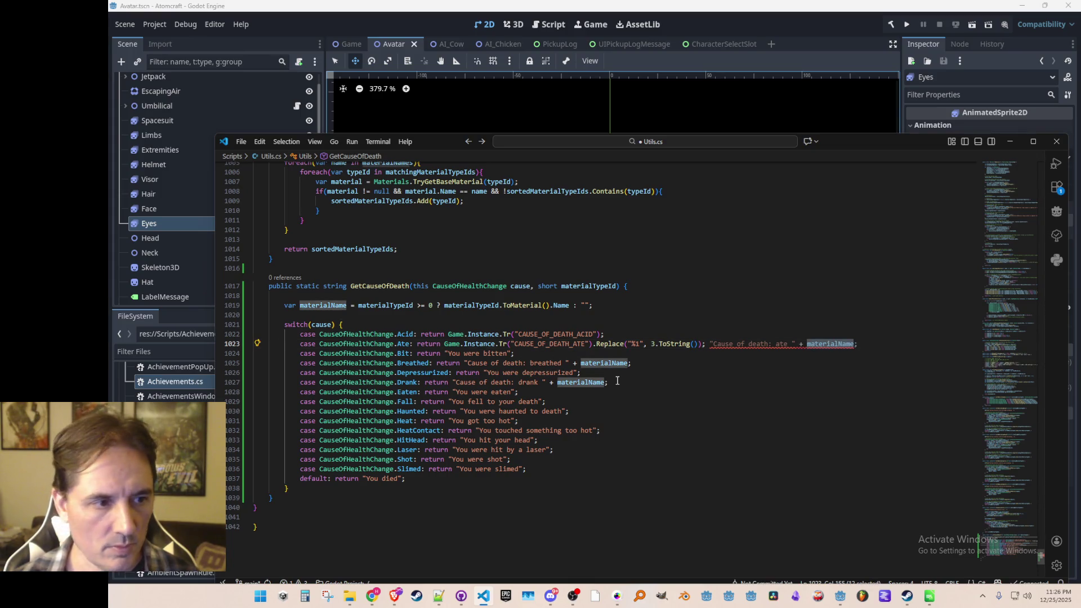
key("Left")
key("Left")
key("Left")
key("Left")
key("Left")
key("Left")
key("ctrl+shift+Left")
key("ctrl+shift+Left")
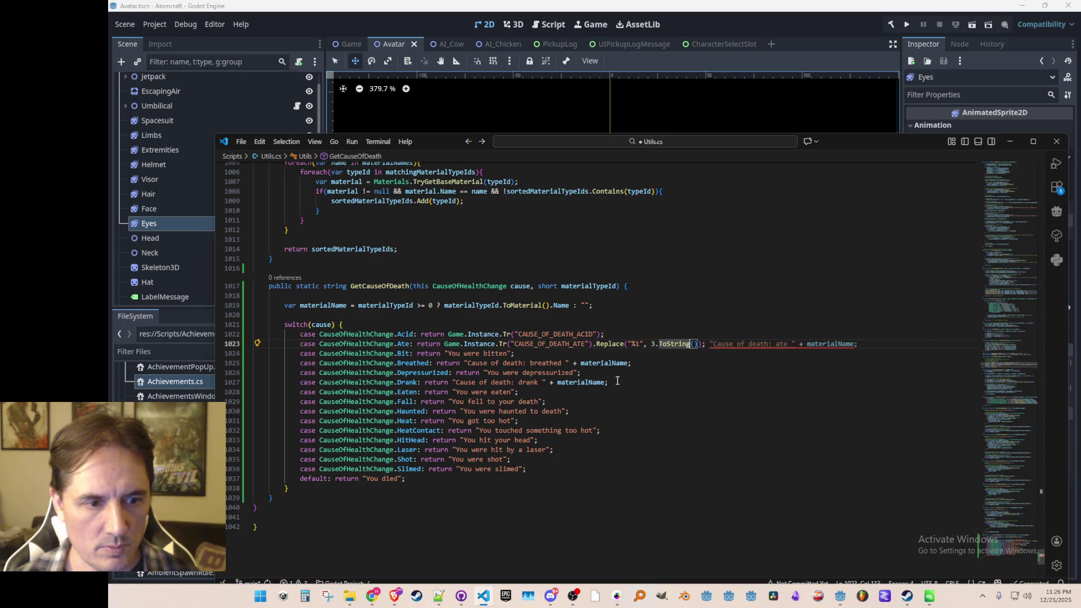
type("materialName")
key("Right")
key("shift+End")
key("shift+Left")
key("Delete")
key("ctrl+s")
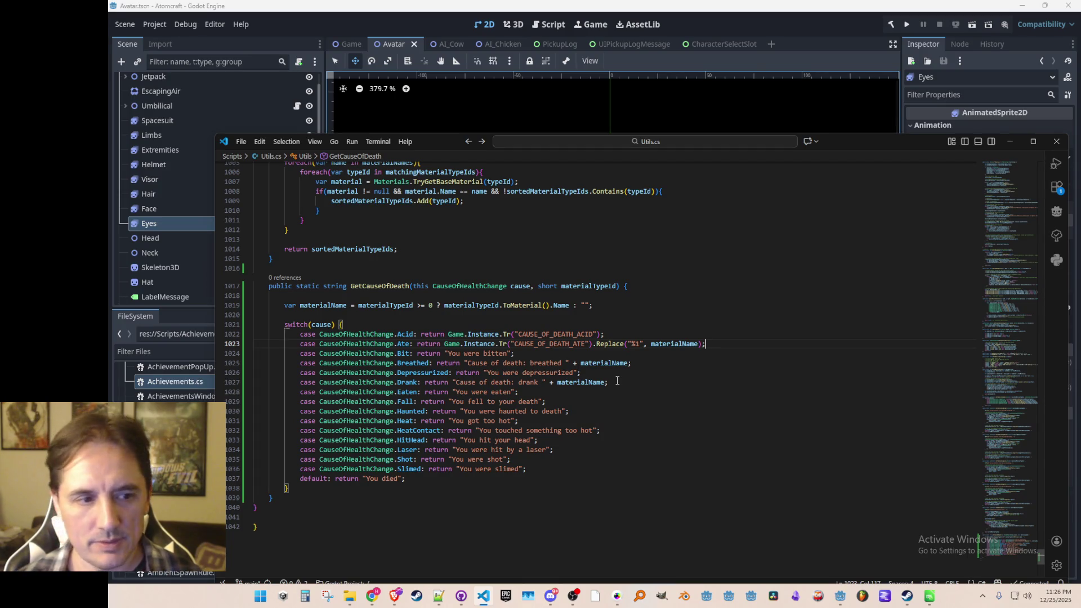
key("Left")
key("Left")
key("Left")
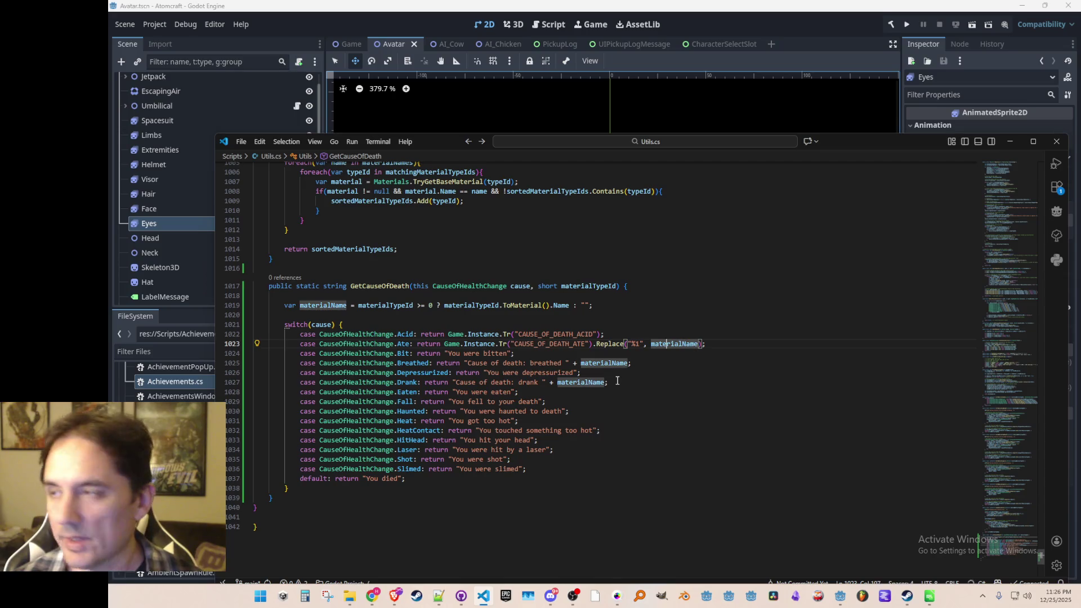
- Make the Bit and Breathed cases return Game.Instance.Tr CAUSE_OF_DEATH translation calls
key("Down")
key("Left")
key("Left")
key("Left")
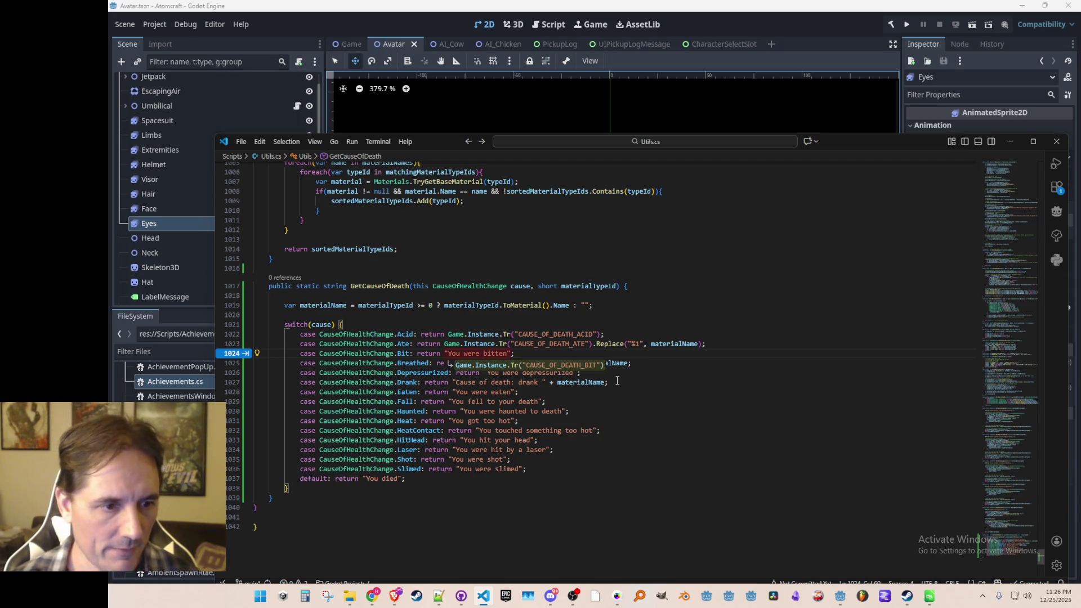
key("Tab")
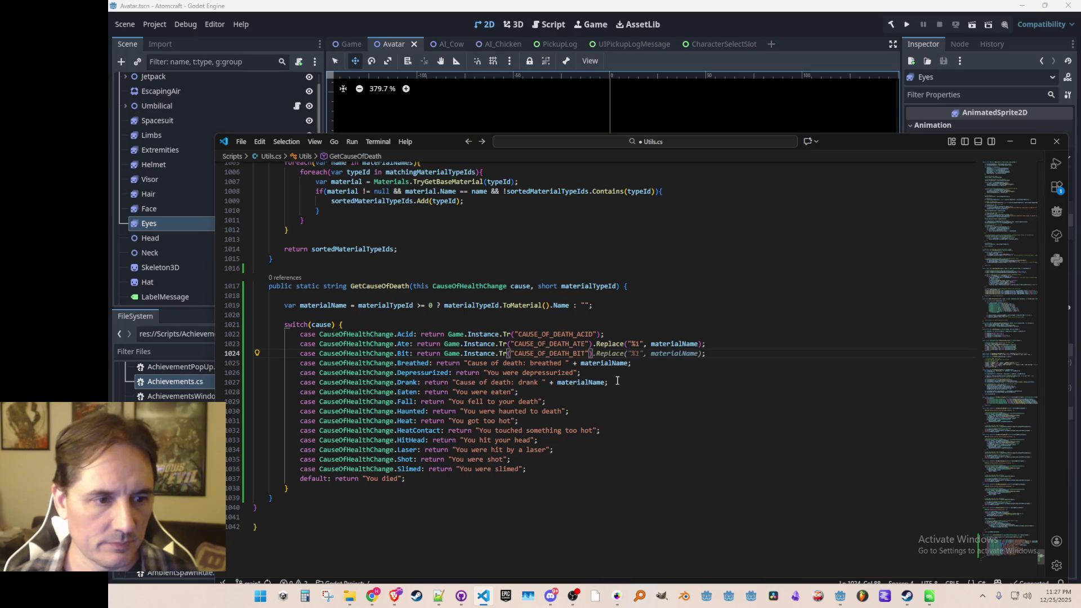
key("Down")
key("Left")
key("Left")
key("Left")
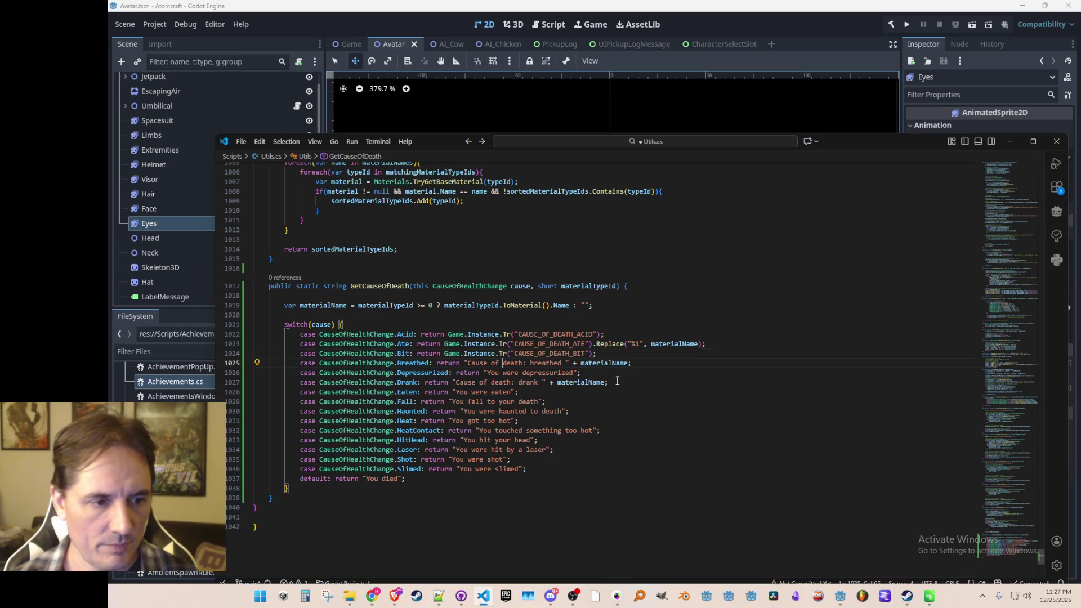
key("Left")
key("shift+End")
key("Delete")
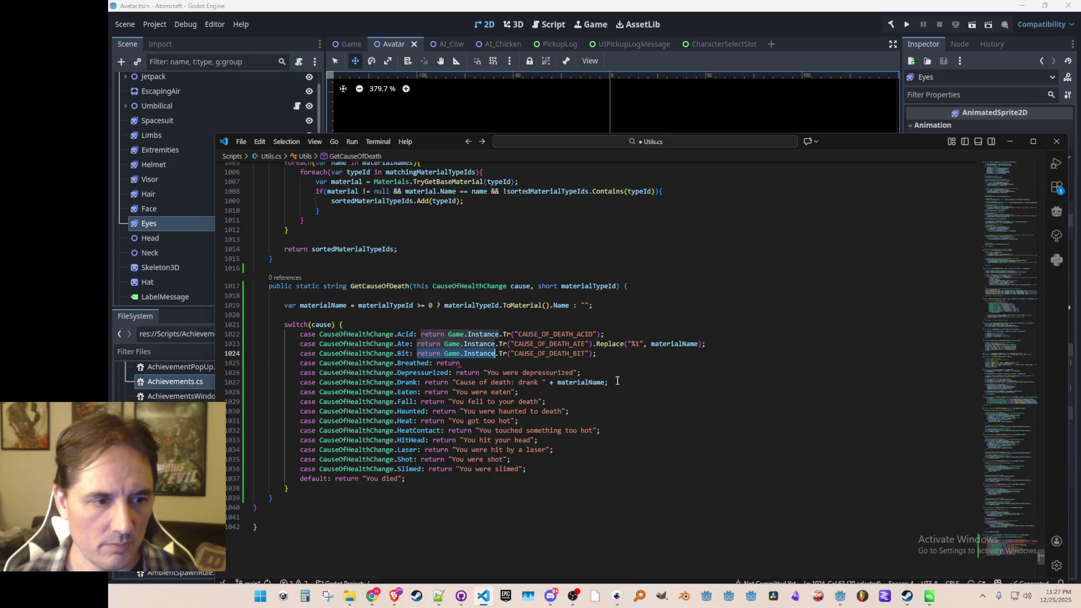
type("return Game.Instance.Tr(")
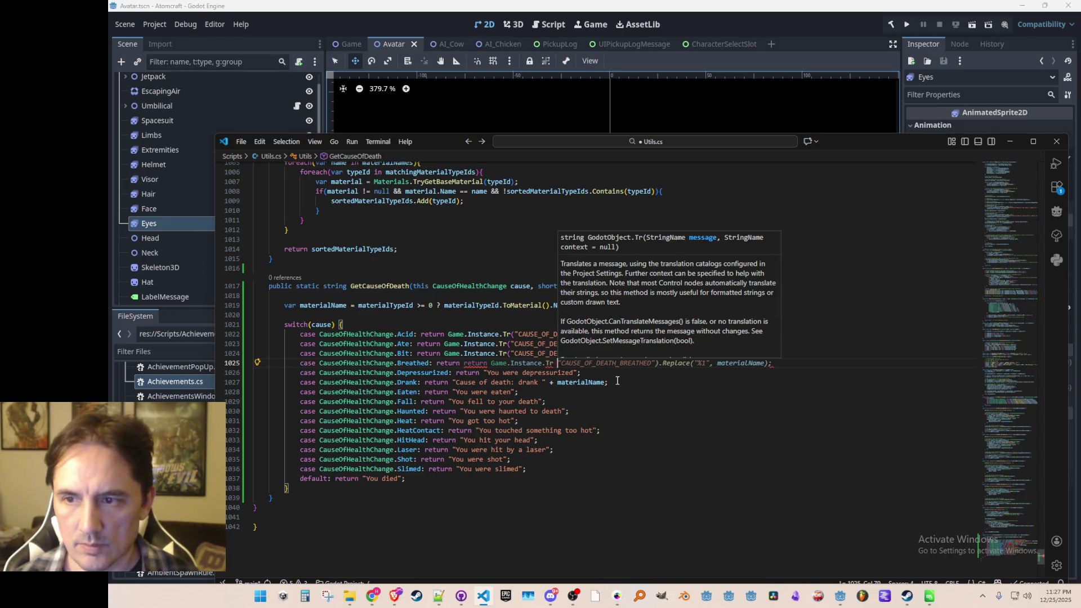
key("Tab")
- Remove the stray blank line and the duplicated return on the Breathed case
key("Return")
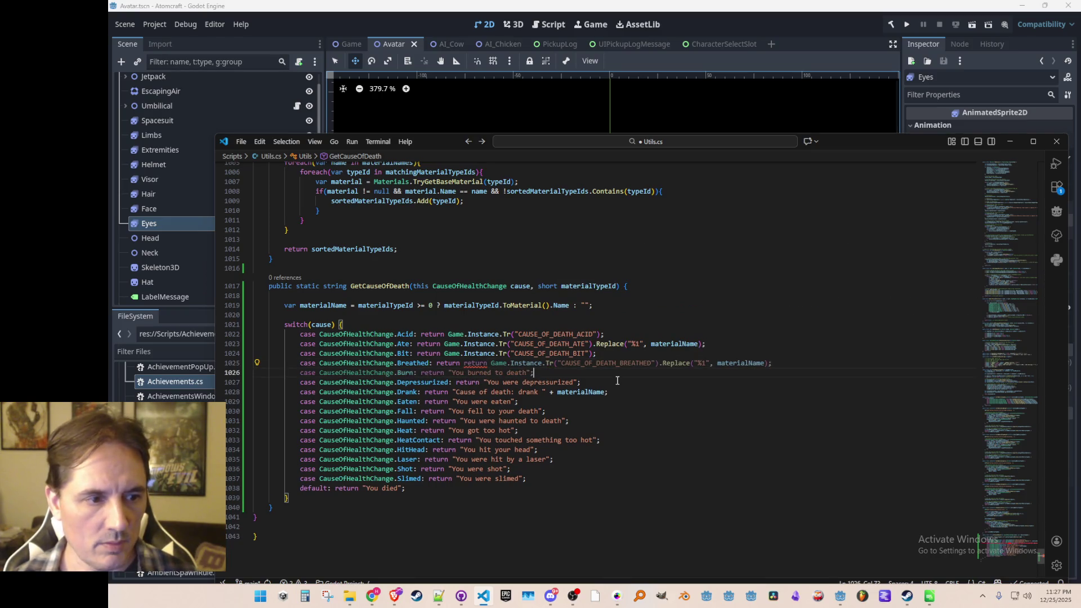
key("BackSpace")
key("Home")
key("ctrl+Right")
key("ctrl+Right")
key("ctrl+Right")
key("ctrl+BackSpace")
key("BackSpace")
key("Down")
- Replace the Depressurized, Drank and Eaten through HeatContact messages with Tr translation keys
key("Right")
key("Right")
key("Right")
key("Left")
key("Left")
key("Left")
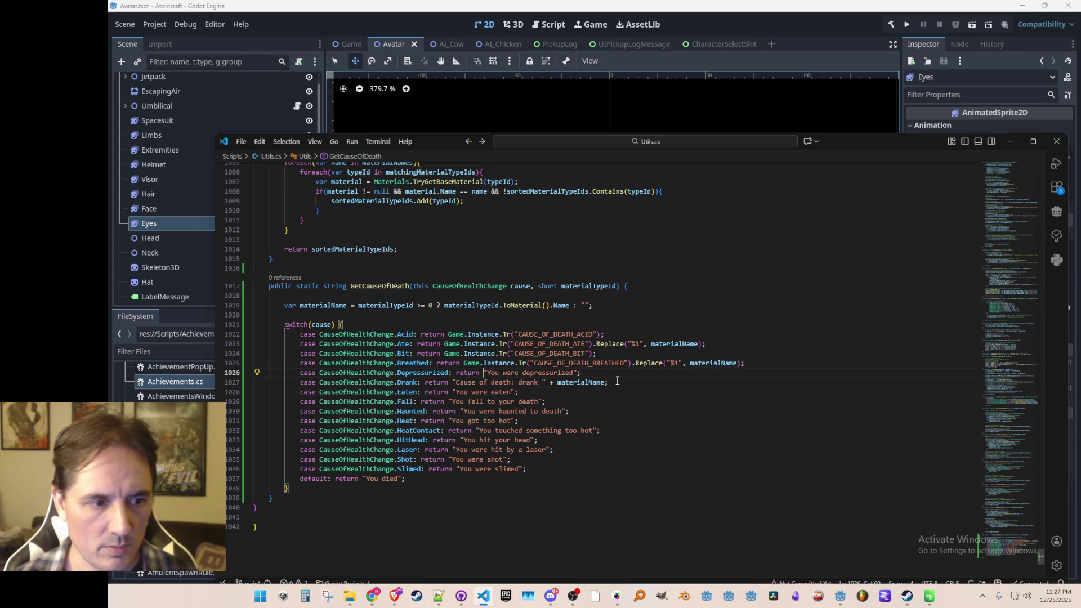
key("shift+End")
key("BackSpace")
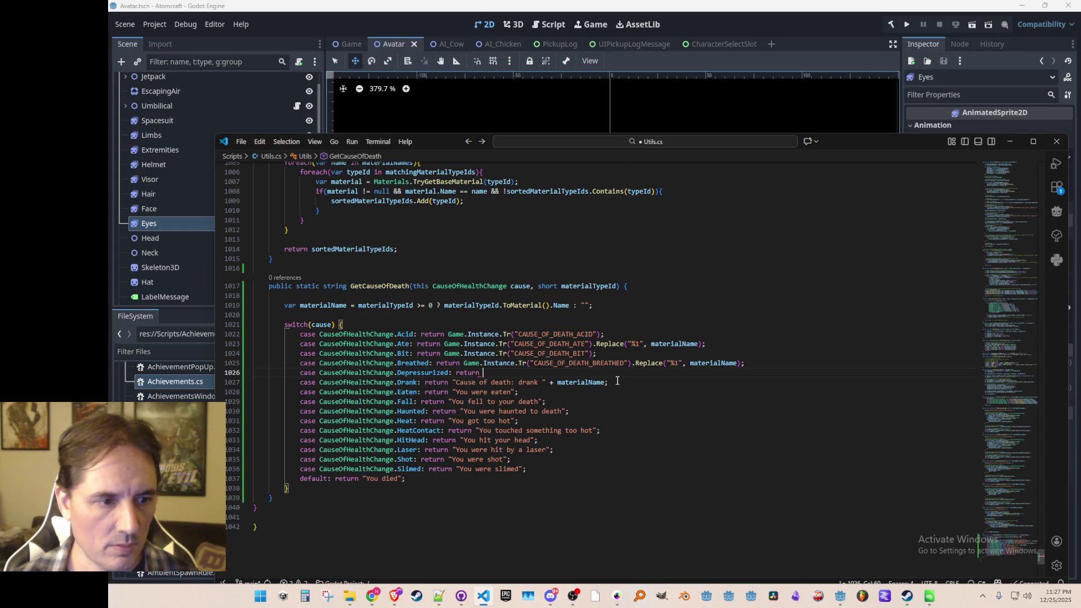
key("Tab")
key("Down")
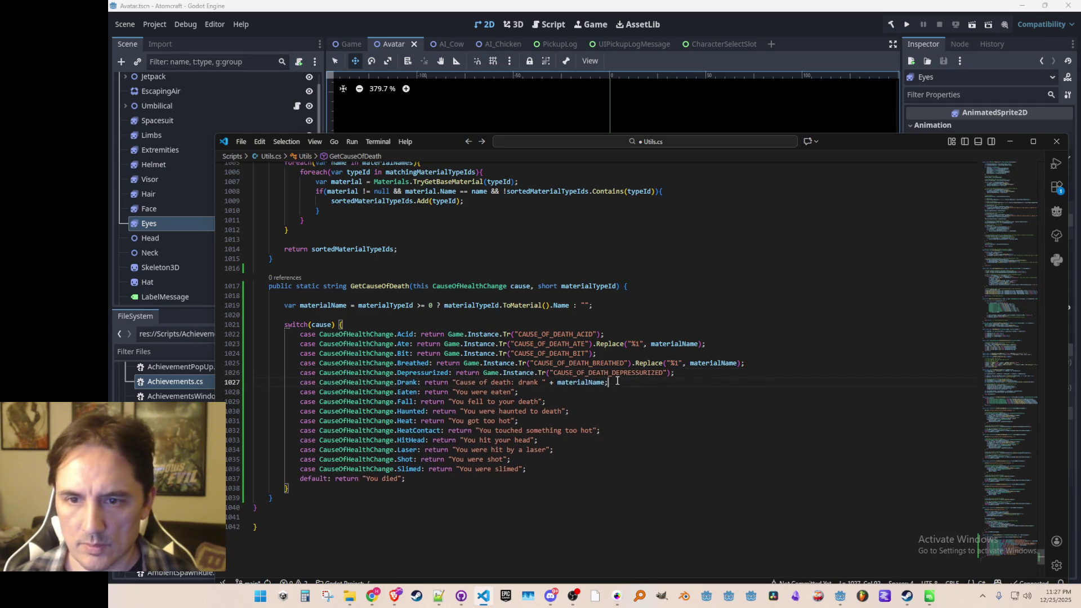
key("Left")
key("ctrl+Left")
key("ctrl+Left")
key("ctrl+Left")
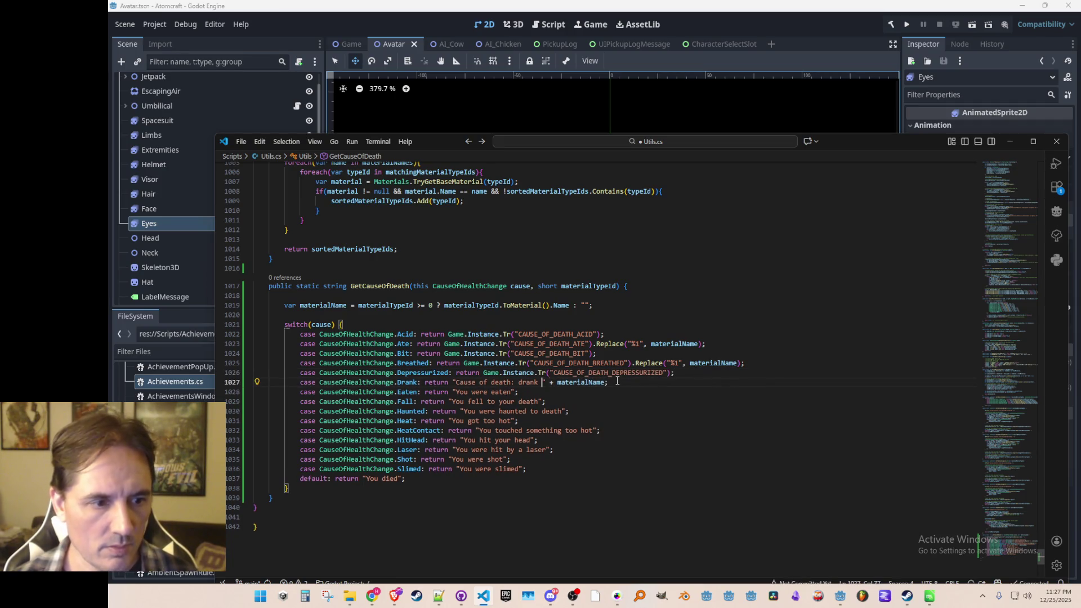
key("Tab")
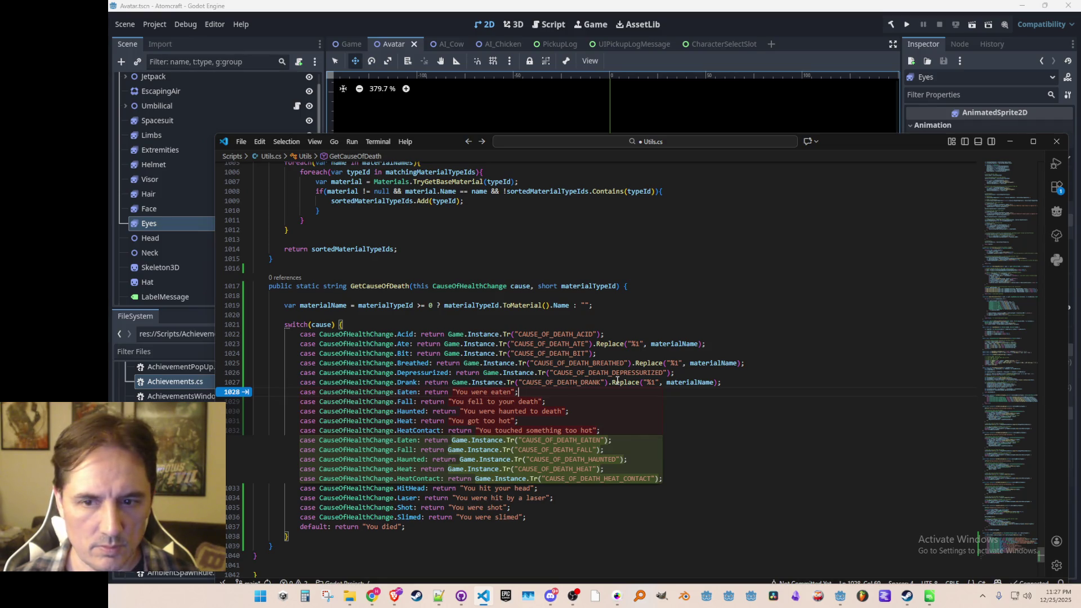
key("Tab")
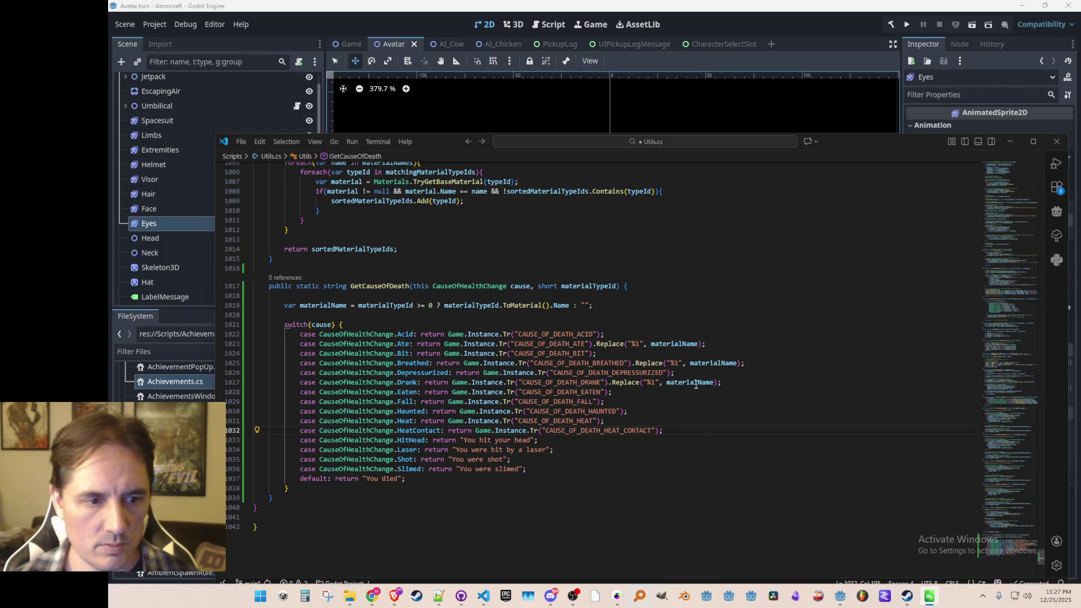
- Make the HitHead and Laser cases return Game.Instance.Tr translation keys
left_click(742, 440)
scroll(742, 434, "down", 1)
key("ctrl+Left")
key("ctrl+Left")
key("ctrl+Left")
key("ctrl+Left")
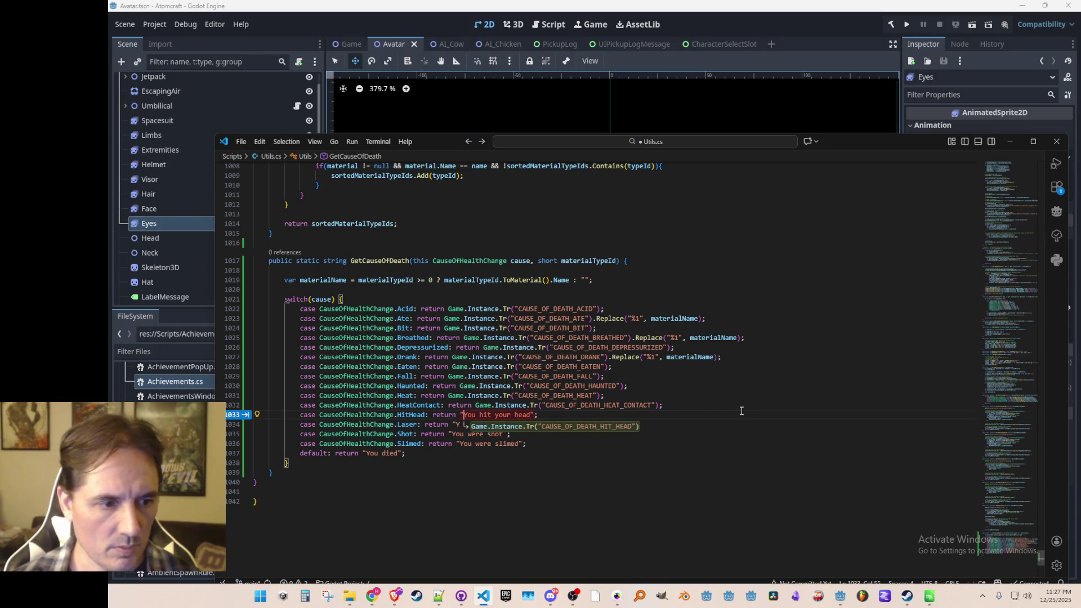
key("Tab")
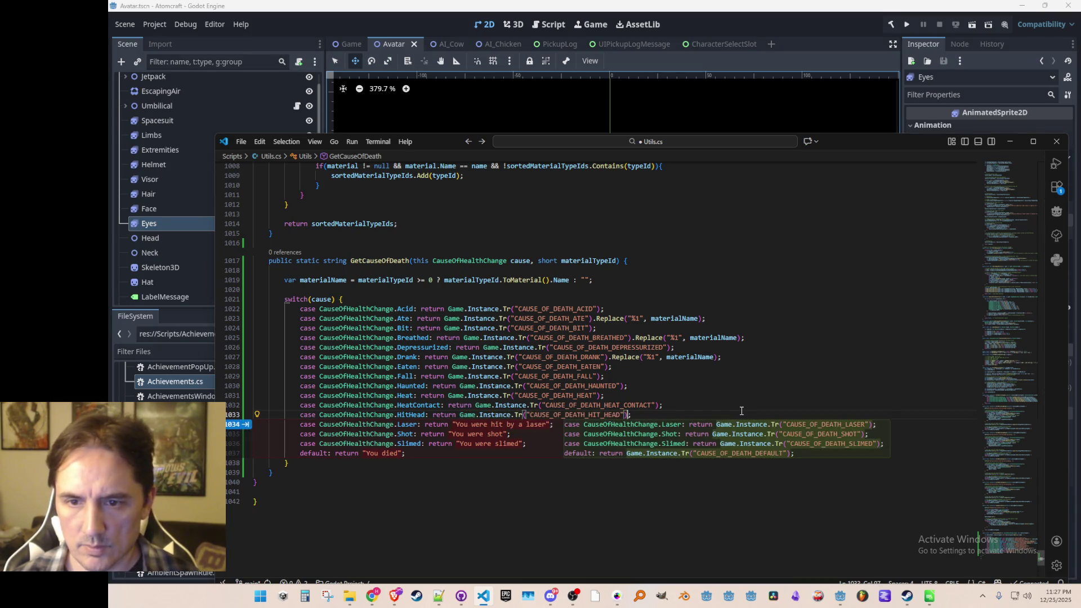
key("Escape")
key("End")
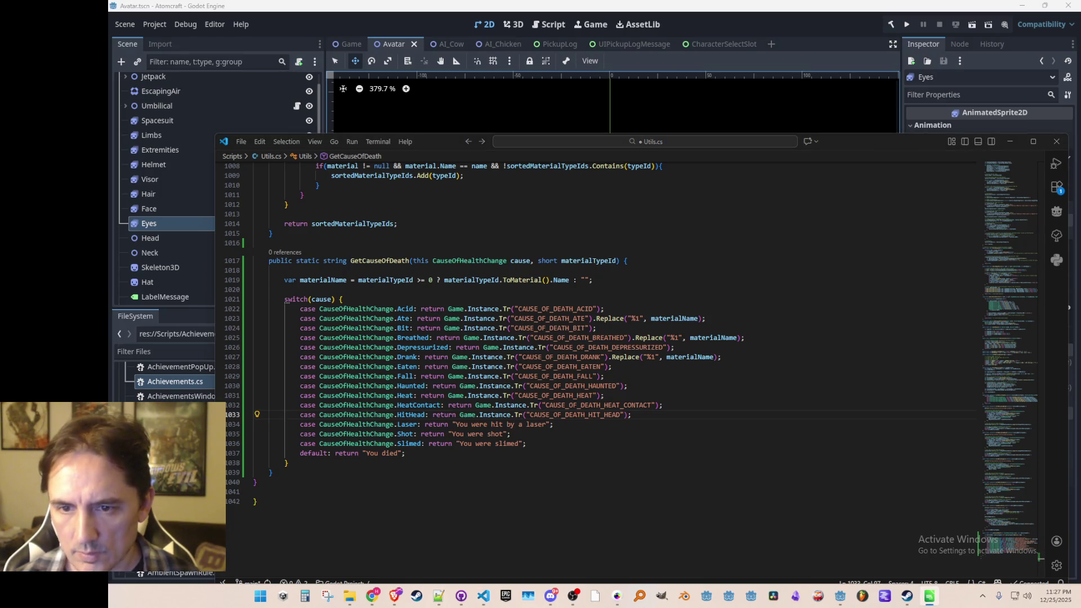
key("Down")
key("ctrl+Left")
key("ctrl+Left")
key("ctrl+Left")
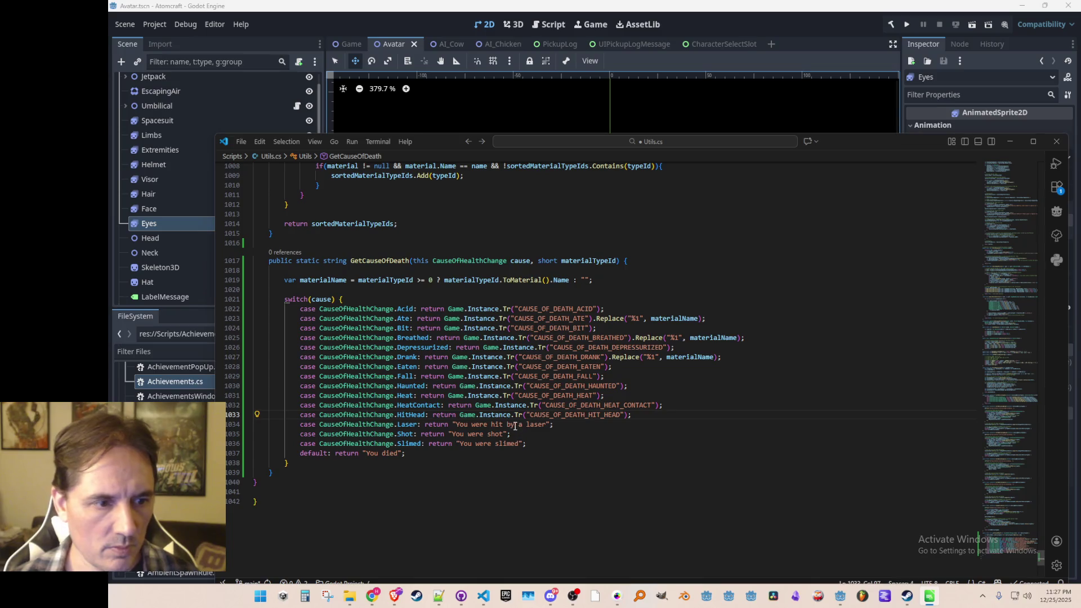
key("Left")
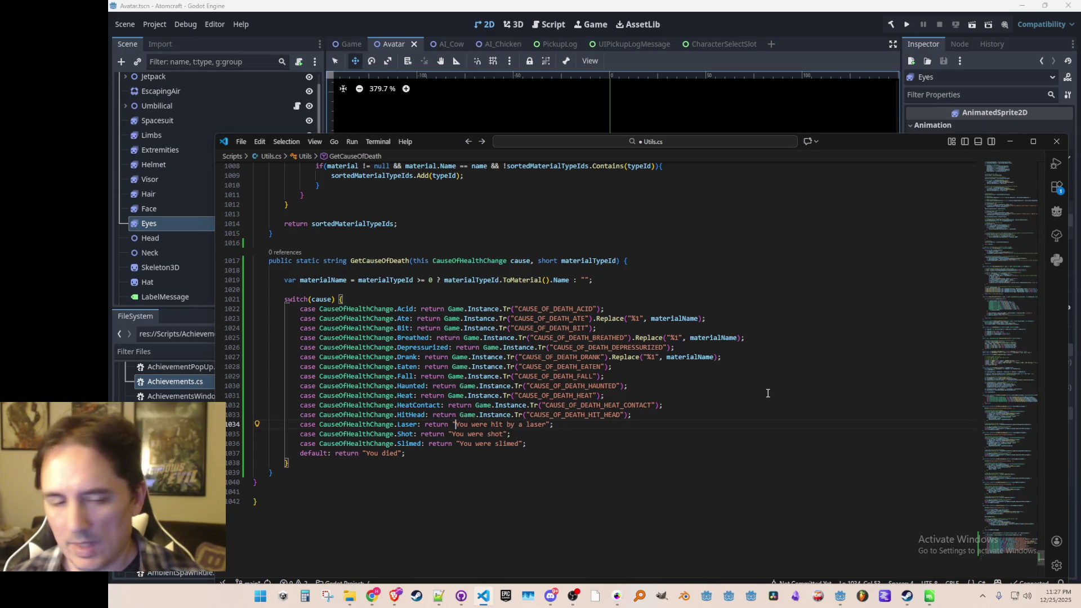
key("Right")
key("shift+End")
key("Delete")
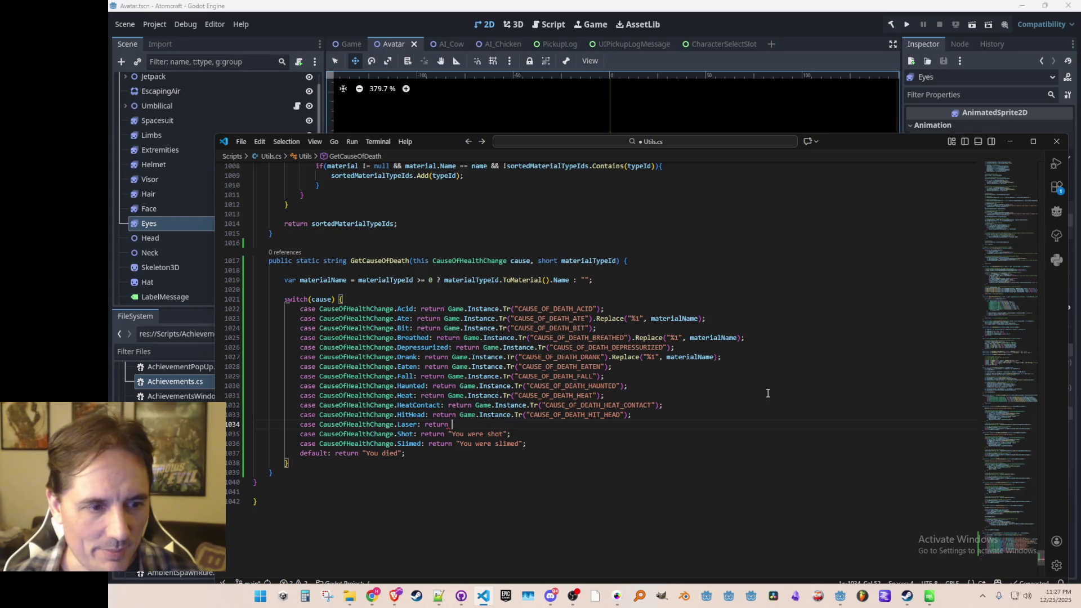
key("Tab")
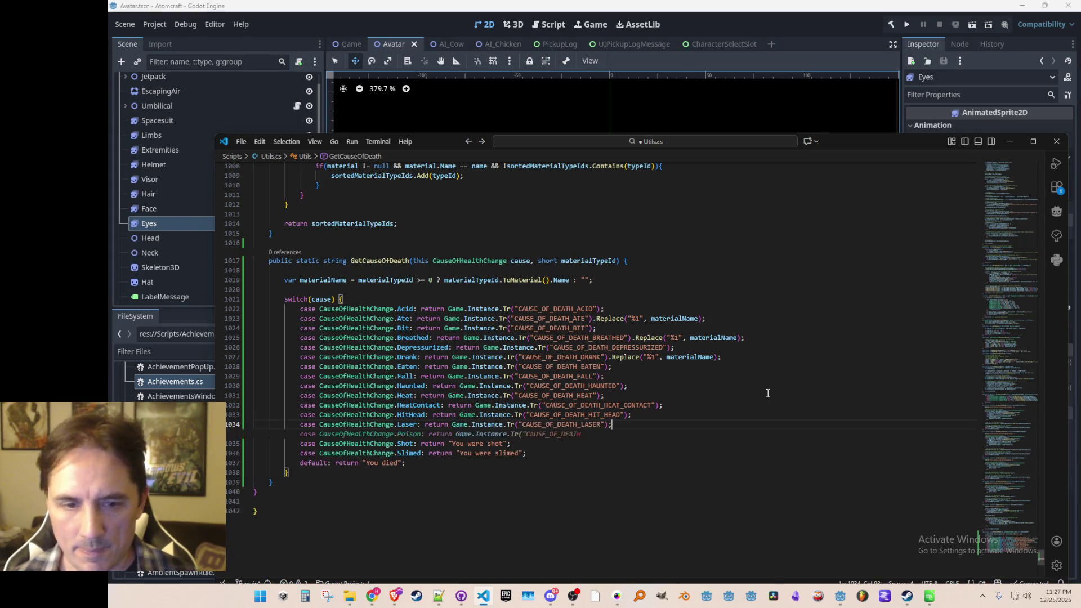
- Replace the Shot and Slimed messages with Tr translation keys and save Utils.cs
key("Down")
key("Left")
key("Left")
key("shift+End")
key("Delete")
key("Tab")
key("Down")
key("Left")
key("ctrl+Left")
key("ctrl+Left")
key("ctrl+Left")
key("shift+End")
key("Delete")
key("Tab")
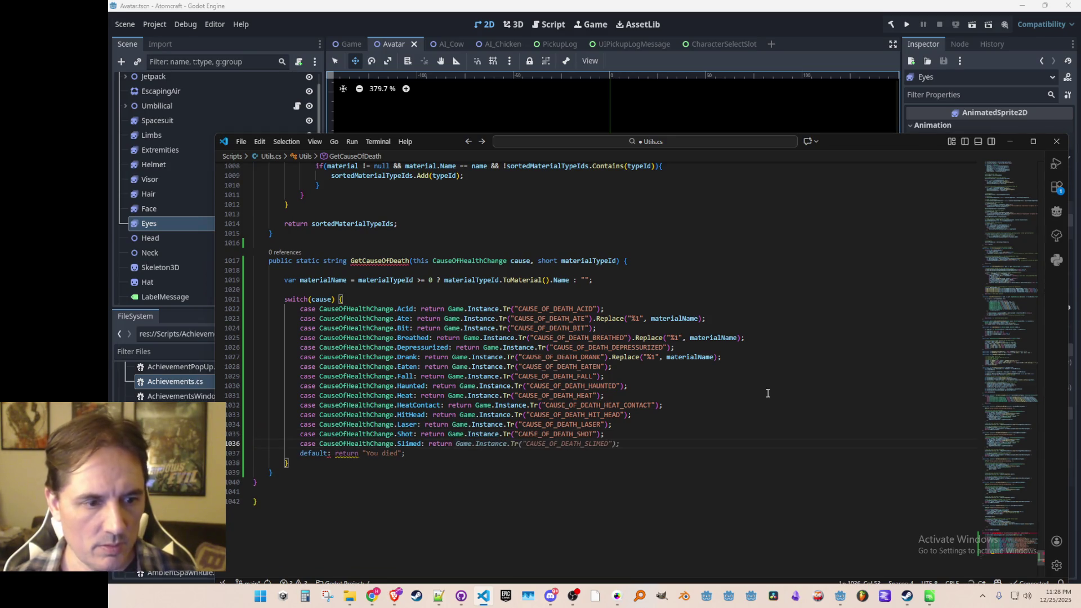
key("ctrl+s")
- Make the default case return Tr("CAUSE_OF_DEATH_GENERIC") without a duplicate return, and save
key("Down")
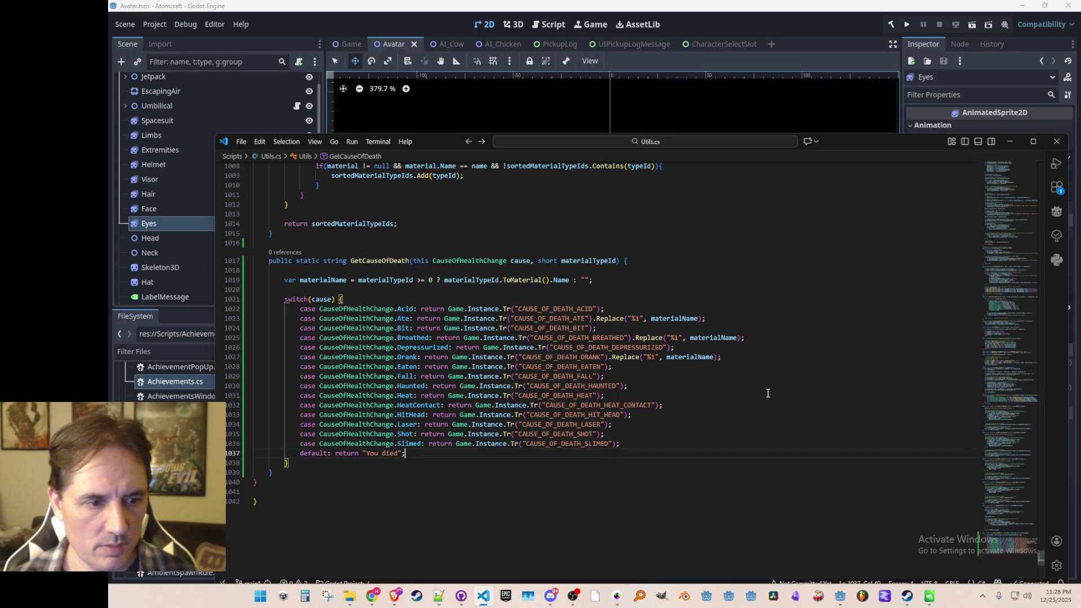
key("ctrl+shift+Left")
key("ctrl+shift+Left")
key("ctrl+shift+Left")
key("shift+Right")
key("shift+Right")
key("shift+Right")
key("BackSpace")
key("BackSpace")
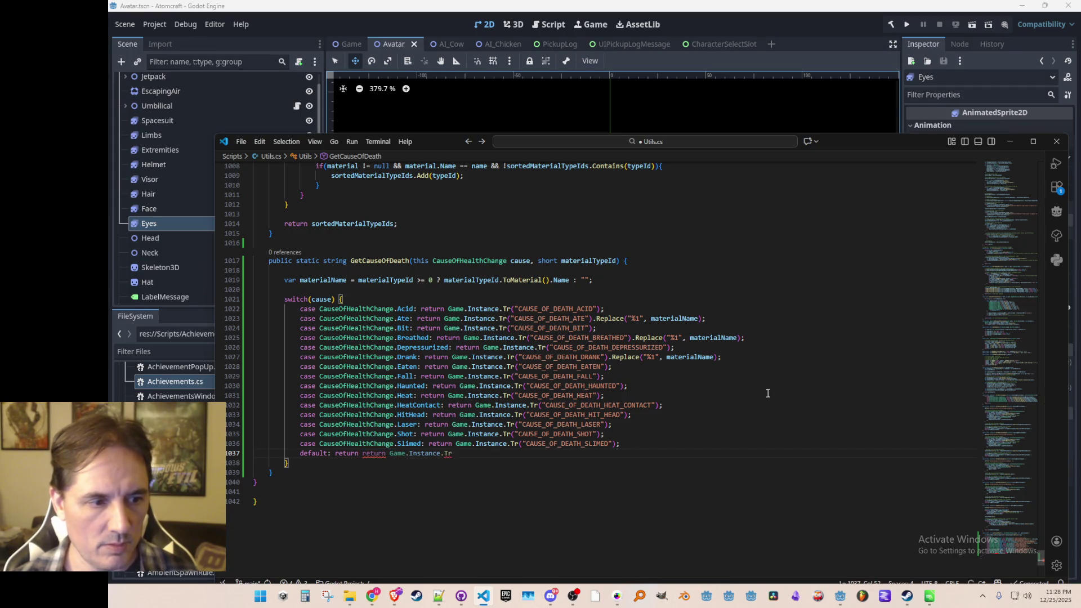
key("Tab")
key("BackSpace")
key("BackSpace")
key("BackSpace")
type("GENERIC\");")
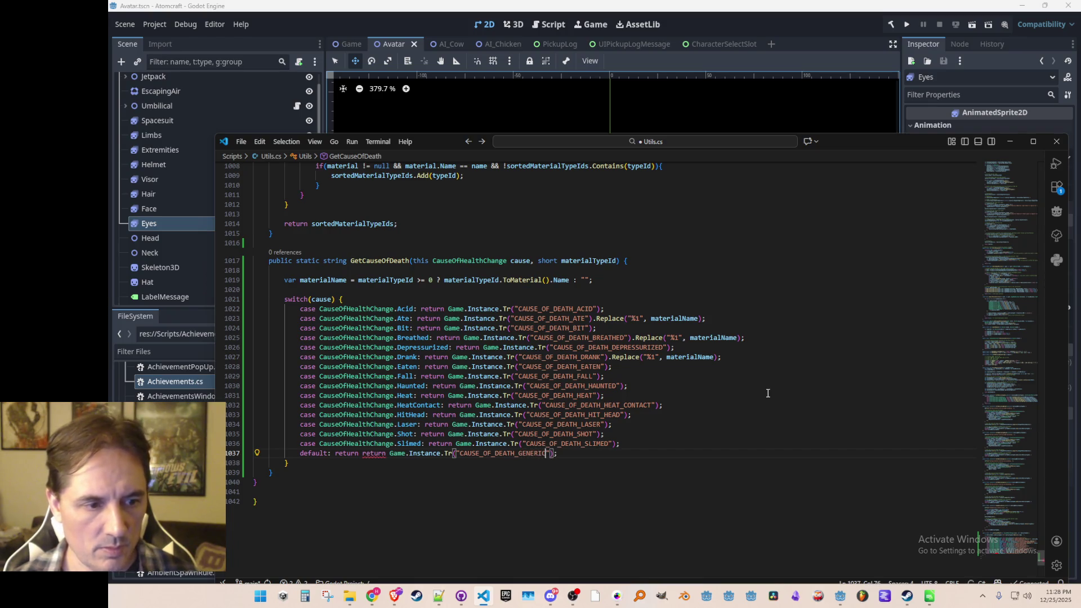
key("ctrl+Left")
key("ctrl+Left")
key("ctrl+Left")
key("ctrl+BackSpace")
key("ctrl+Right")
key("ctrl+Right")
key("ctrl+Right")
key("End")
key("ctrl+s")
key("Up")
key("Up")
key("Up")
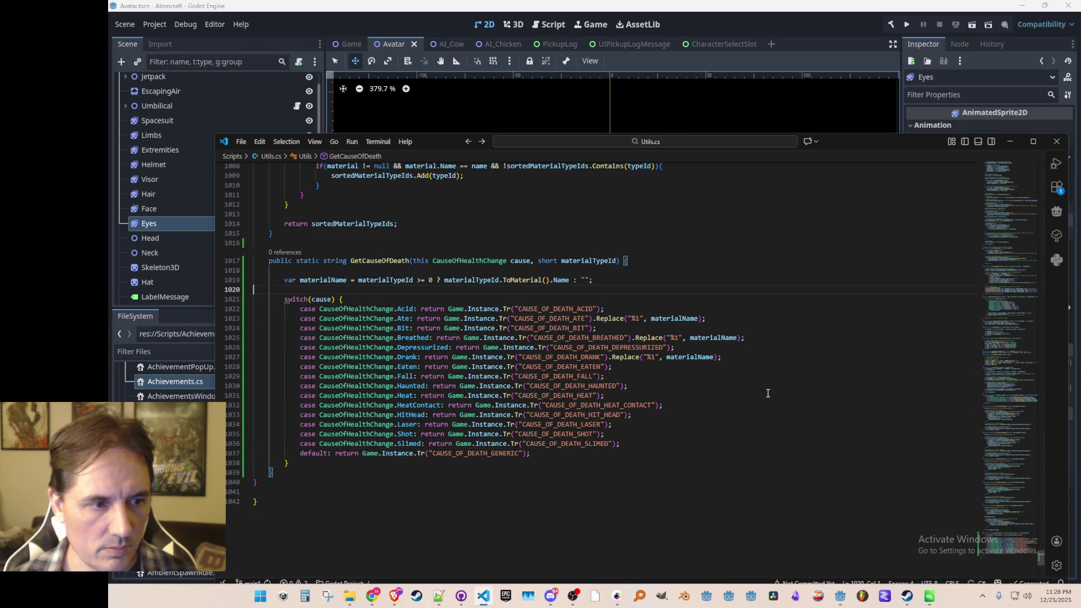
- Jump from the GetCauseOfDeath signature to the old method in Avatar.cs
key("Up")
key("Up")
key("Up")
key("ctrl+Right")
key("ctrl+Right")
key("ctrl+Right")
key("Home")
key("Home")
key("shift+Right")
key("shift+Right")
key("shift+Right")
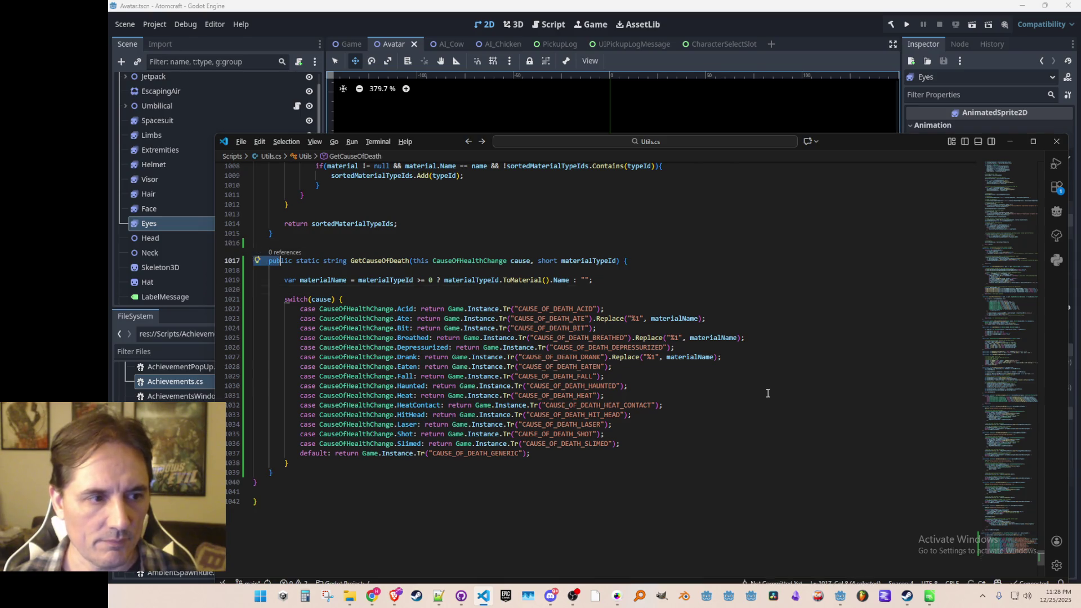
key("alt+Left")
key("alt+Left")
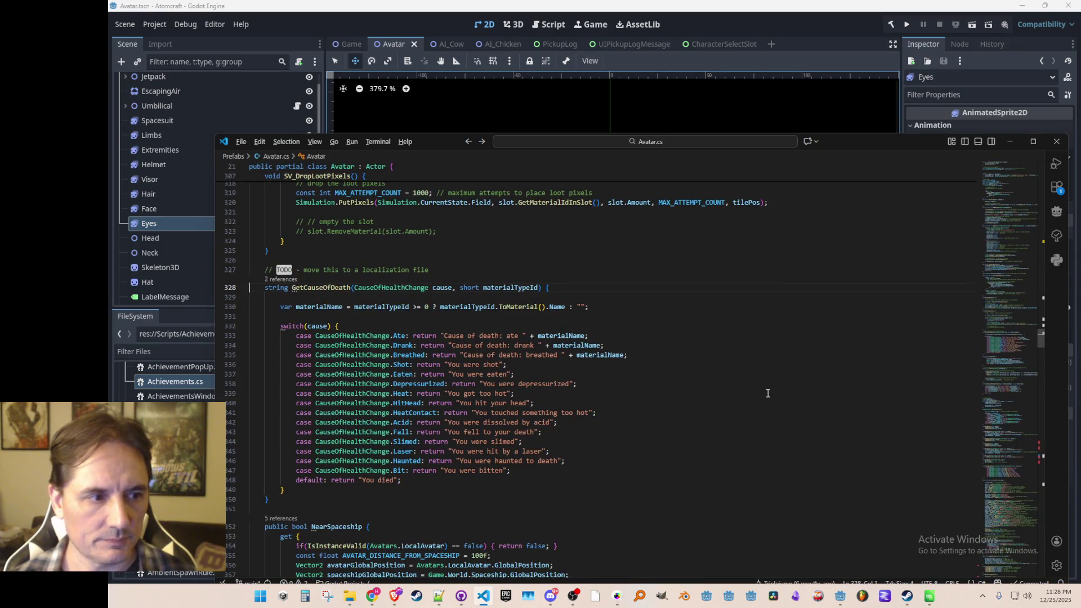
- Delete the old GetCauseOfDeath method from Avatar.cs and return to Godot
scroll(386, 303, "down", 1)
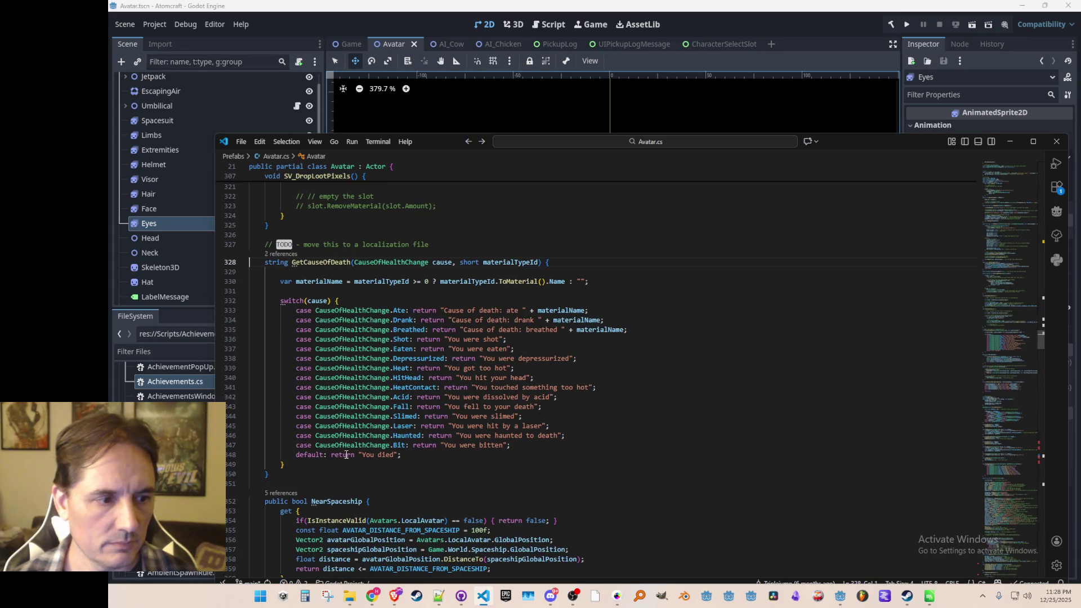
left_click_drag(272, 474, 250, 455)
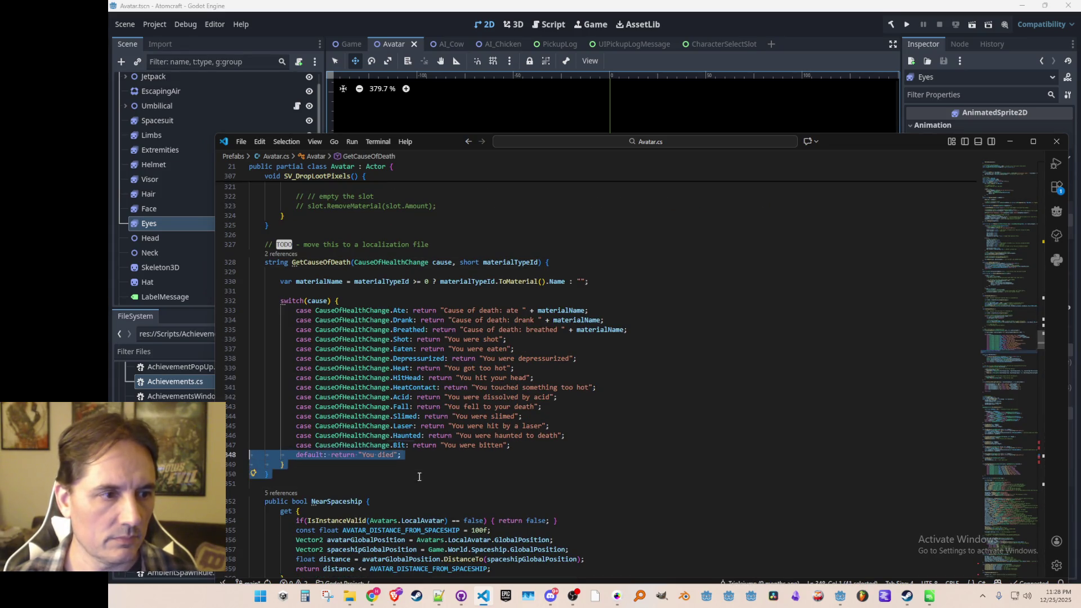
key("shift+Up")
key("shift+Up")
key("shift+Up")
key("Delete")
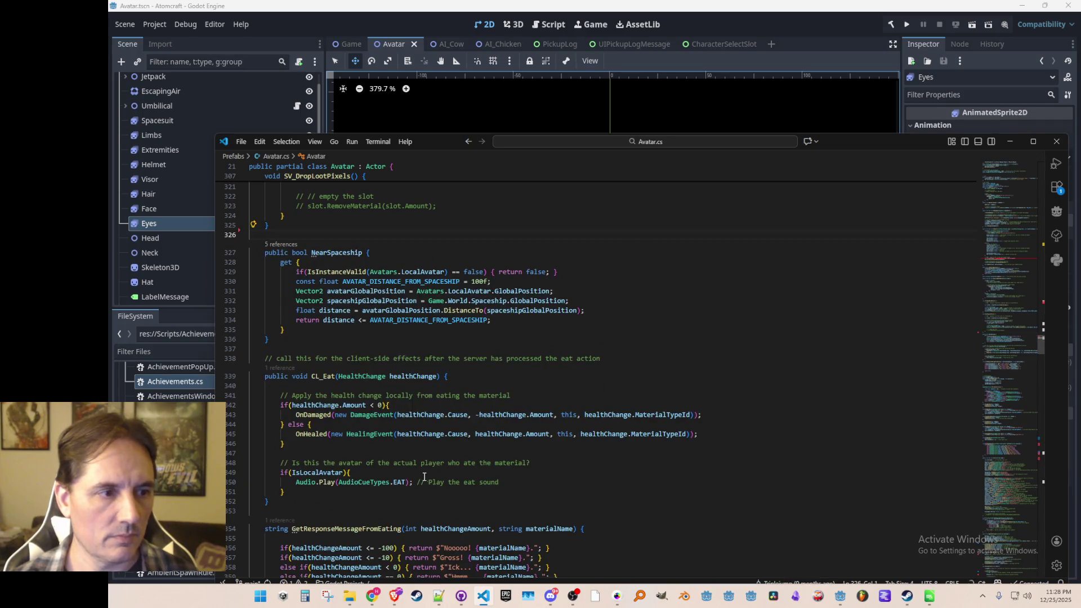
left_click(859, 25)
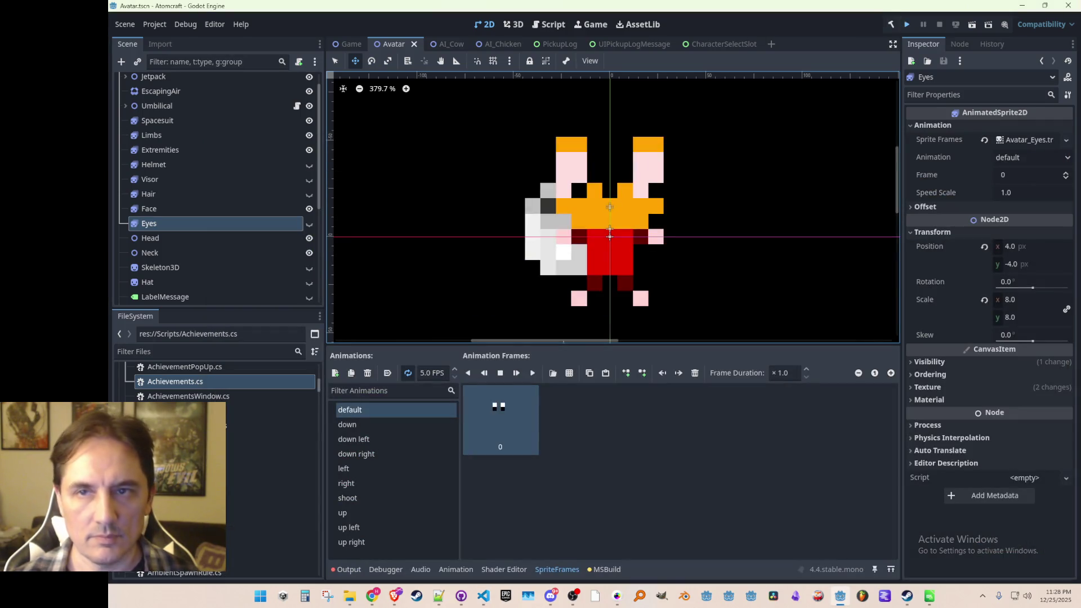
- Save and rebuild, dismiss the build error, and open the missing GetCauseOfDeath error at line 252
key("ctrl+s")
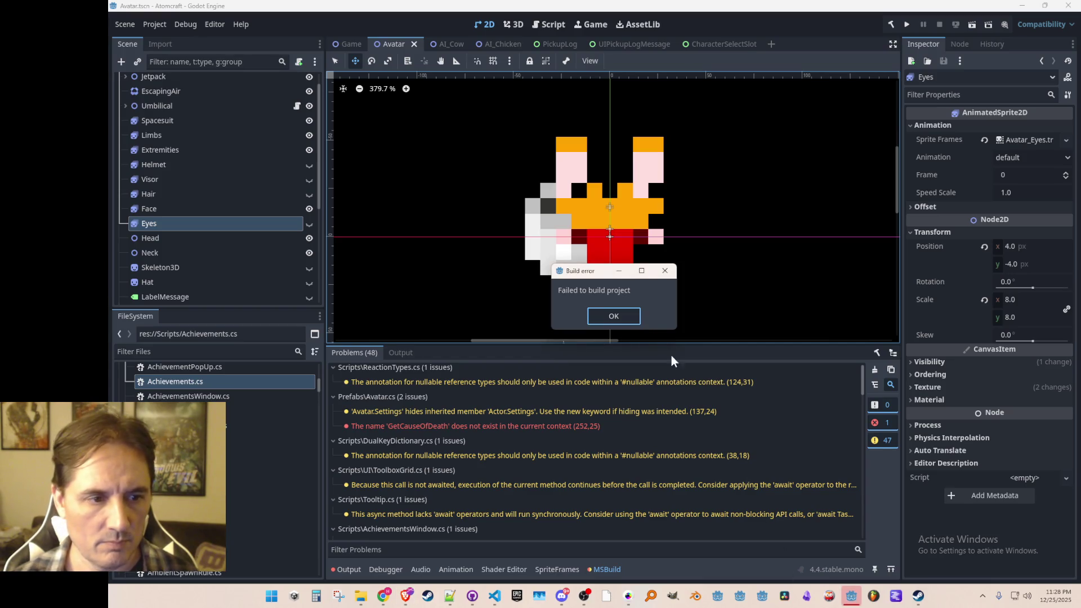
left_click(626, 313)
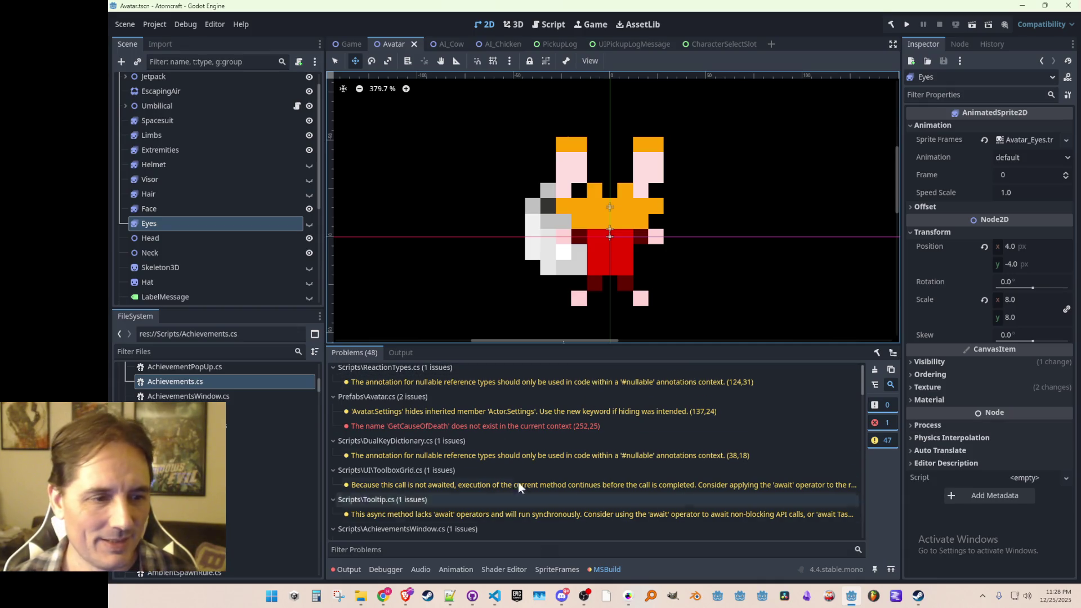
double_click(471, 427)
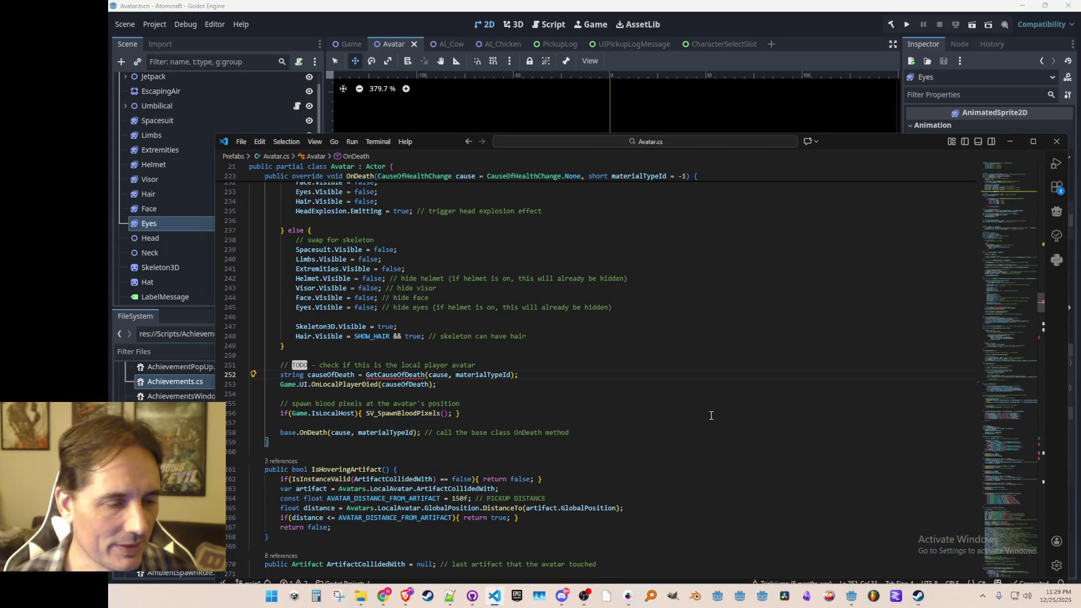
- Change line 252 to cause.GetCauseOfDeath(materialTypeId), save Avatar.cs, and return to Godot
type("cause.Get")
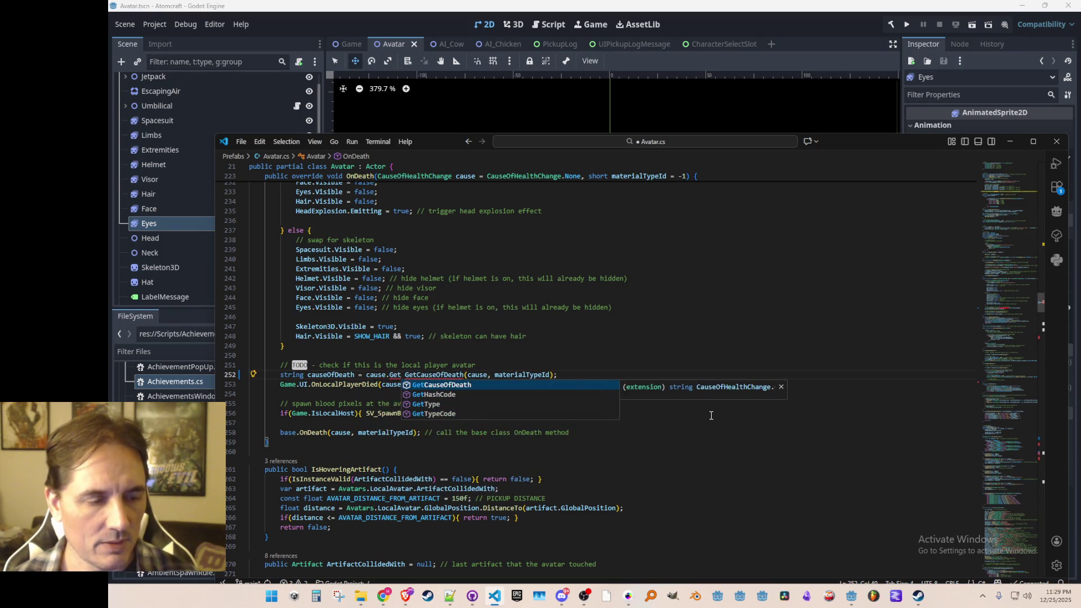
key("Tab")
key("ctrl+Delete")
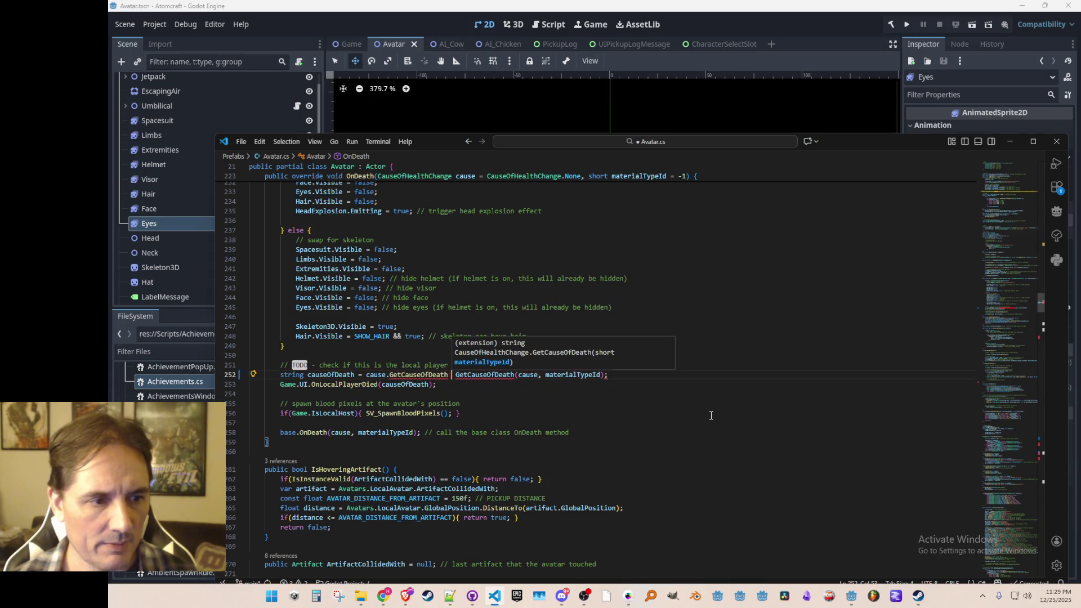
key("Right")
key("ctrl+Delete")
key("ctrl+Delete")
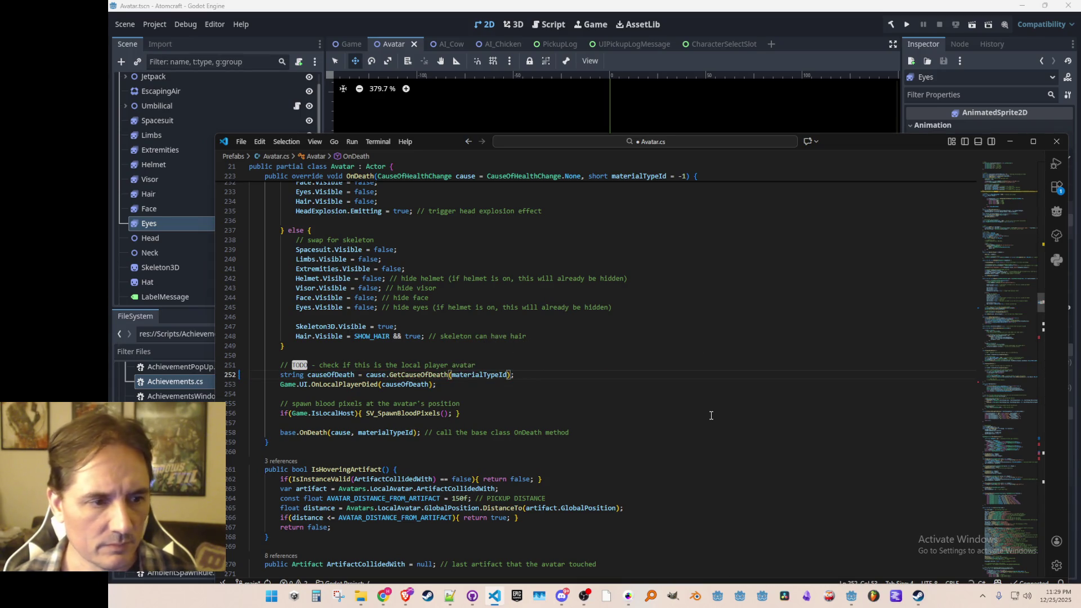
key("ctrl+s")
key("Home")
key("Home")
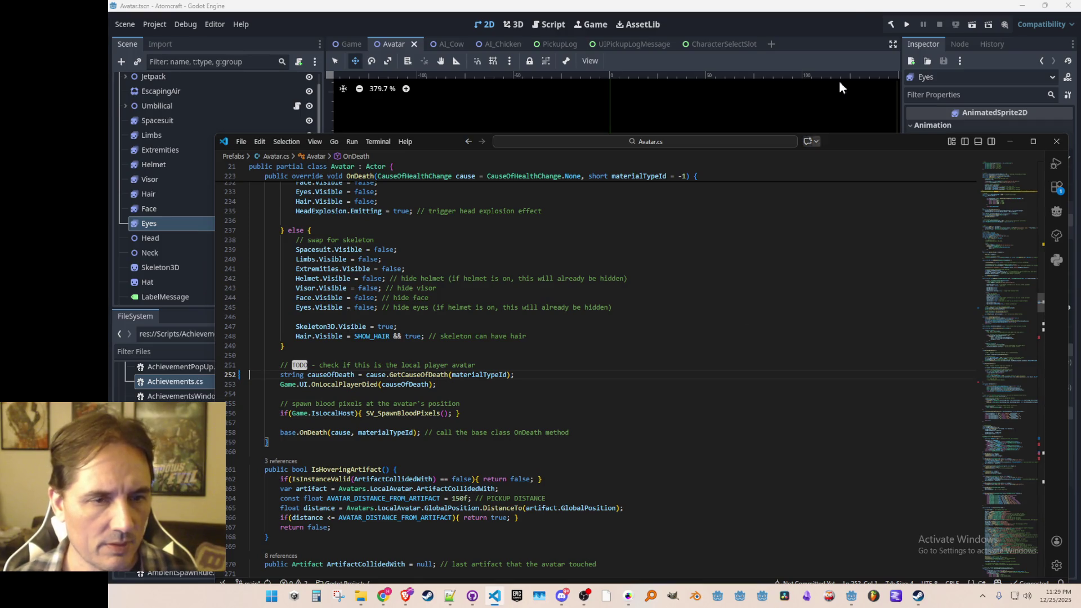
left_click(821, 130)
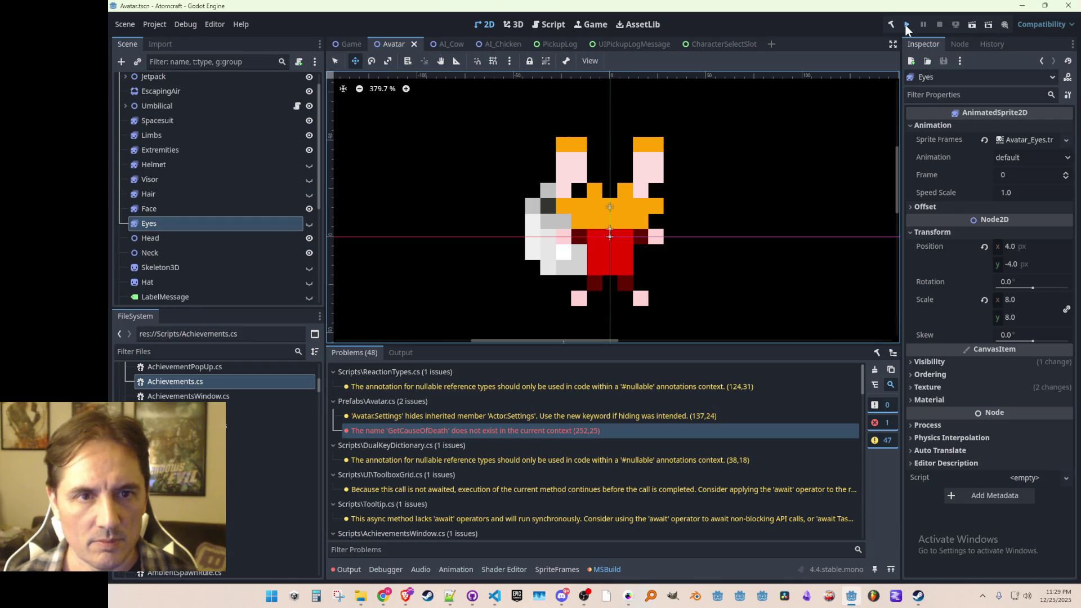
- Run the Atomcraft game to its title menu, then stop the debug session
left_click(906, 25)
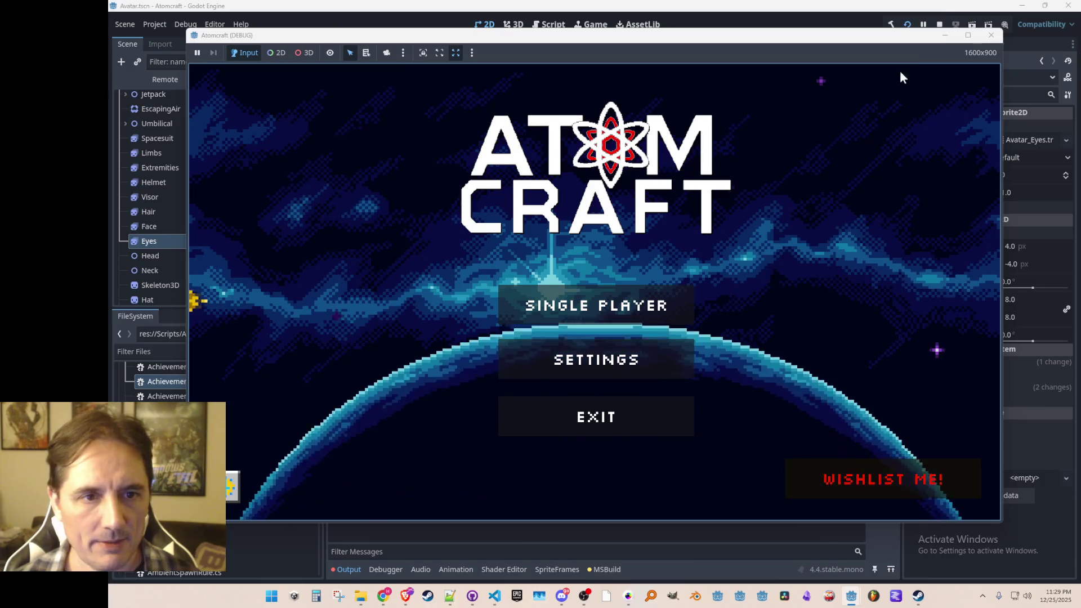
left_click(542, 432)
scroll(169, 496, "up", 10)
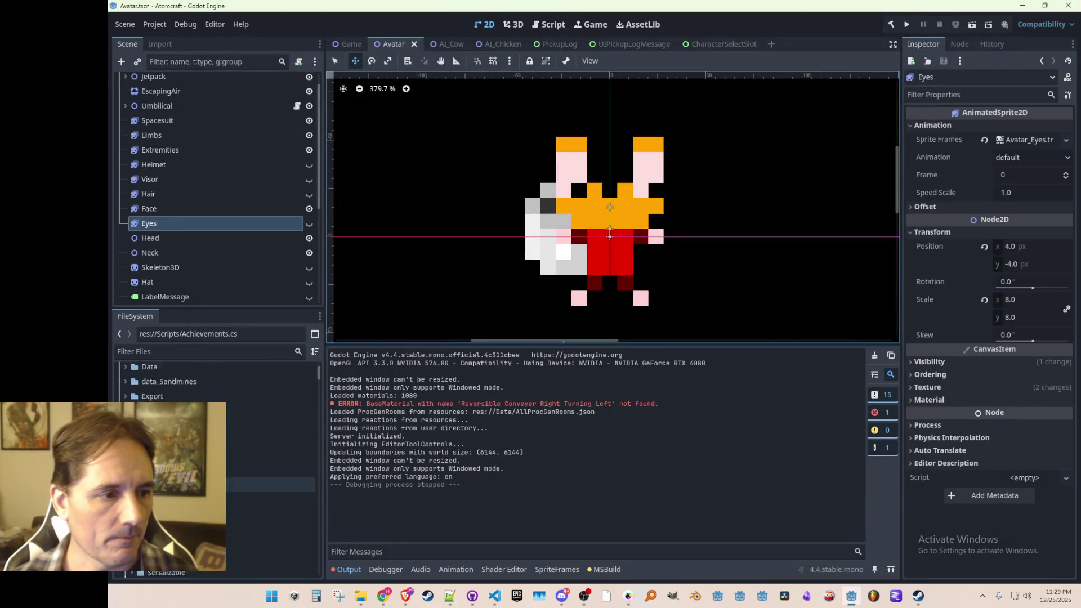
- Remove Data/LocalizedStrings.csv via the FileSystem dock, then bring Avatar.cs in VS Code forward
left_click(169, 478)
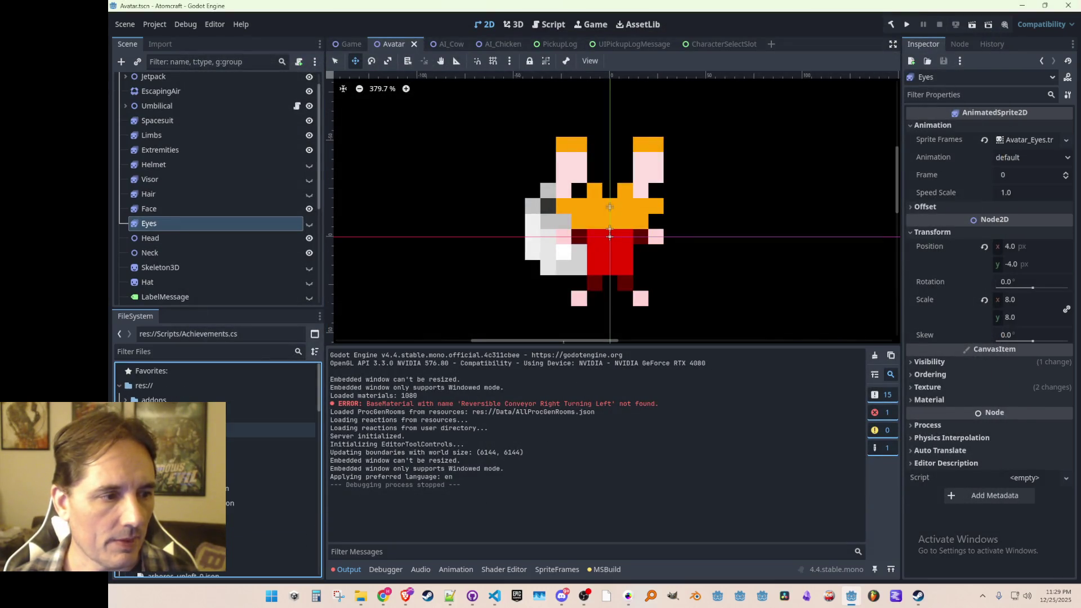
scroll(228, 456, "down", 10)
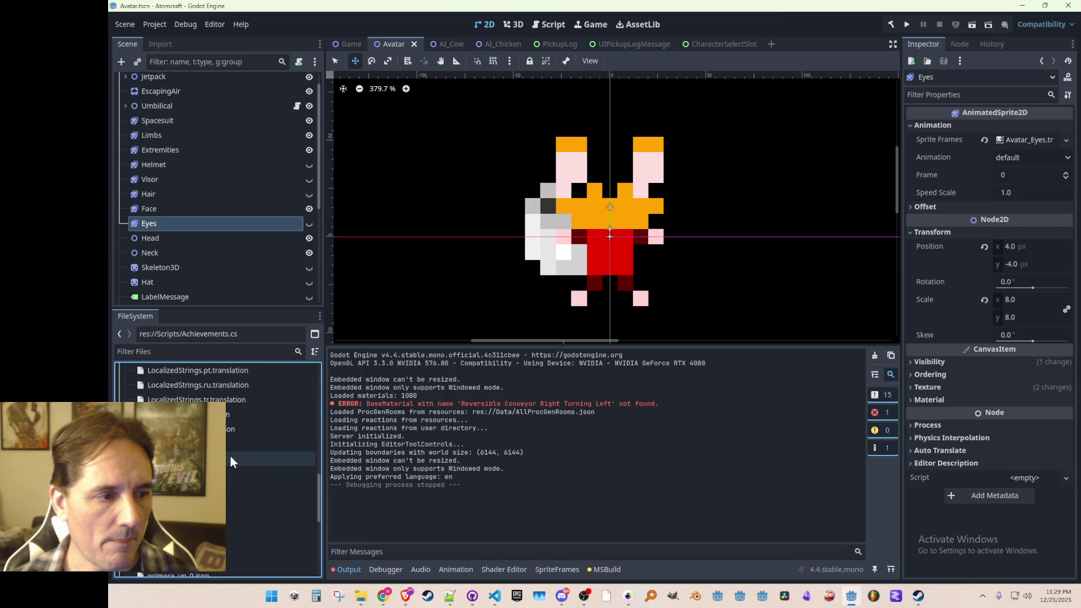
left_click(228, 456)
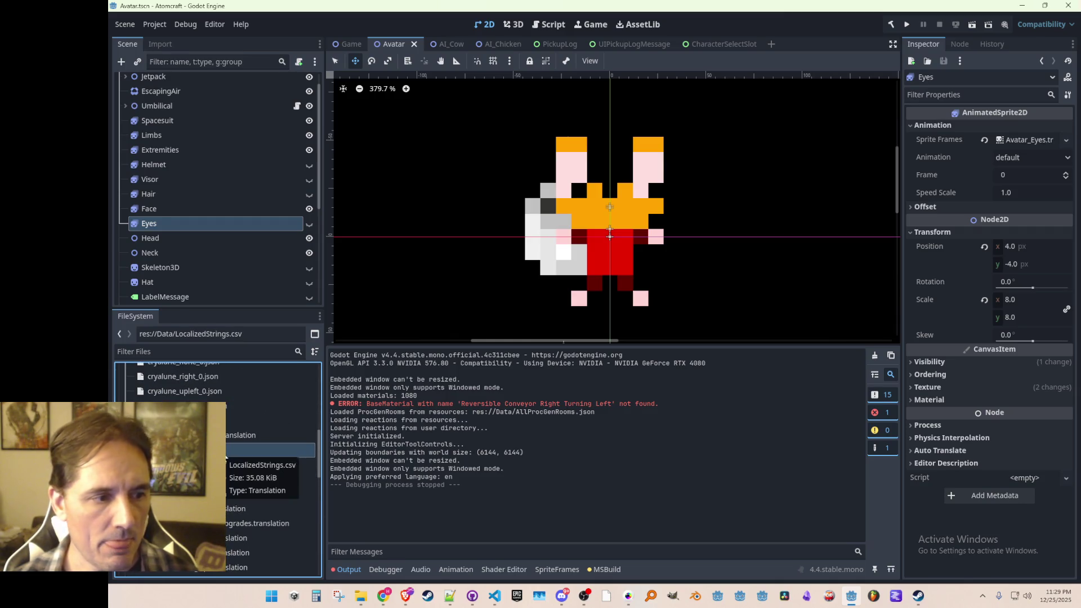
key("Delete")
key("Return")
left_click(242, 435)
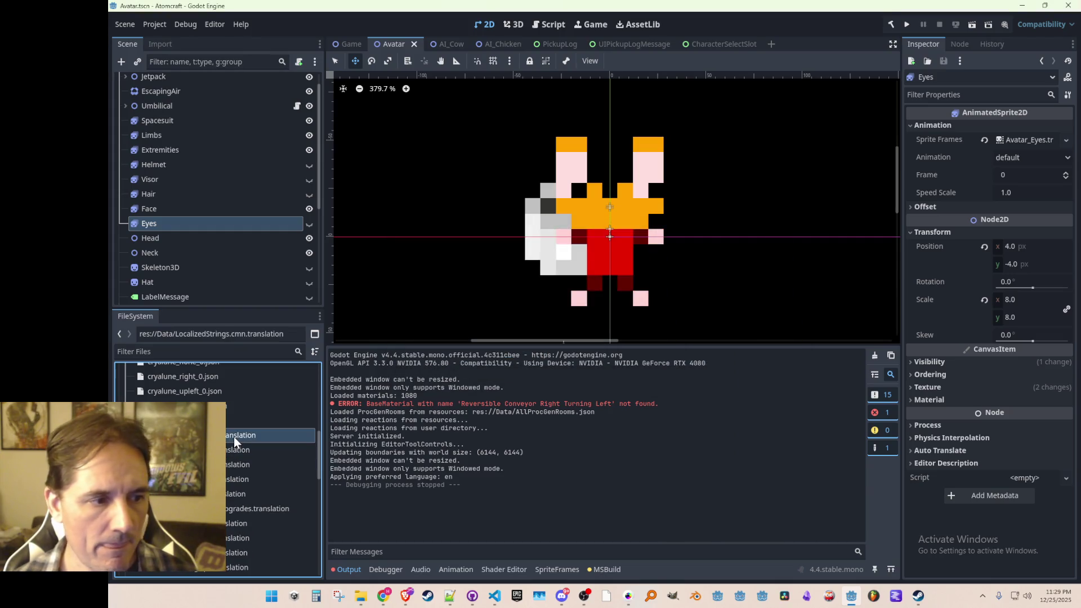
key("alt+Tab")
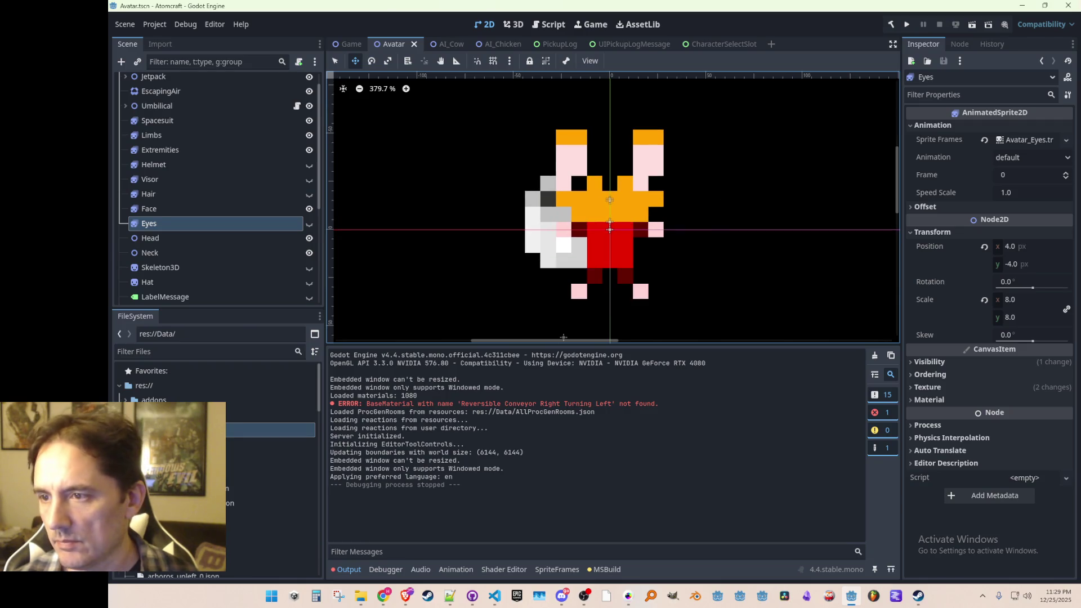
left_click(494, 597)
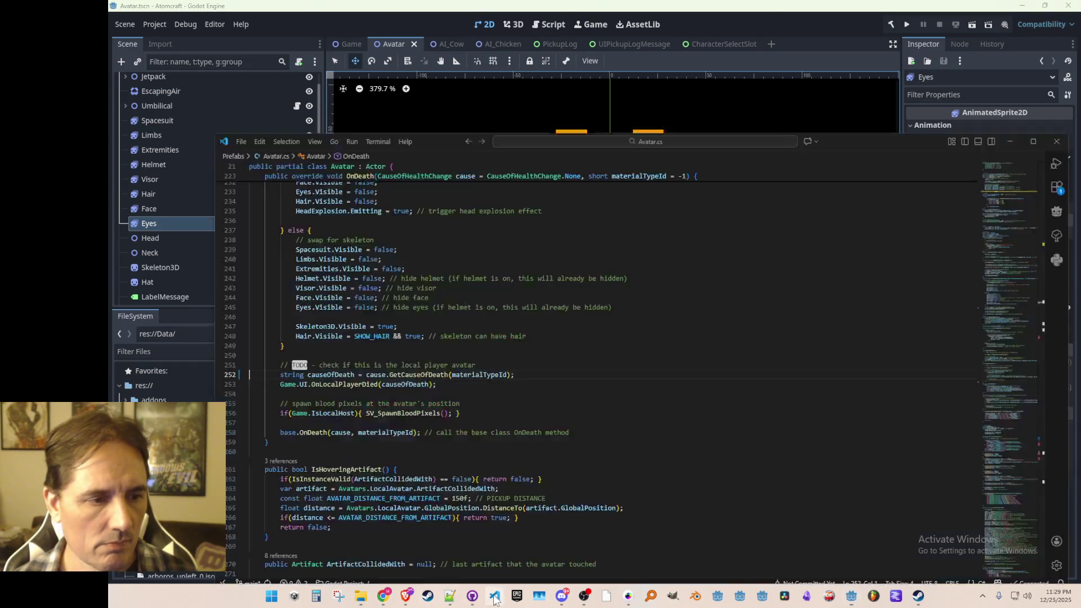
- Delete the commented-out achievement check block in Avatar.cs's Process method
left_click(644, 346)
scroll(854, 345, "up", 5)
mouse_move(993, 285)
left_mouse_down()
mouse_move(994, 532)
mouse_move(993, 516)
left_mouse_up()
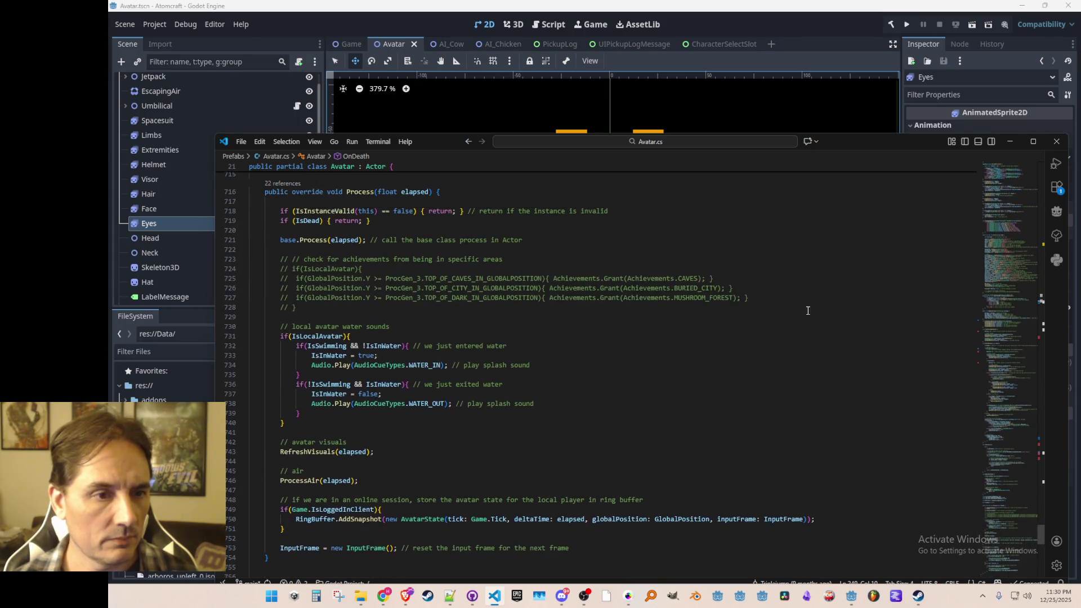
left_click(717, 270)
key("Up")
key("Home")
key("Home")
key("shift+Down")
key("shift+Down")
key("shift+Down")
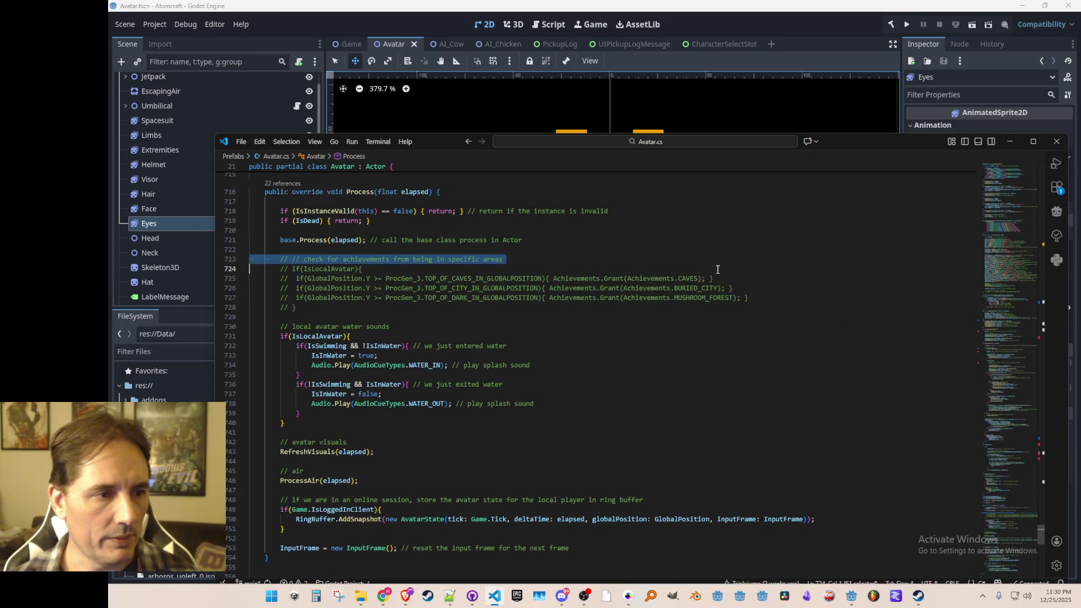
key("shift+Down")
key("shift+Down")
key("Delete")
key("Up")
key("Up")
key("Up")
- Move ProcessAir's quarter-air if brace inline and join else if onto the closing brace, then save
left_click(694, 293)
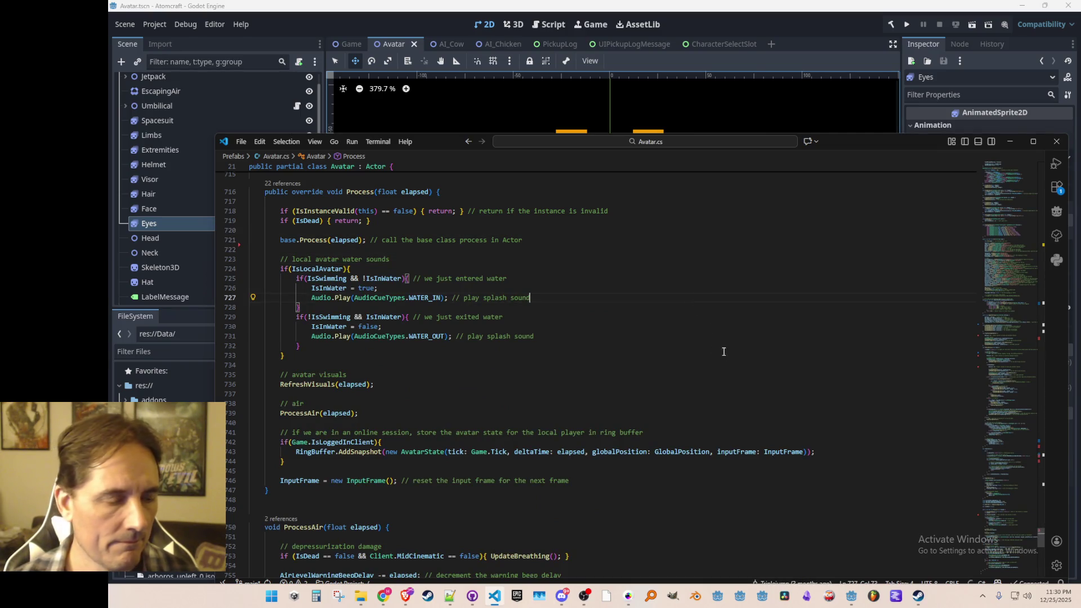
scroll(717, 347, "up", 1)
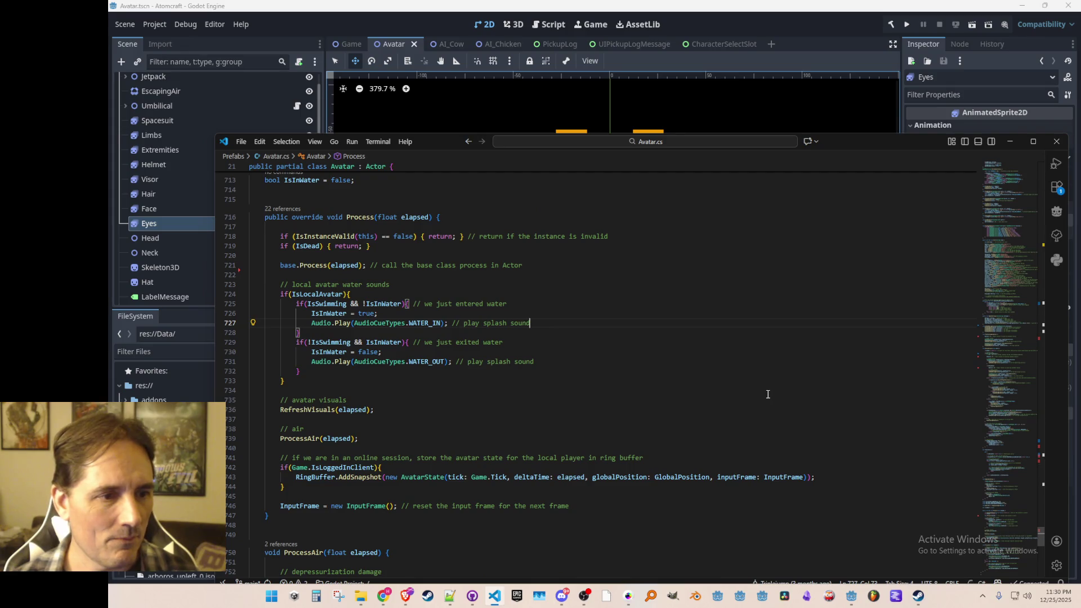
scroll(765, 396, "down", 3)
scroll(755, 397, "down", 3)
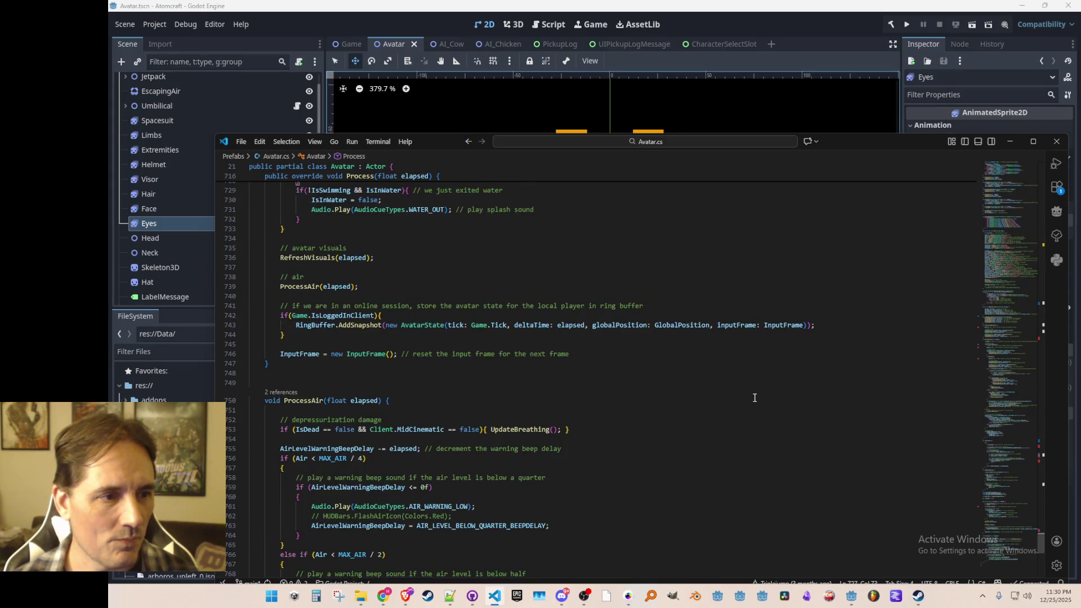
scroll(755, 398, "down", 4)
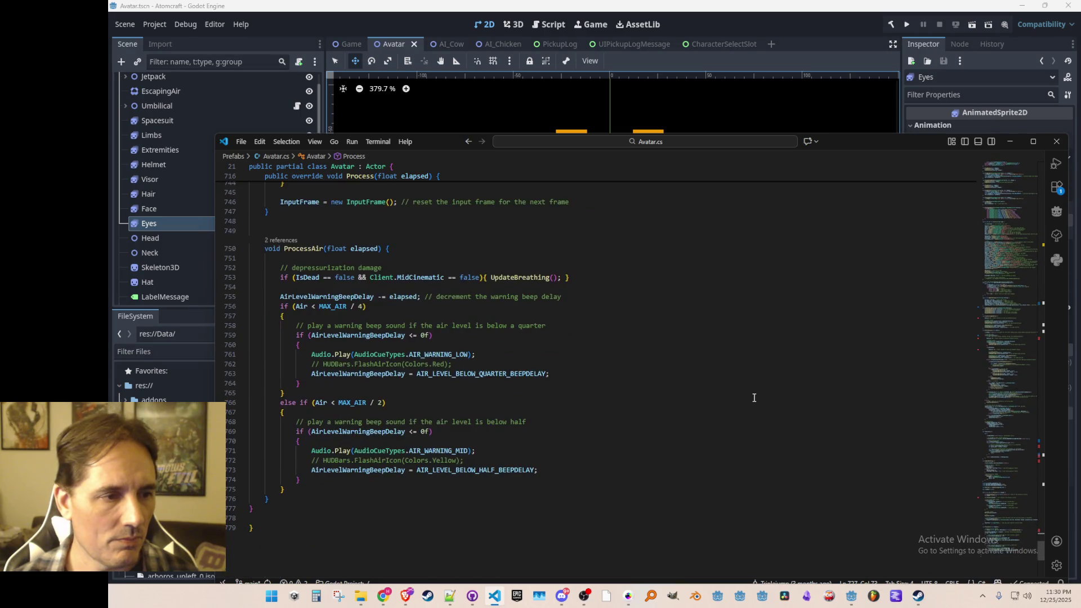
left_click(804, 302)
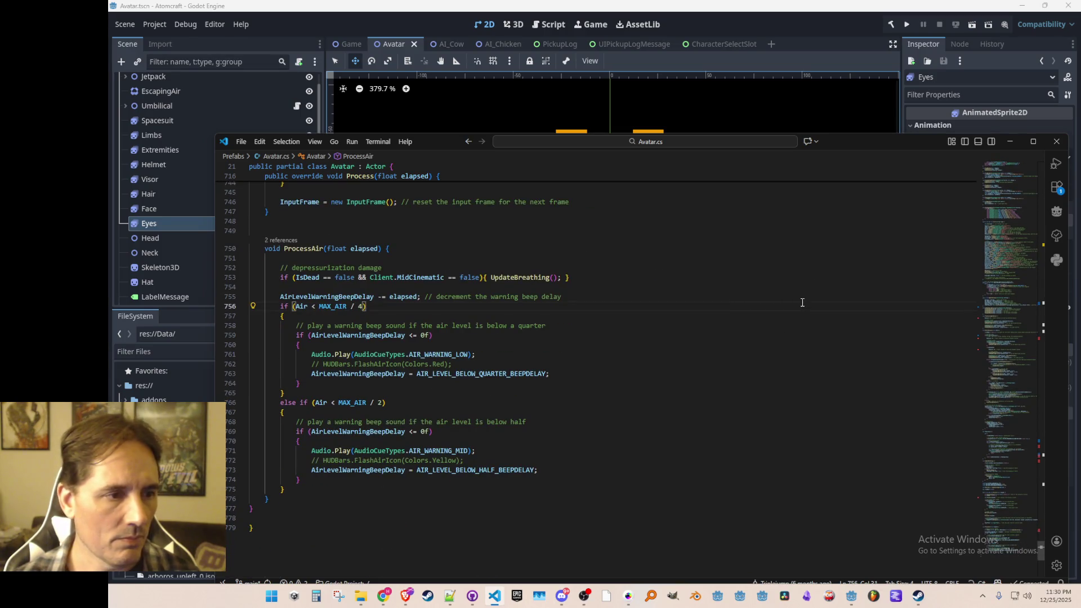
key("Delete")
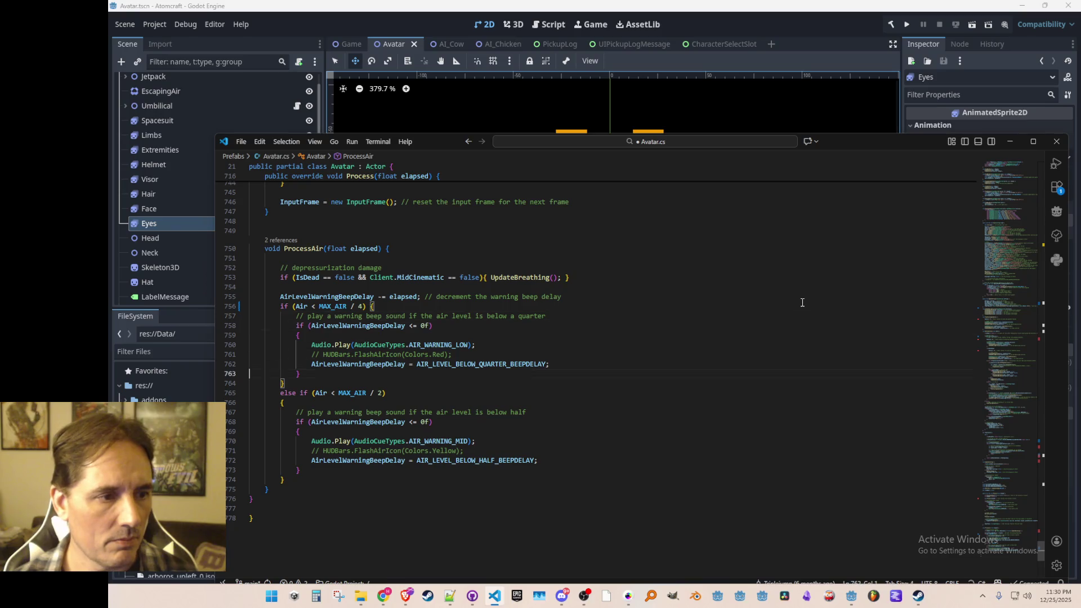
key("Down")
key("Down")
key("Down")
key("Home")
key("shift+Home")
key("BackSpace")
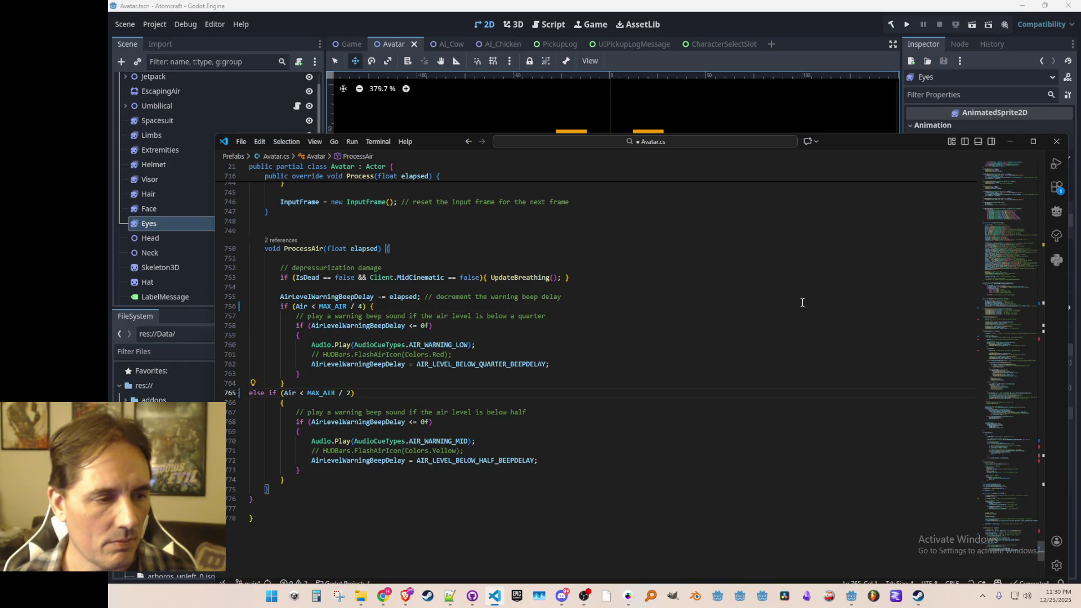
key("Tab")
key("Tab")
key("End")
key("Delete")
key("BackSpace")
key("Up")
key("Up")
key("Up")
key("ctrl+s")
- Pull the lone braces onto the quarter-air and half-air beep checks and save
key("Up")
key("Up")
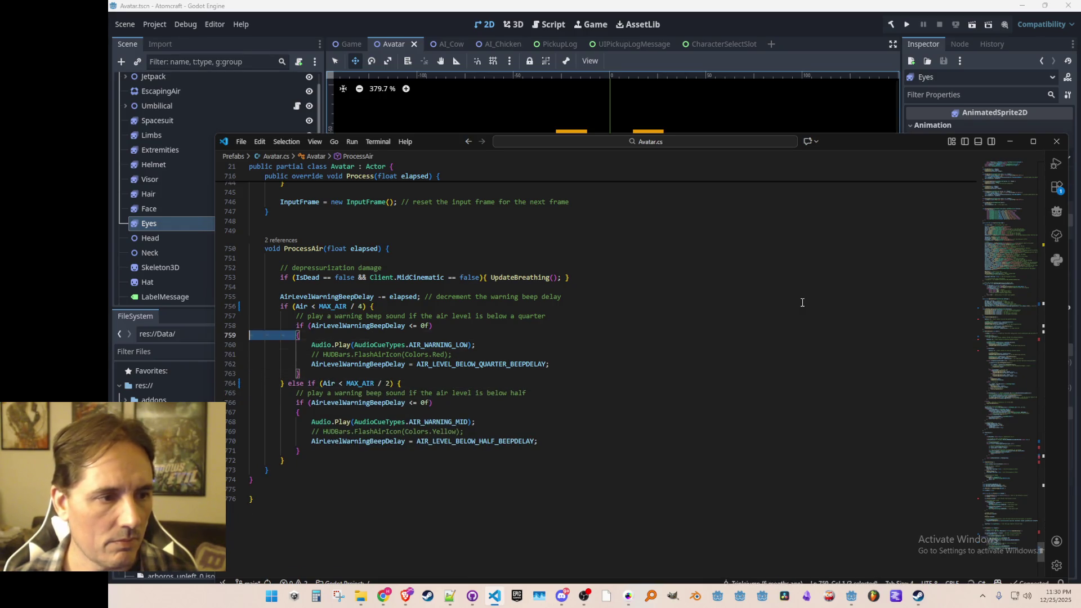
key("End")
key("Delete")
key("Down")
key("Down")
key("Down")
key("Home")
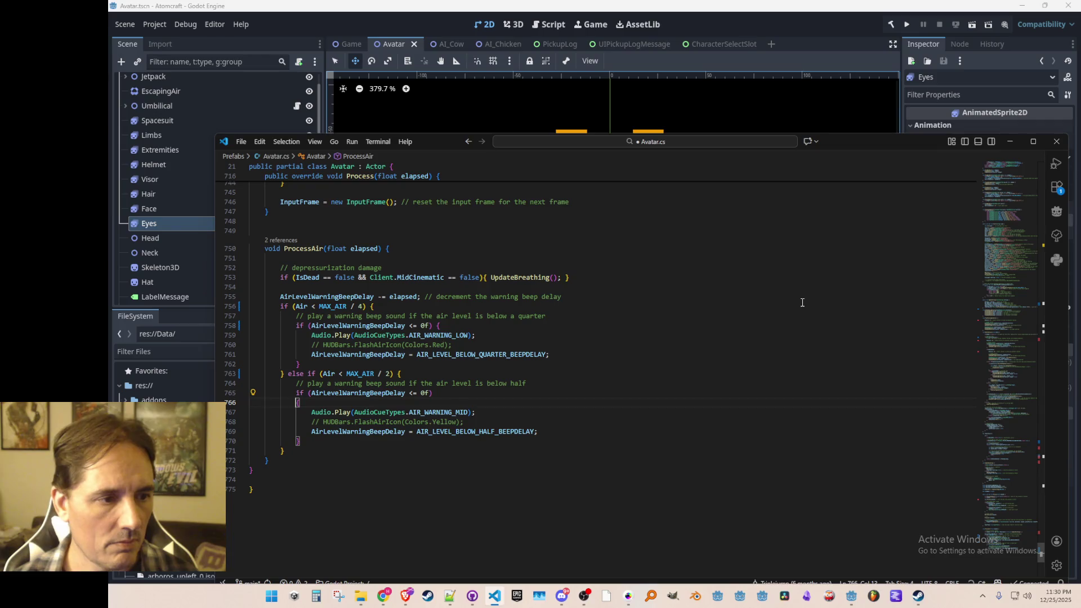
key("End")
key("Delete")
key("Down")
key("Down")
key("Home")
key("ctrl+s")
- Delete the commented yellow and red HUDBars flash lines
key("shift+Down")
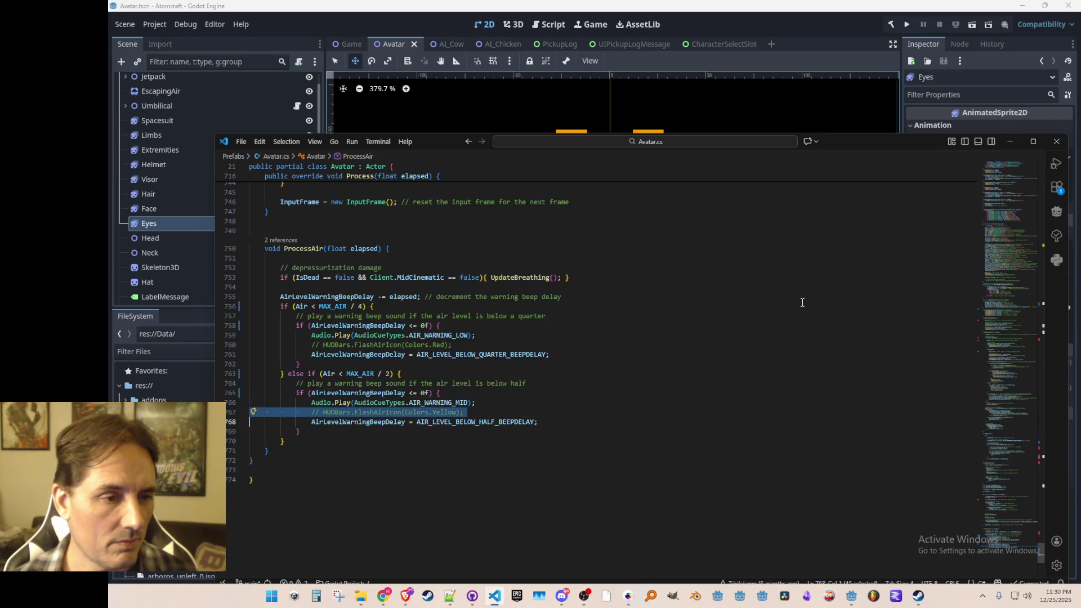
key("Delete")
key("Up")
key("Up")
key("Up")
key("shift+Down")
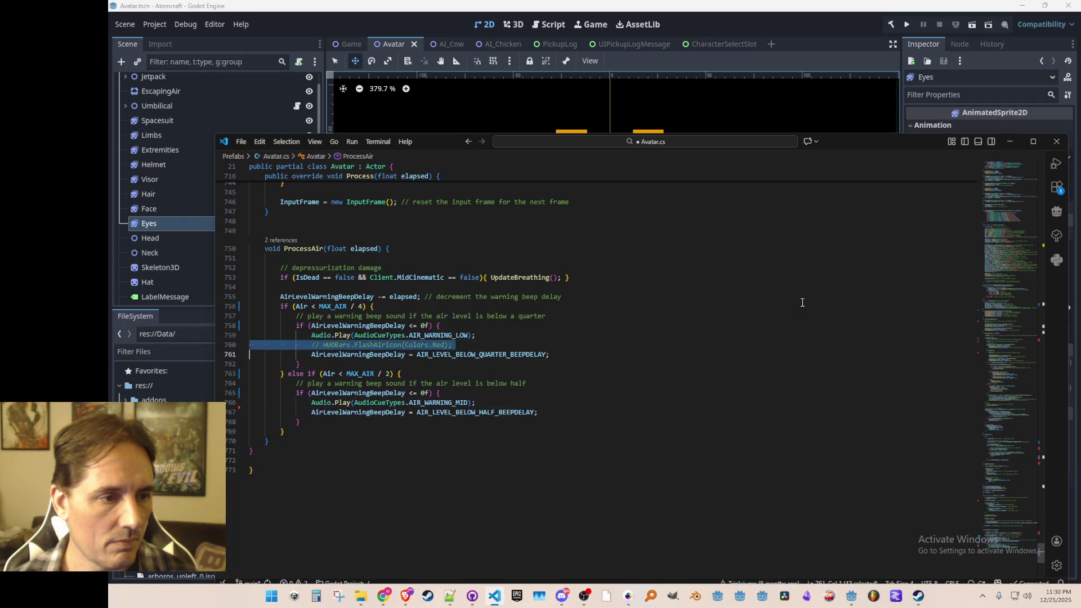
key("Delete")
key("Up")
key("Up")
key("Up")
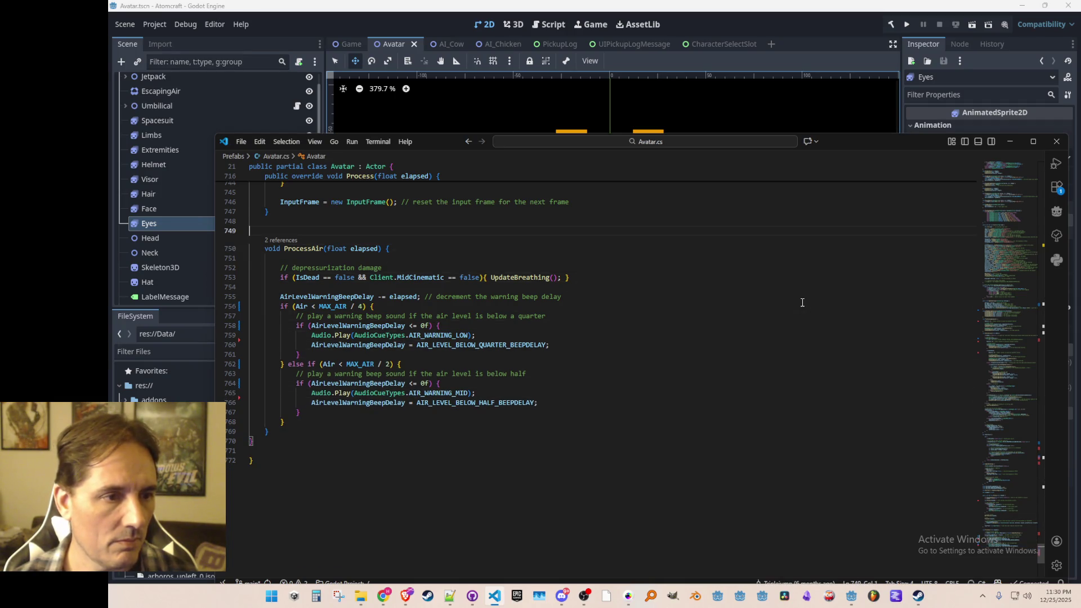
scroll(731, 309, "up", 10)
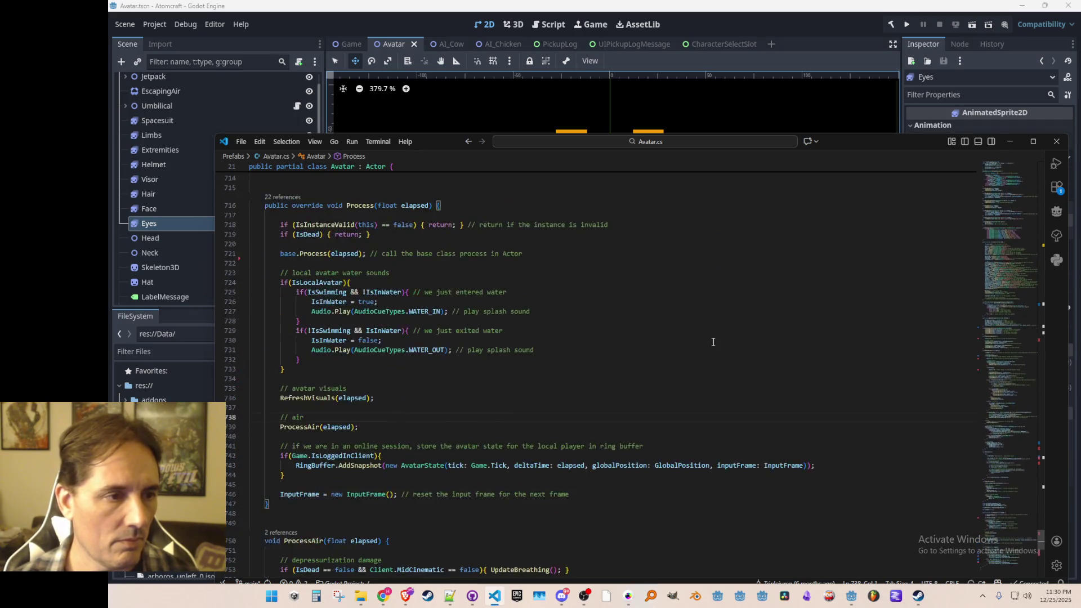
scroll(712, 342, "up", 10)
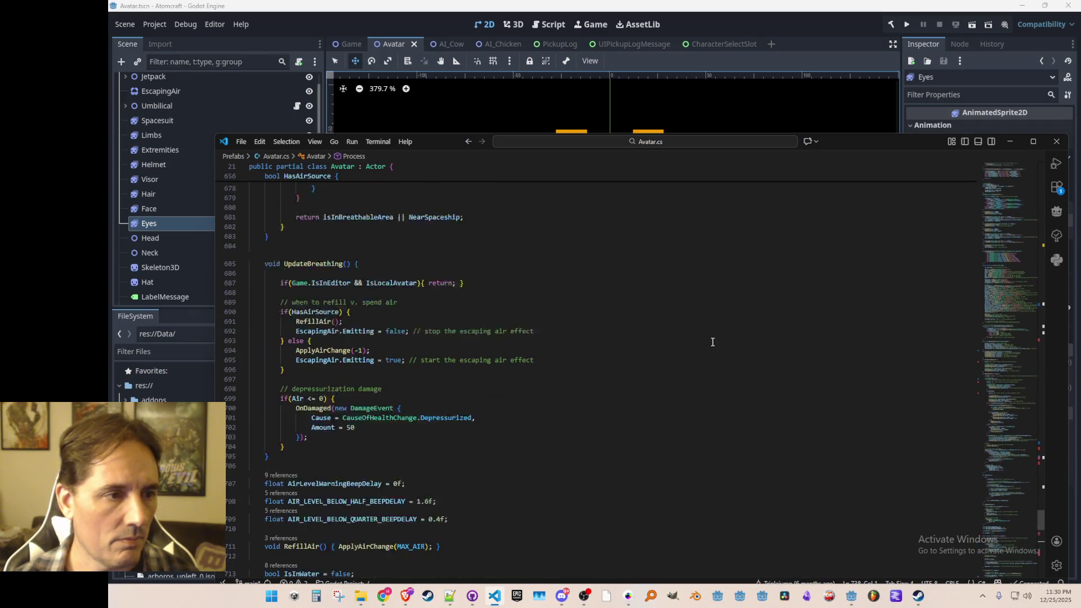
scroll(712, 341, "up", 7)
scroll(609, 442, "down", 9)
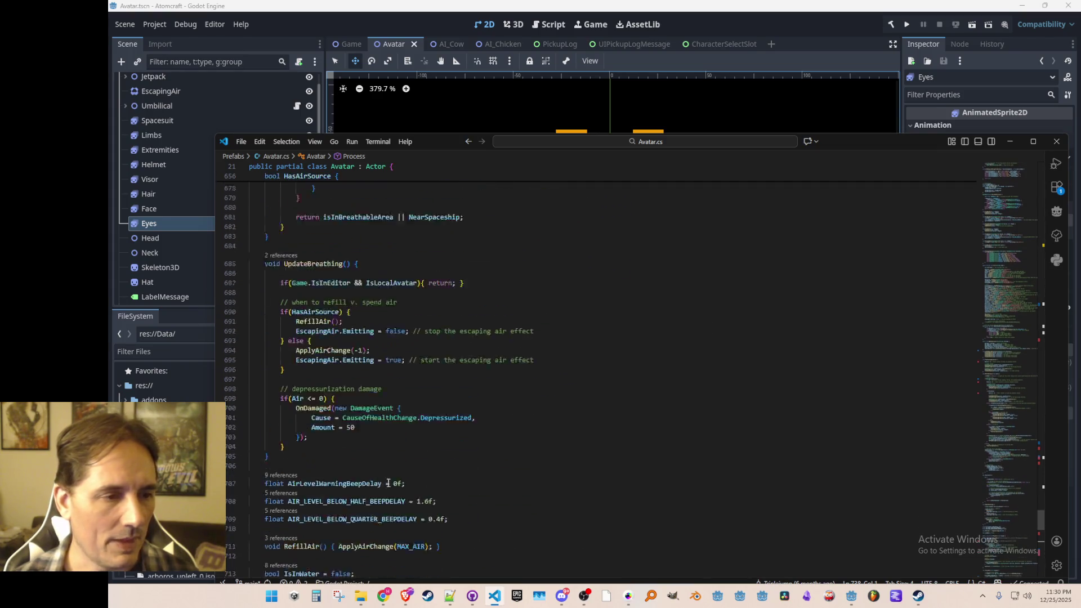
left_click(559, 244)
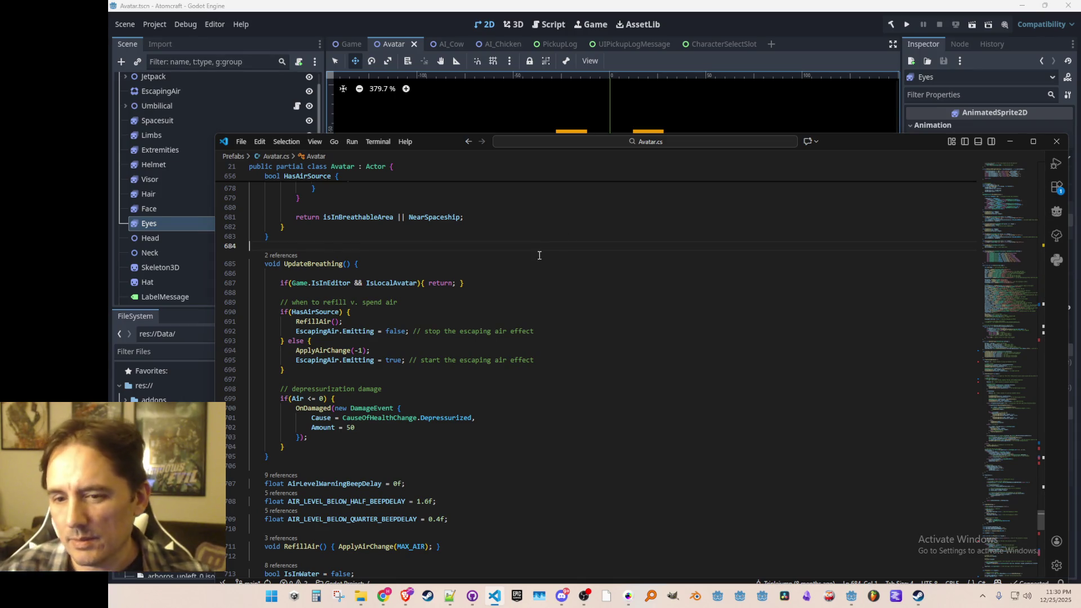
scroll(622, 332, "up", 11)
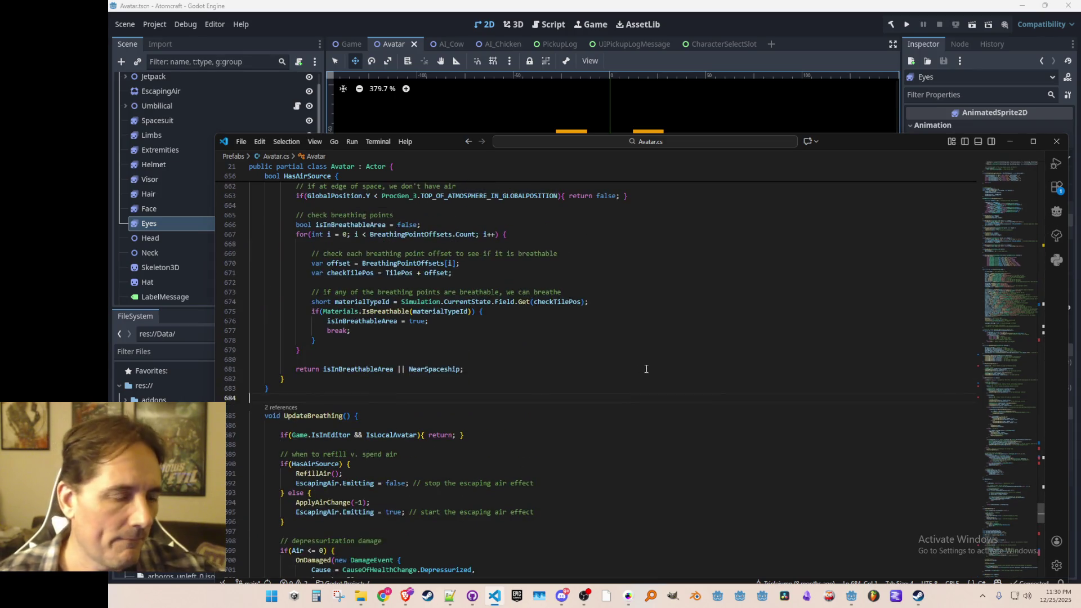
scroll(663, 383, "down", 3)
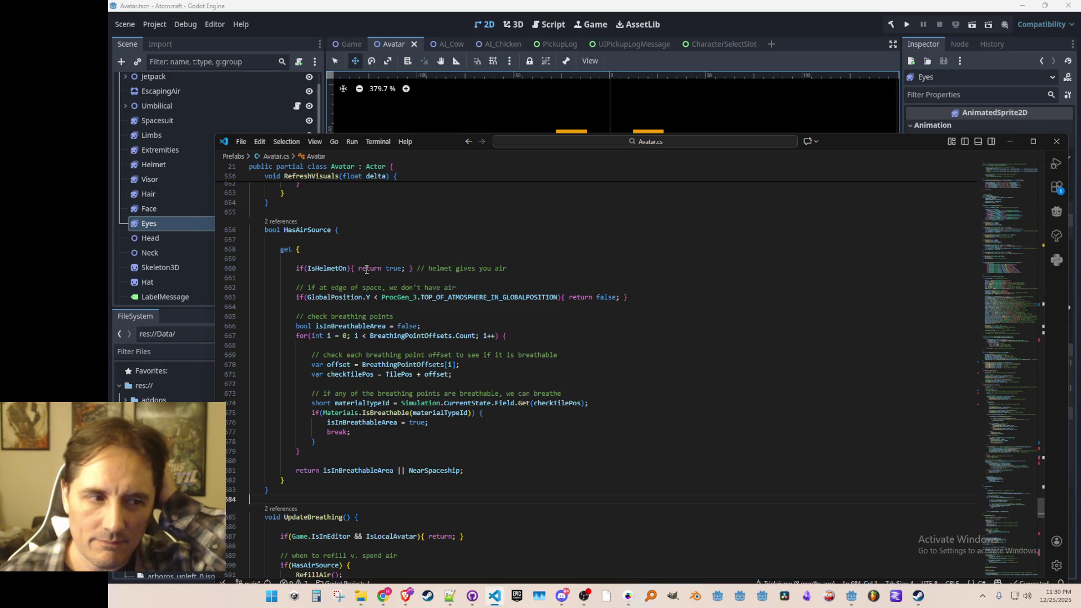
scroll(478, 306, "up", 6)
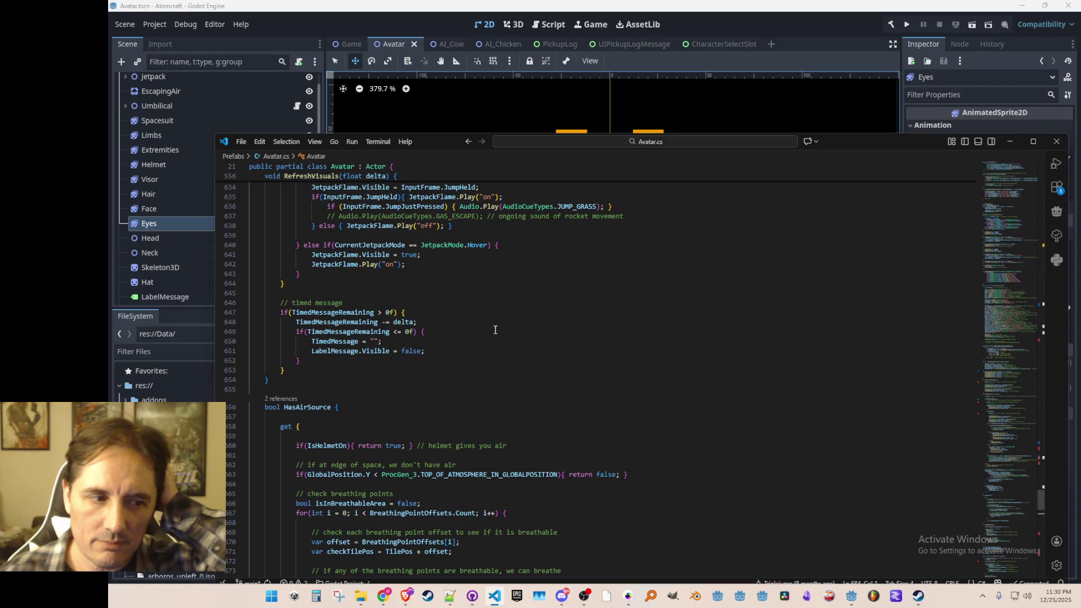
scroll(495, 329, "down", 5)
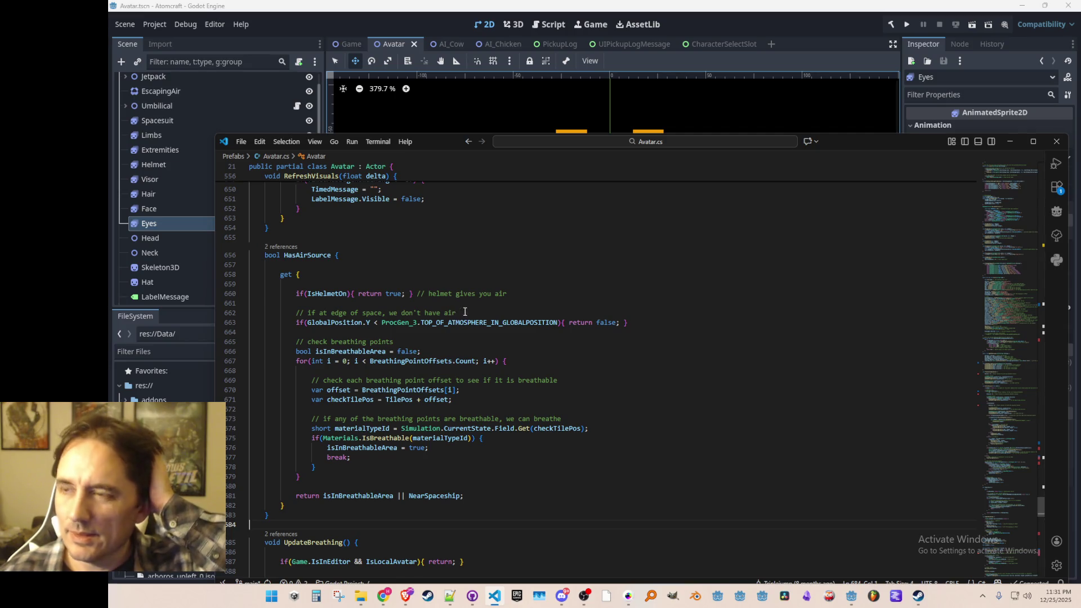
scroll(505, 304, "up", 11)
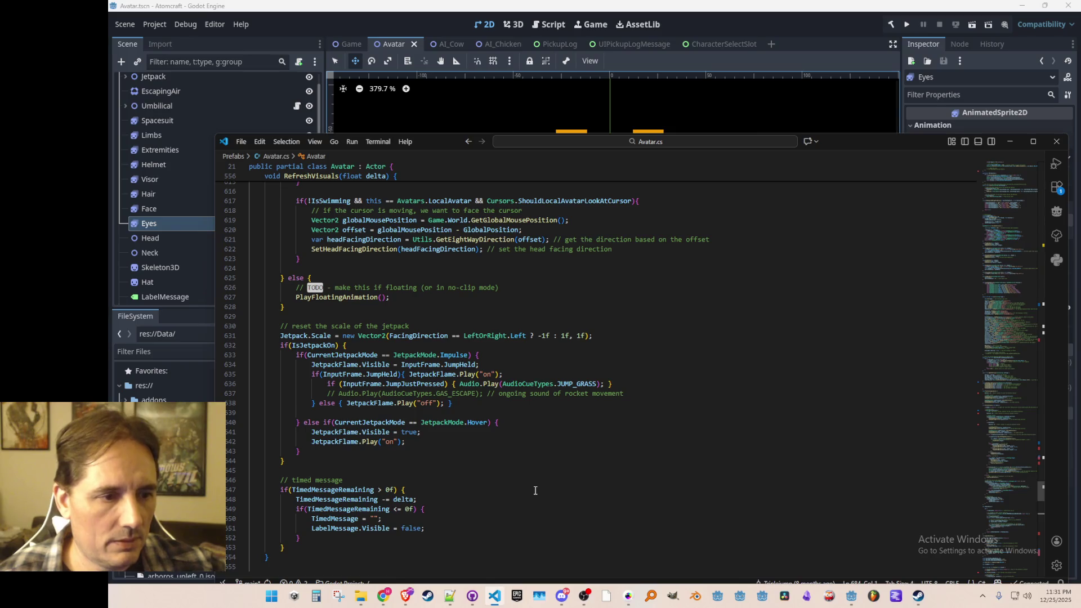
scroll(539, 448, "up", 6)
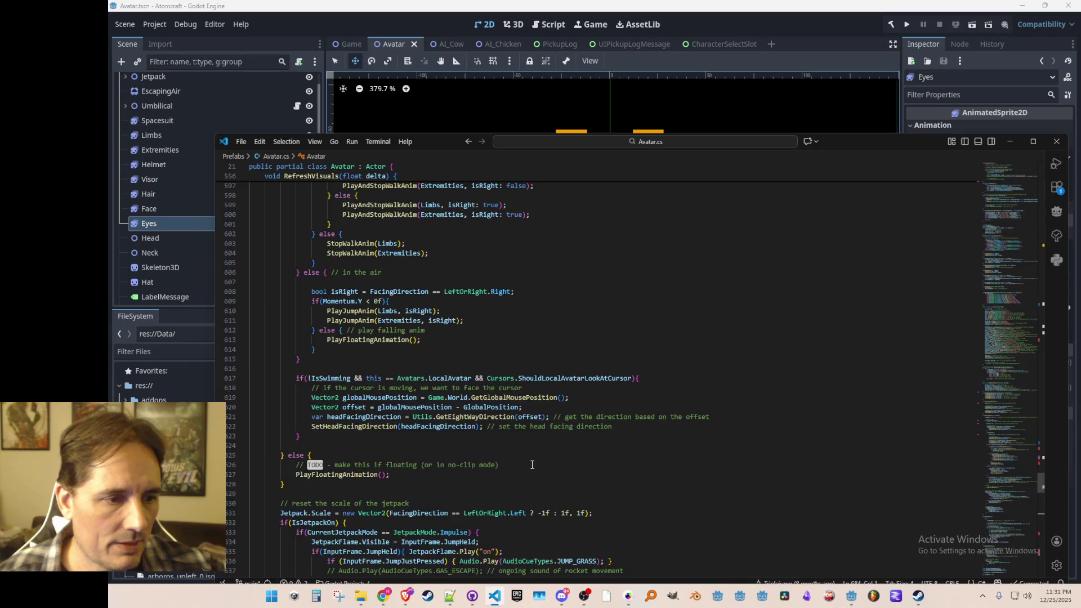
scroll(532, 465, "up", 6)
scroll(535, 457, "up", 7)
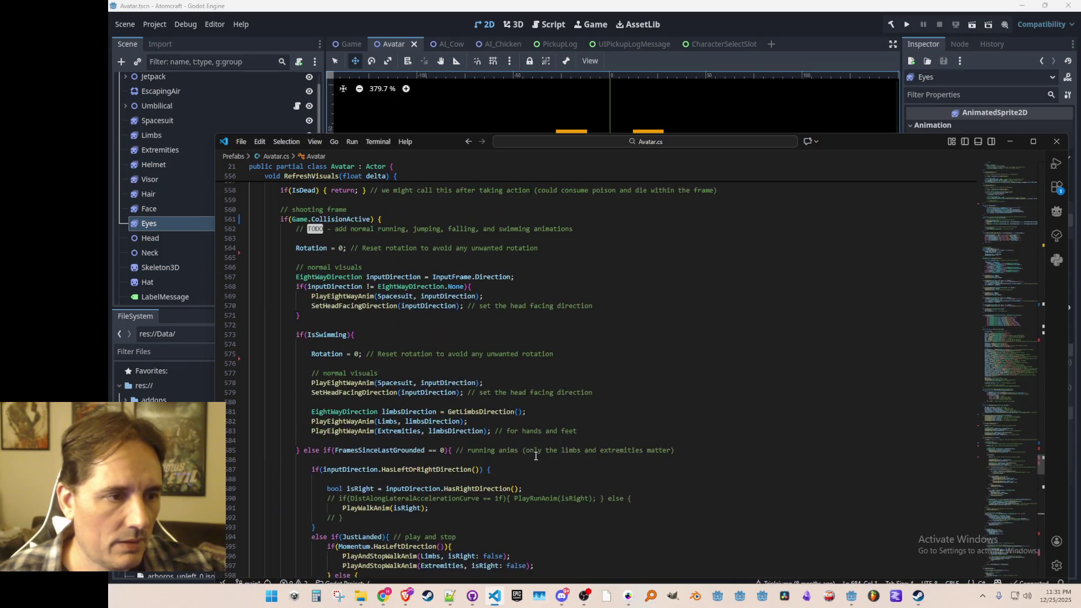
scroll(536, 455, "up", 12)
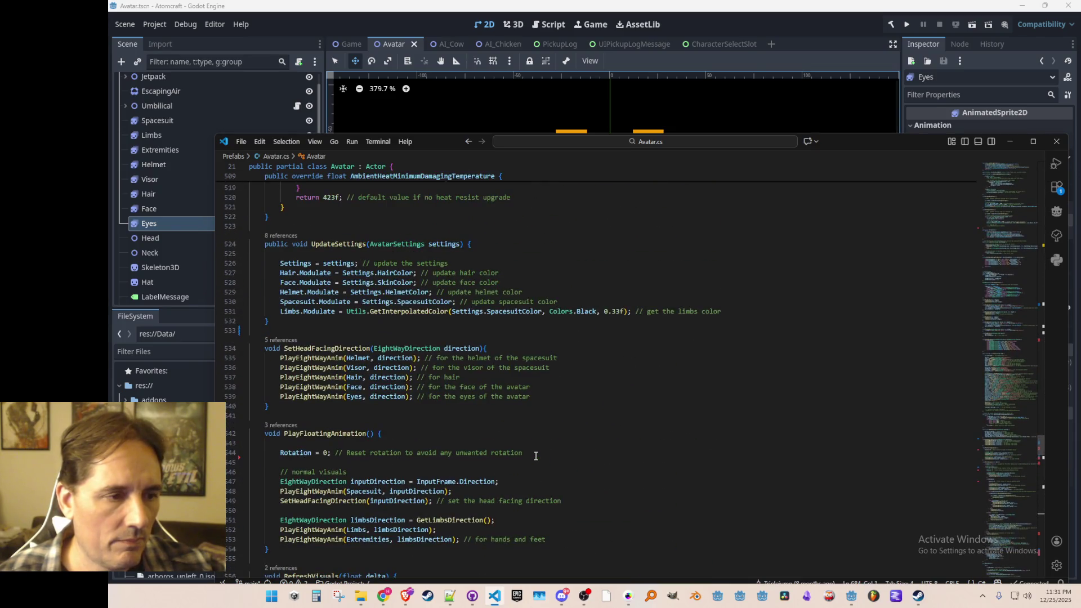
scroll(535, 455, "up", 2)
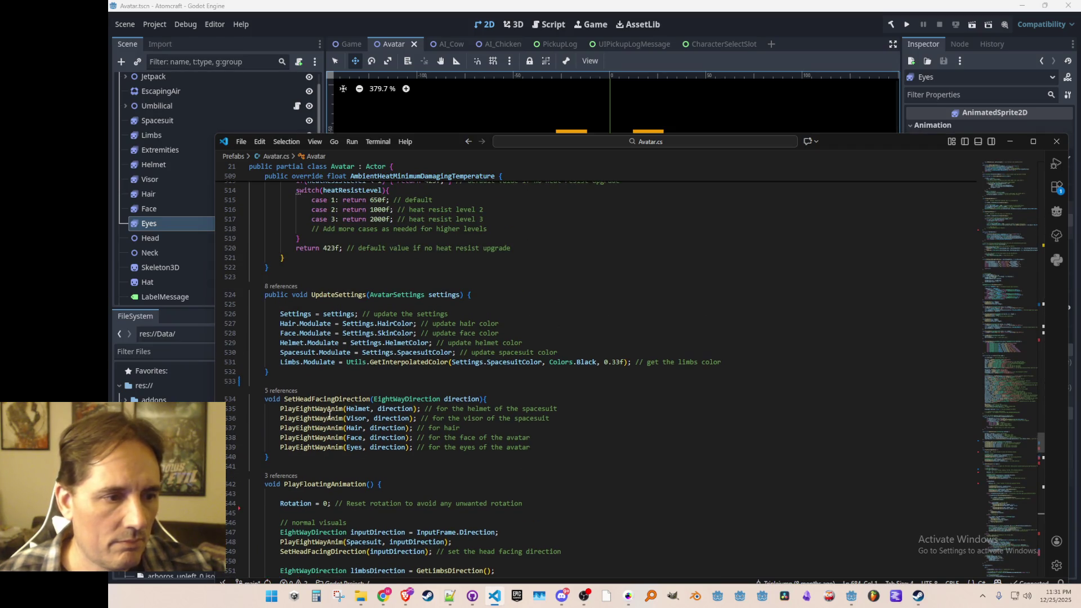
scroll(423, 375, "down", 2)
left_click(369, 348)
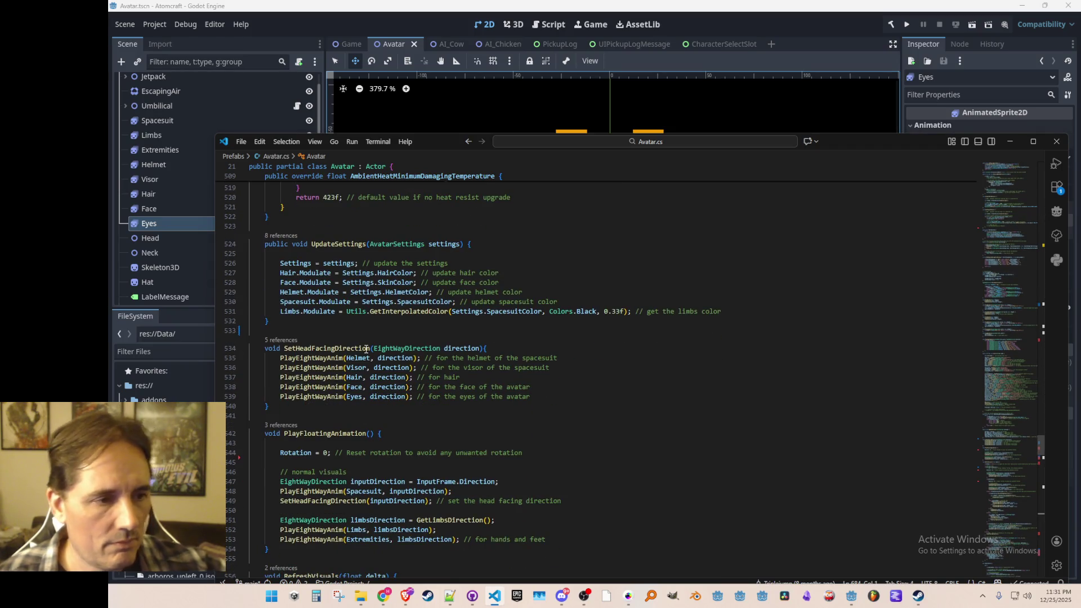
- In Godot's FileSystem, create a new script IAvatarHead.cs in the Scripts/Interfaces folder
key("End")
key("alt+Tab")
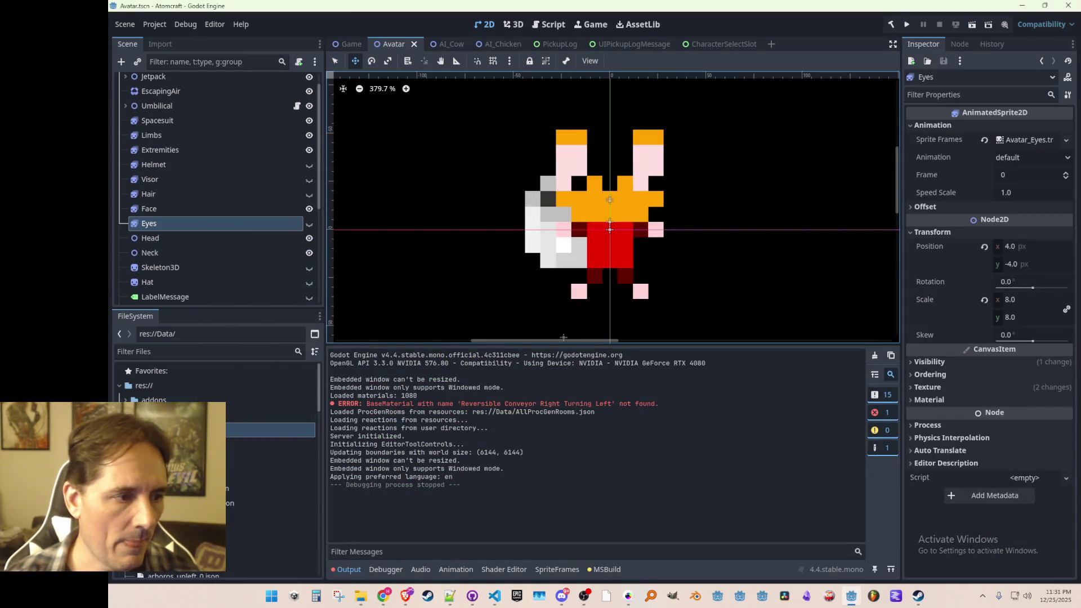
scroll(270, 394, "down", 5)
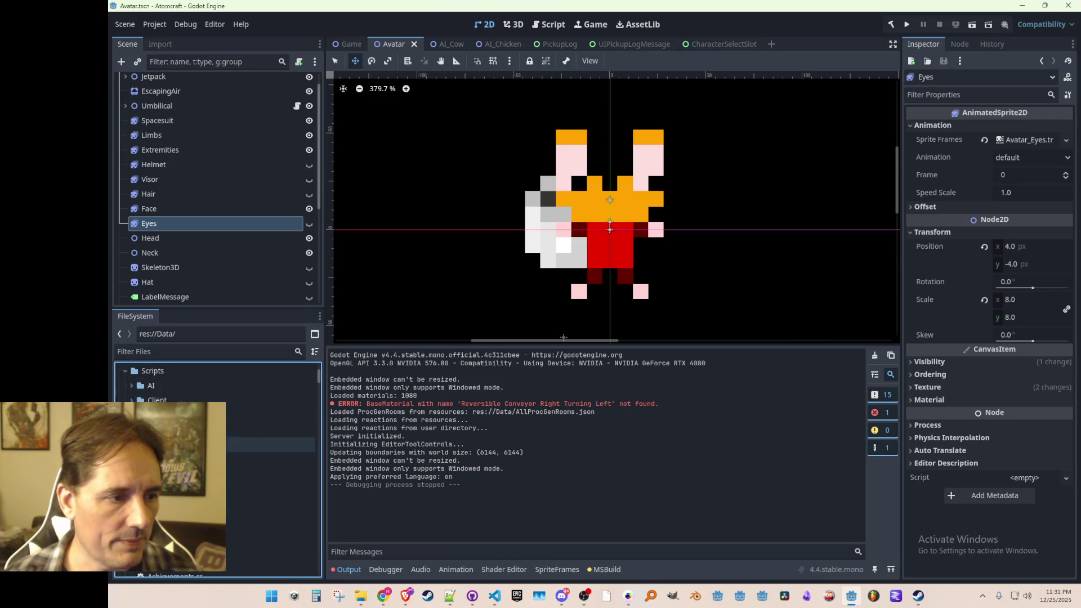
right_click(170, 390)
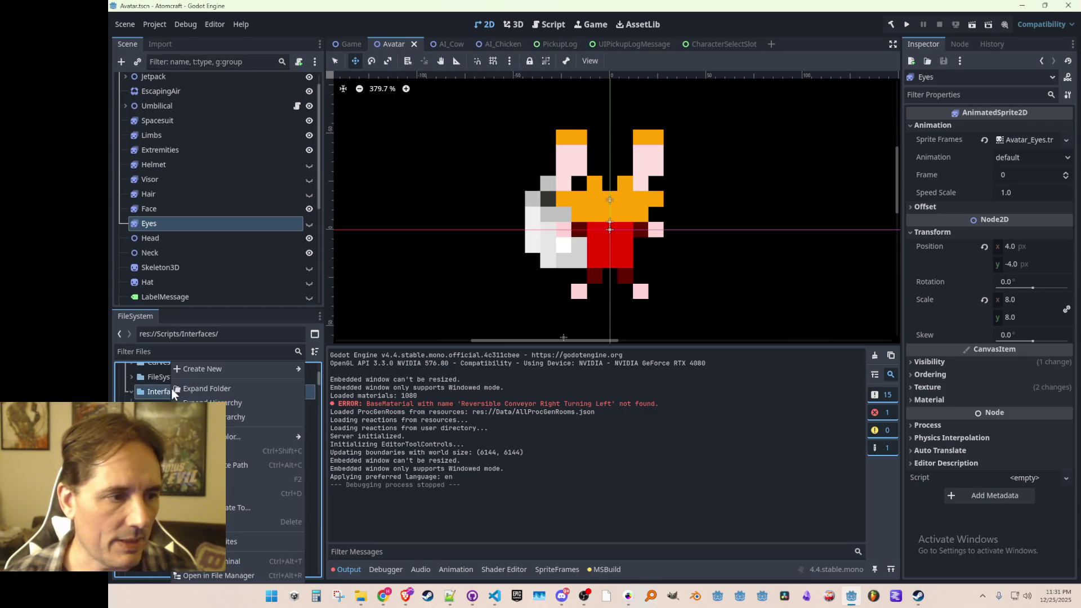
mouse_move(234, 368)
left_click(334, 398)
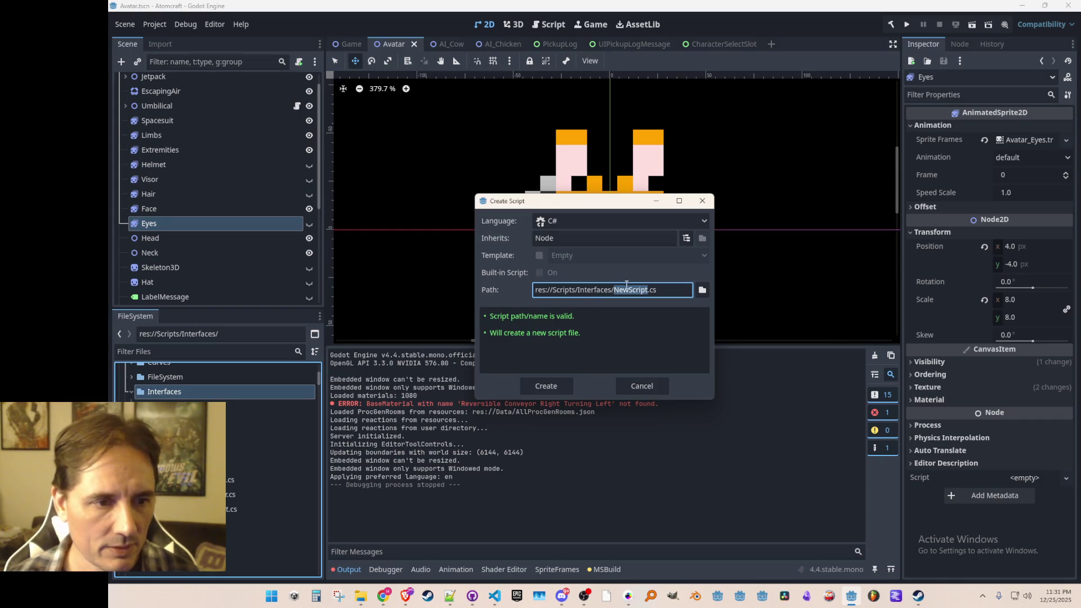
type("IAvatarHe")
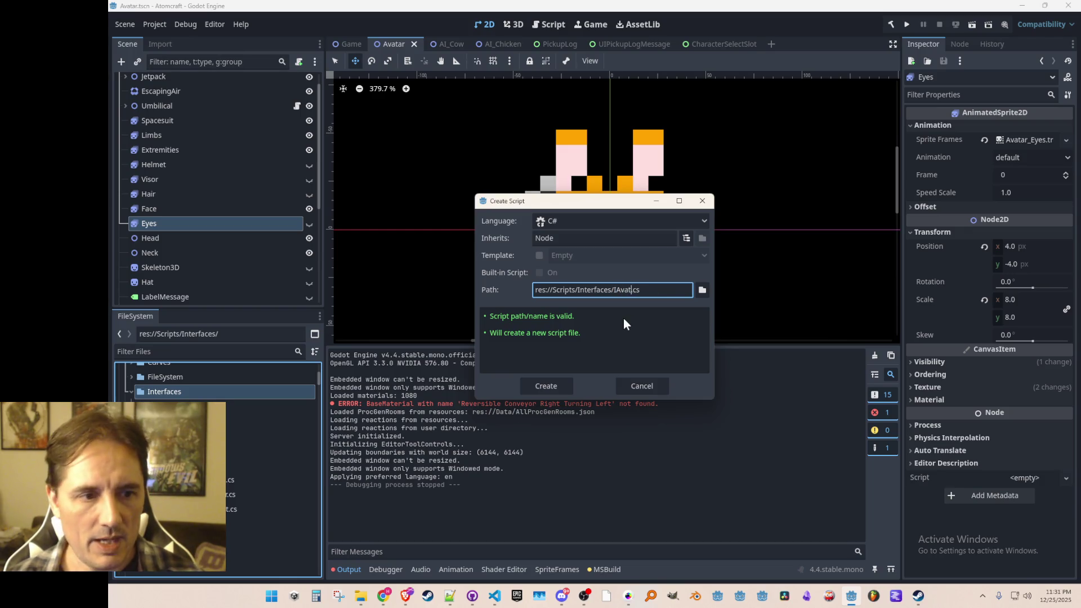
key("Return")
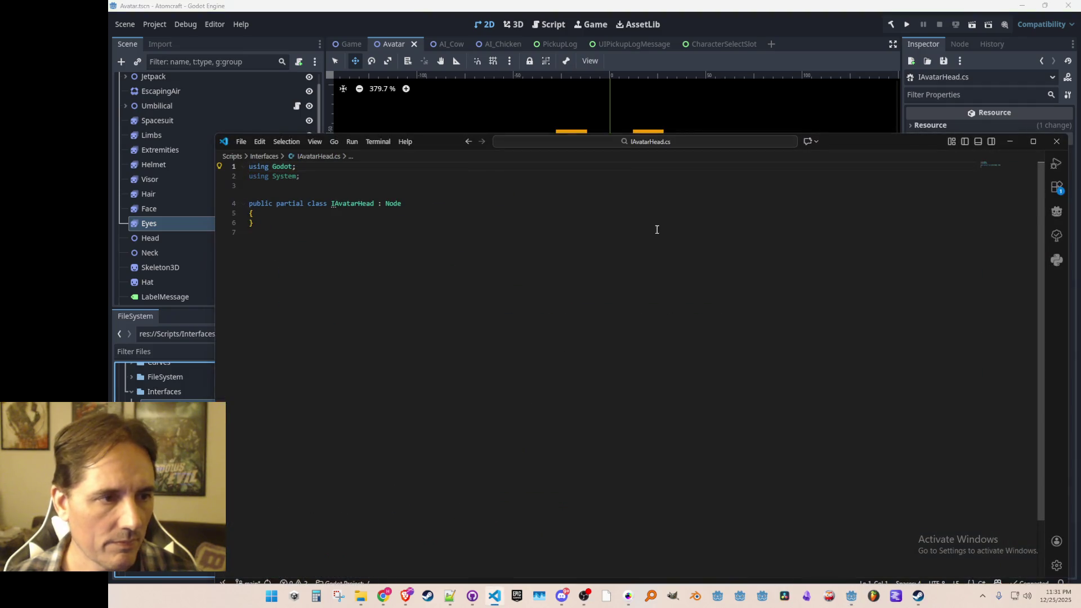
- Wrap the IAvatarHead class in a 'namespace Atomcraft { }' block
key("Up")
key("Up")
key("Up")
key("Return")
key("Return")
key("Up")
type("nam")
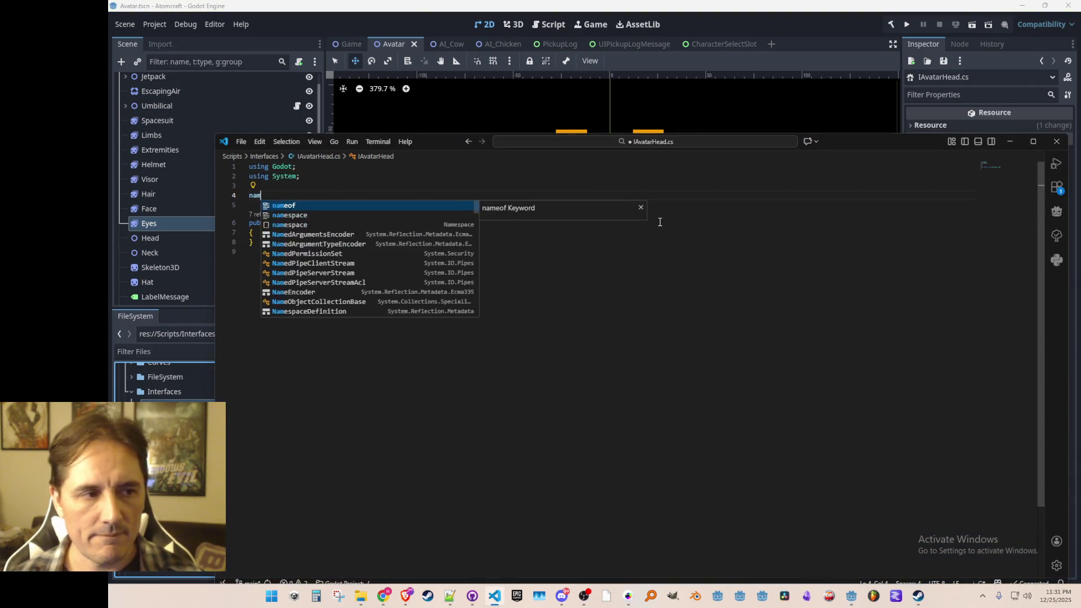
type("espace Atomcraft {")
key("Down")
key("Down")
key("Down")
key("Return")
key("Return")
type("}")
key("Up")
key("Up")
key("Up")
key("Up")
- Change 'partial class IAvatarHead : Node' to 'interface IAvatarHead' with an inline brace and empty body line
key("End")
key("ctrl+shift+Left")
key("ctrl+shift+Left")
key("ctrl+shift+Left")
key("ctrl+shift+Right")
key("Delete")
key("ctrl+Left")
key("ctrl+shift+Left")
key("ctrl+shift+Left")
type("interf")
key("Tab")
key("End")
key("Delete")
key("Return")
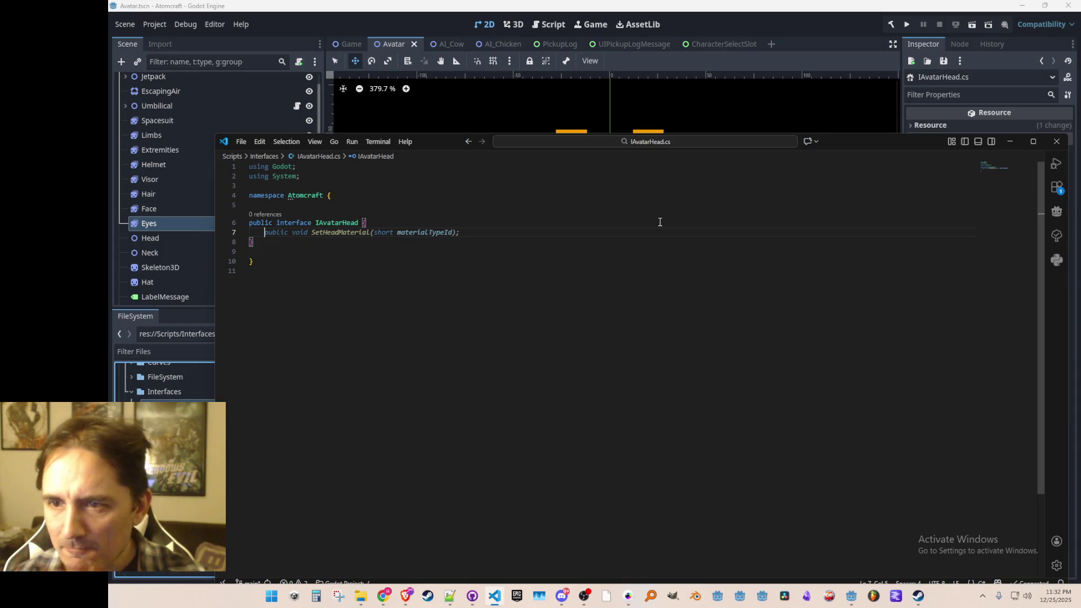
mouse_move(1080, 158)
left_mouse_down()
mouse_move(693, 67)
mouse_move(731, 35)
left_mouse_up()
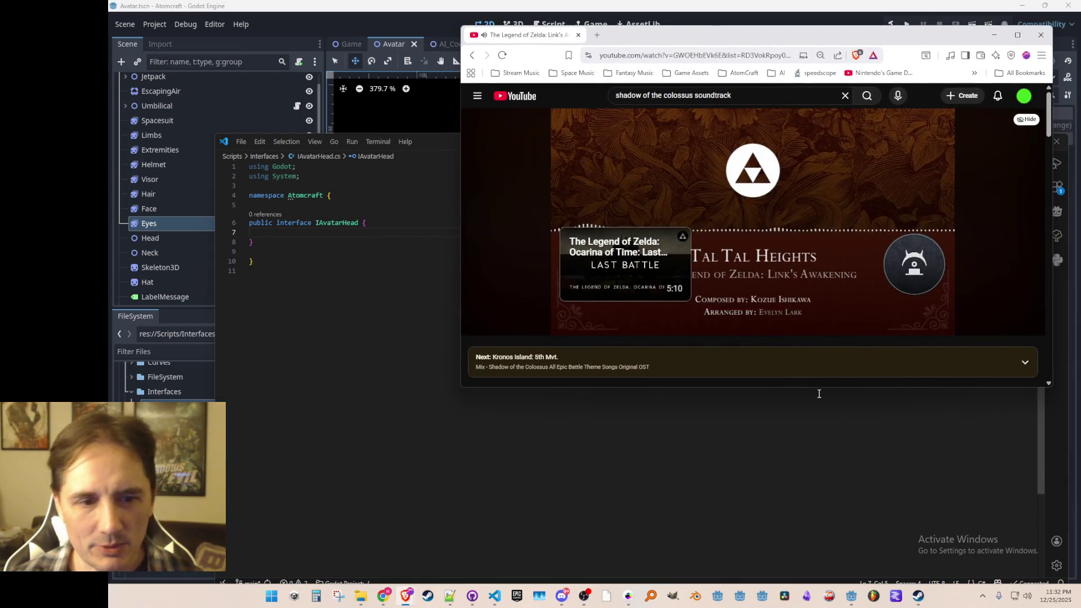
mouse_move(819, 389)
left_mouse_down()
mouse_move(854, 511)
mouse_move(850, 503)
left_mouse_up()
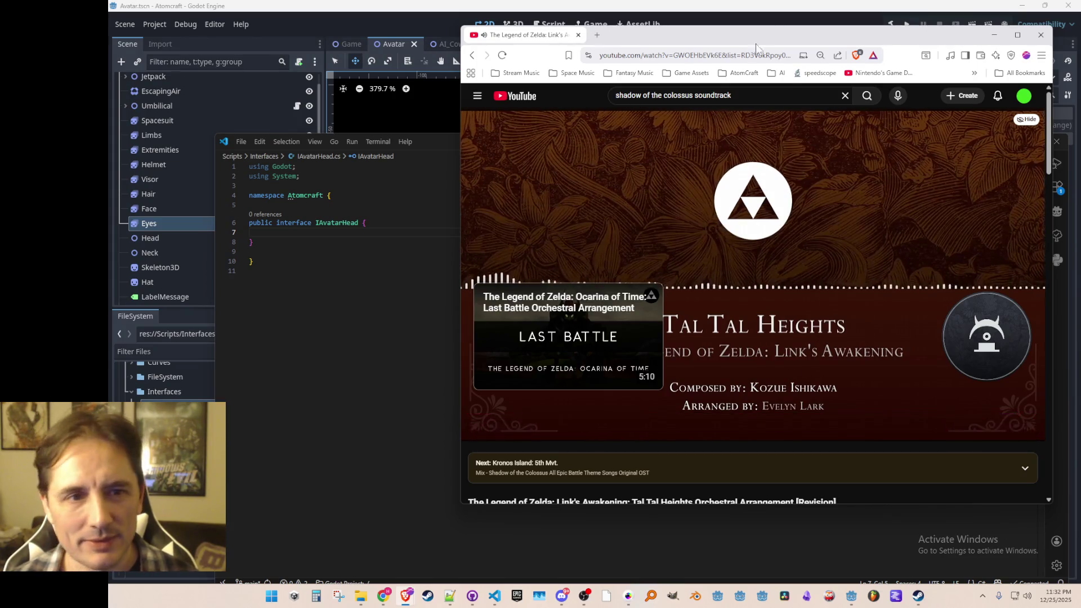
mouse_move(533, 39)
left_mouse_down()
mouse_move(972, 120)
mouse_move(1080, 120)
left_mouse_up()
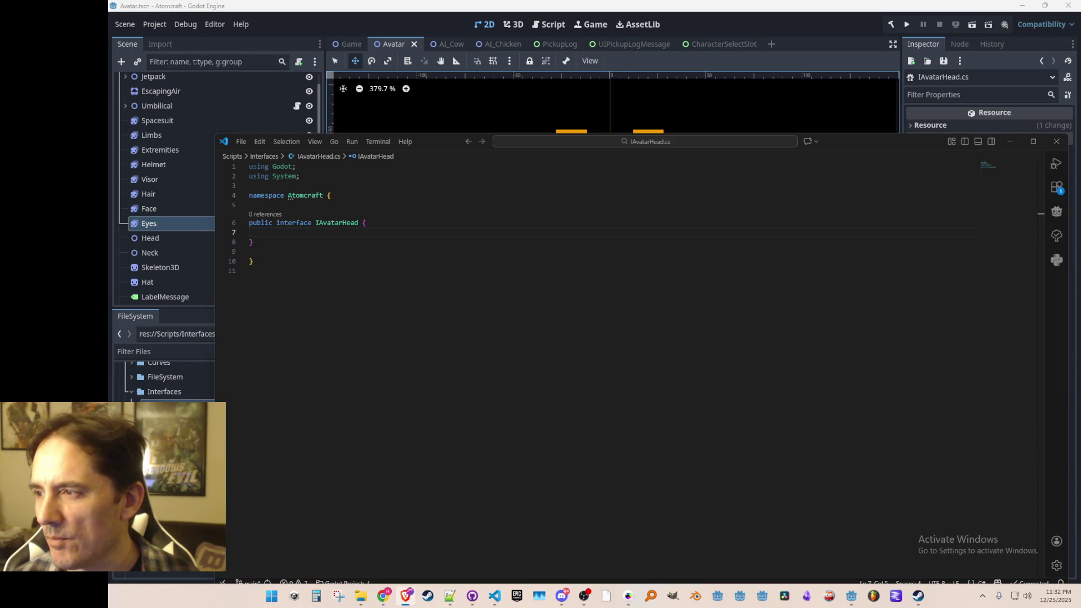
- Declare SetFacingDirection(EightWayDirection direction), Process(float elapsed) and Init() in the IAvatarHead interface
left_click(549, 226)
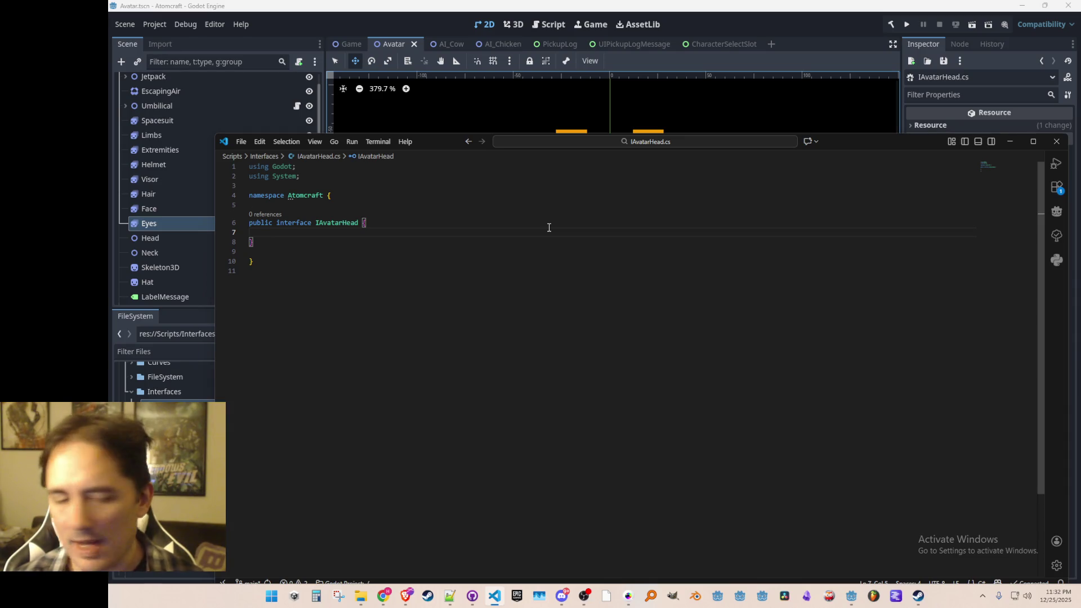
key("Tab")
key("Tab")
key("Tab")
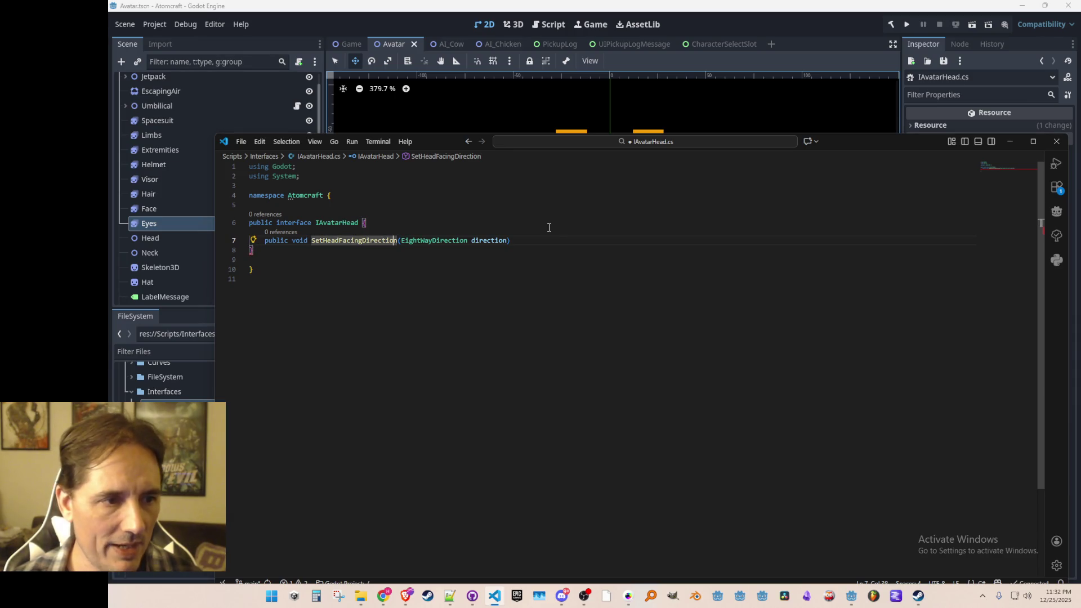
key("BackSpace")
key("BackSpace")
key("BackSpace")
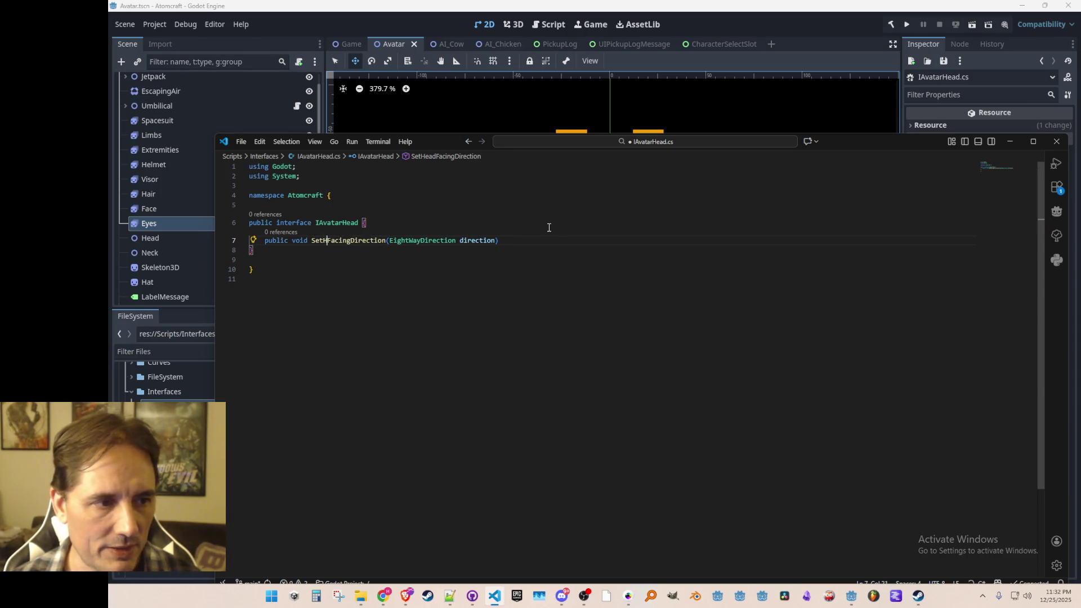
key("End")
key("Return")
type("public void Process(fl")
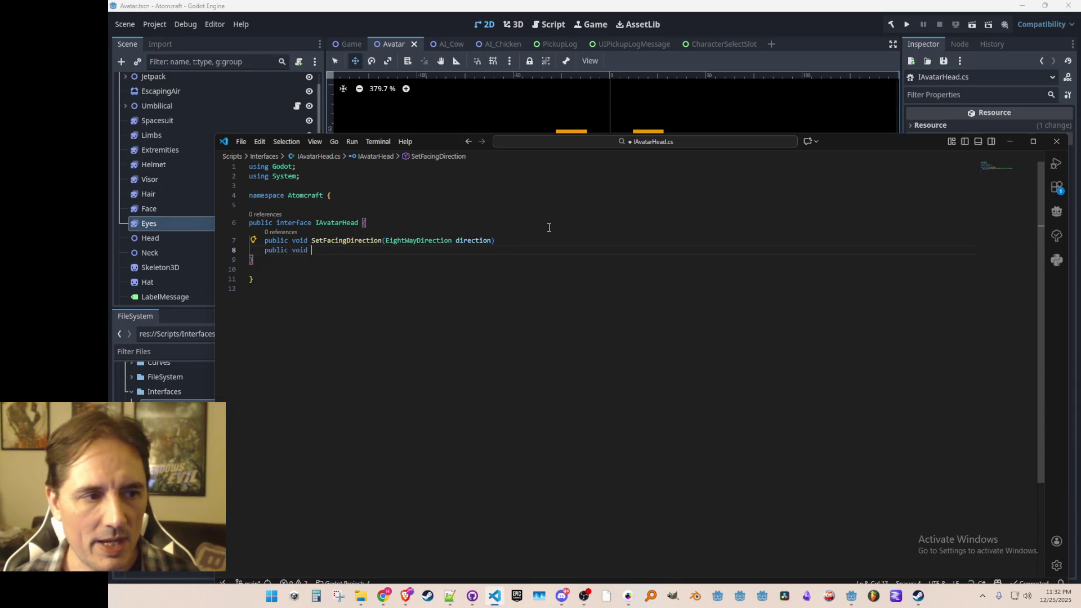
key("Tab")
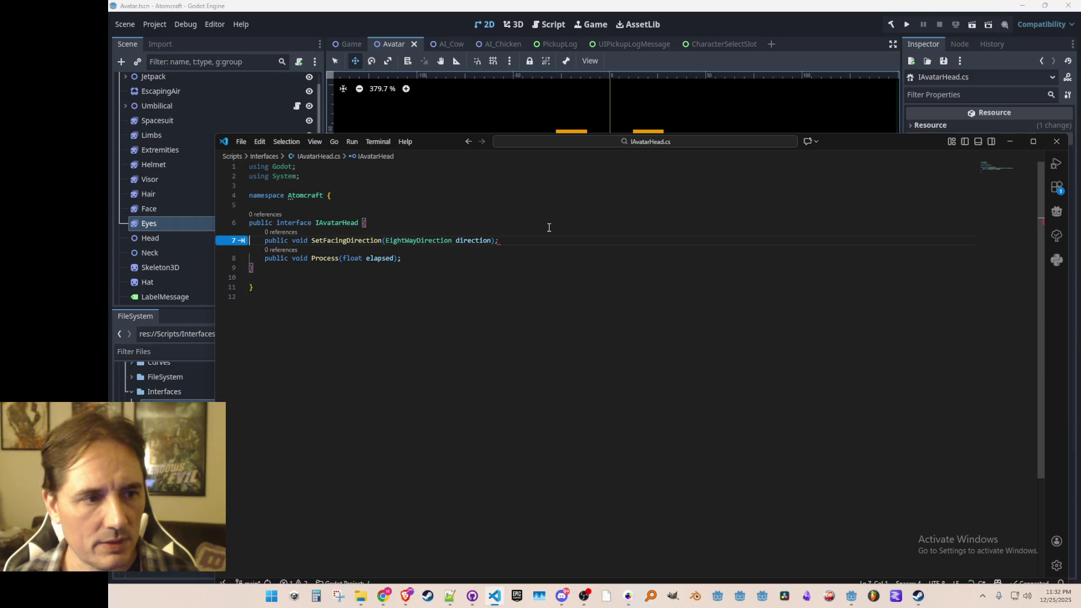
left_click(549, 228)
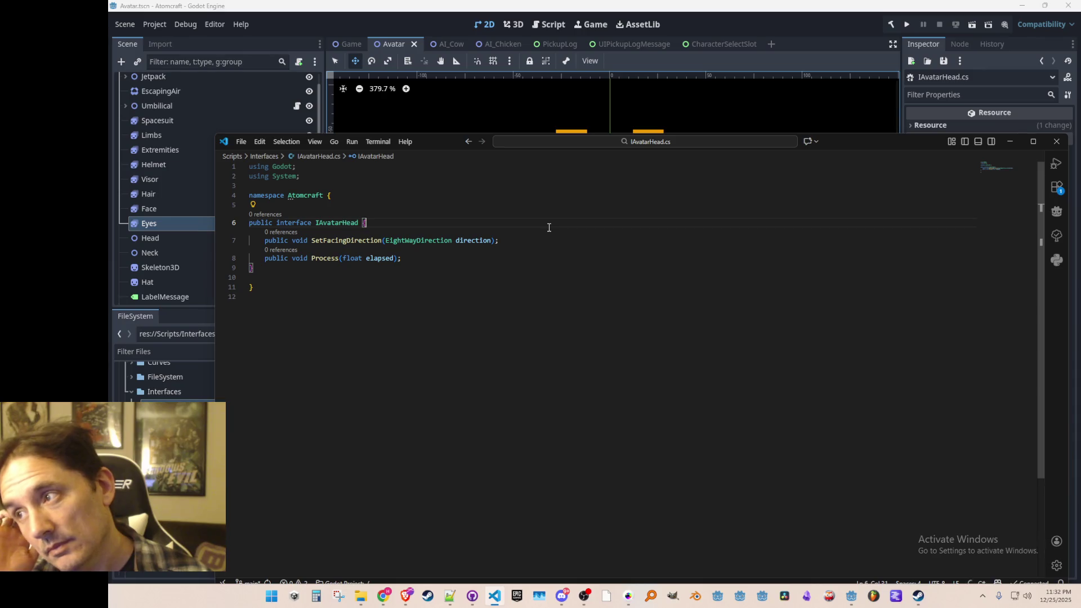
key("Return")
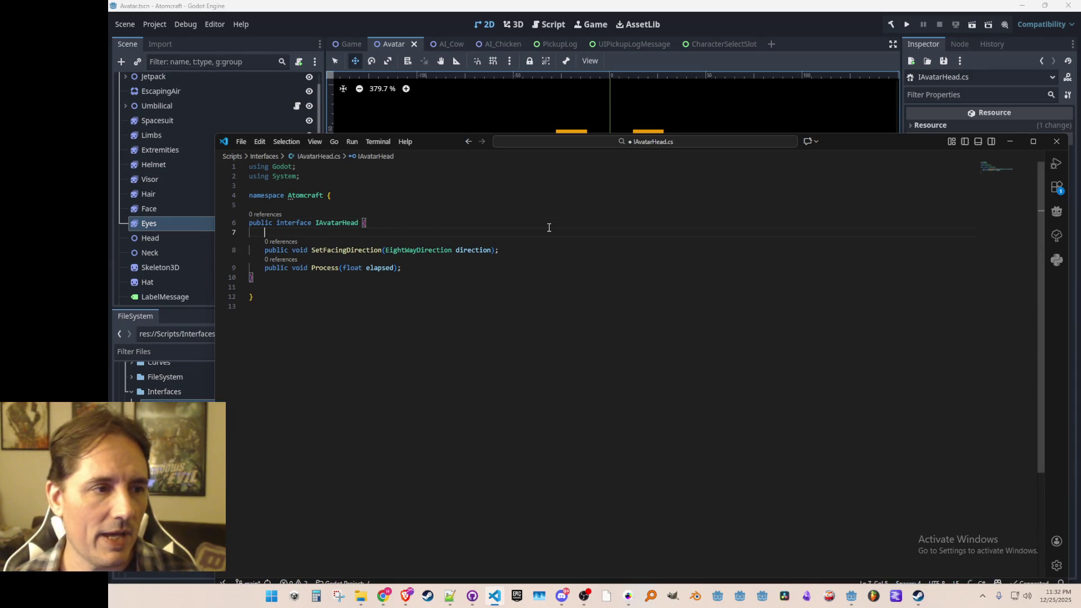
type("public void Init();")
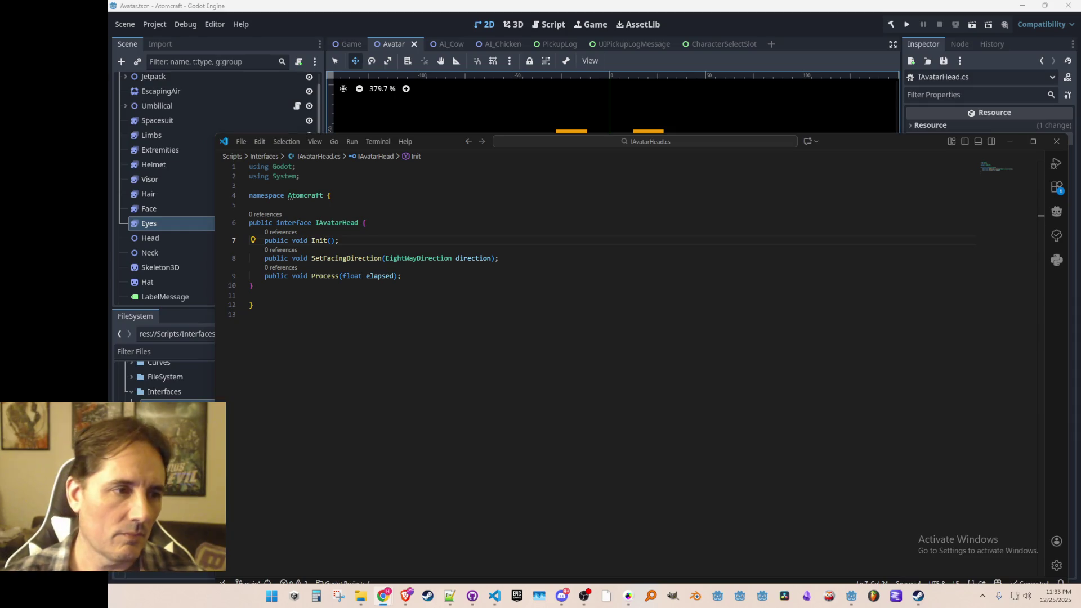
- Open SaveData_Player.cs to look through it, then close it to return to IAvatarHead.cs
left_click(597, 388)
key("ctrl+p")
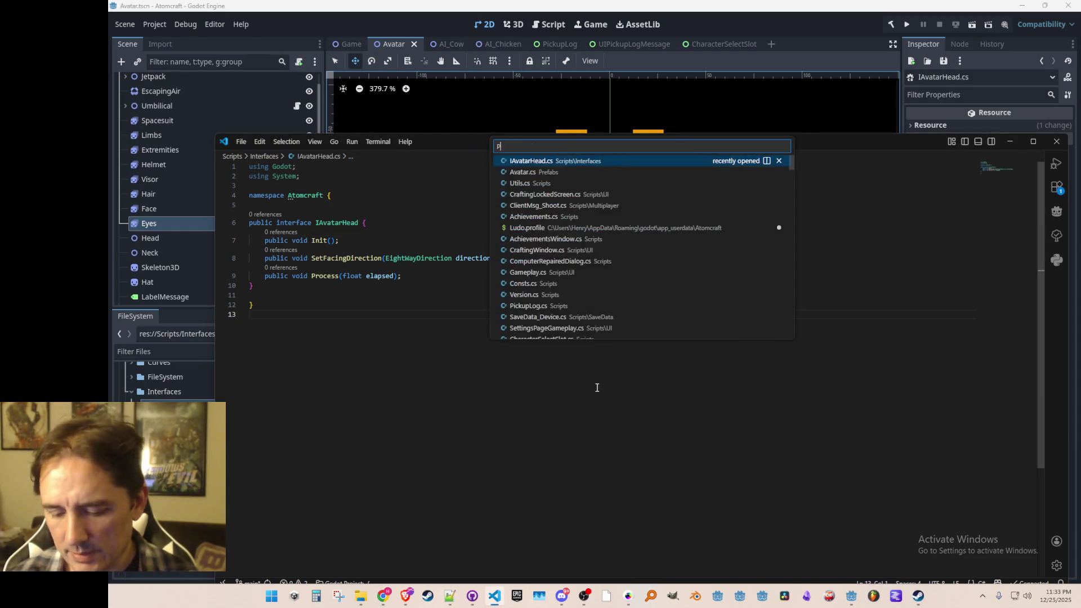
type("Player")
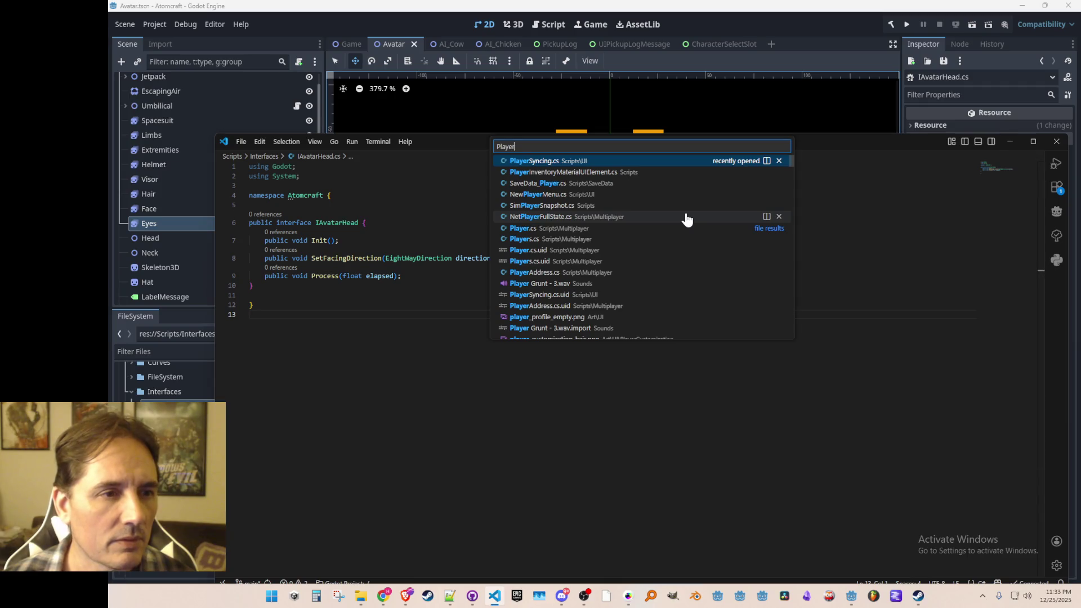
left_click(678, 184)
mouse_move(984, 326)
left_mouse_down()
mouse_move(1008, 292)
mouse_move(992, 174)
left_mouse_up()
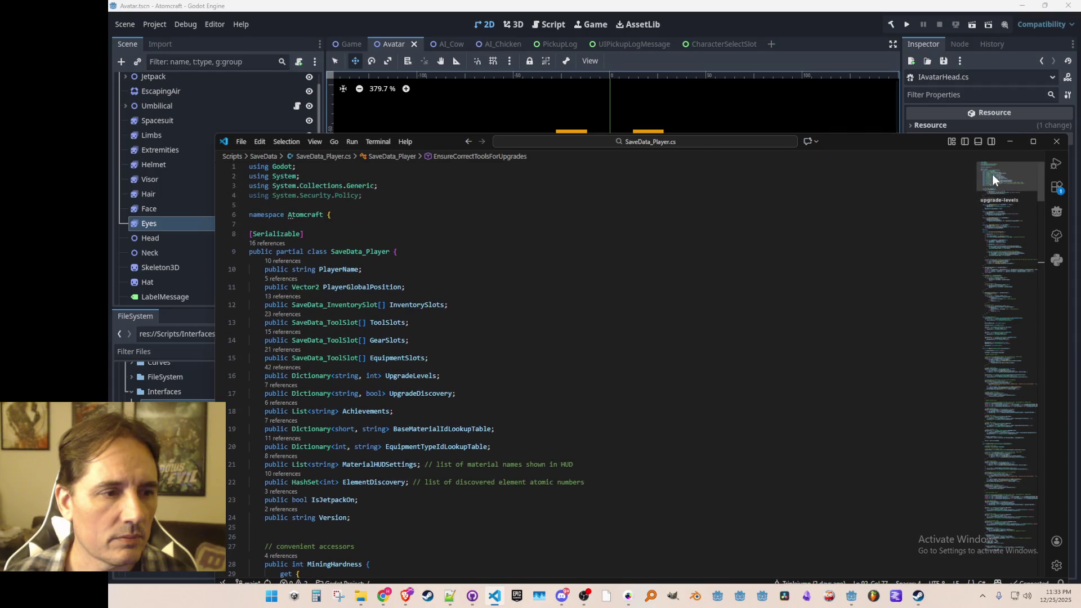
key("End")
key("ctrl+w")
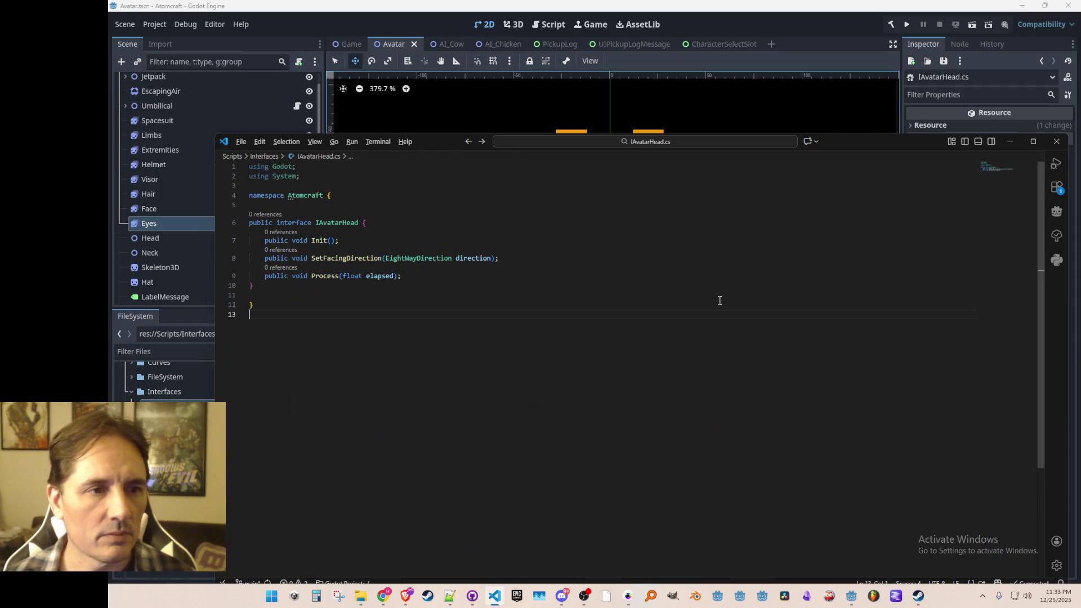
- Open SaveData_Profile.cs, jump to the AvatarSettings definition, then navigate back to IAvatarHead.cs
key("ctrl+p")
type("Profile")
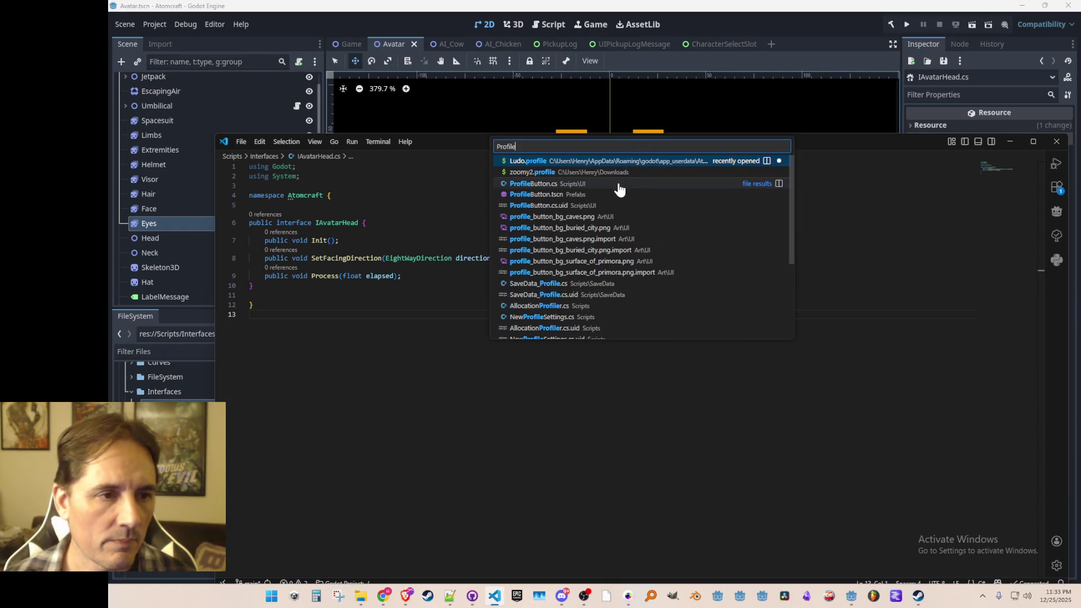
left_click(622, 283)
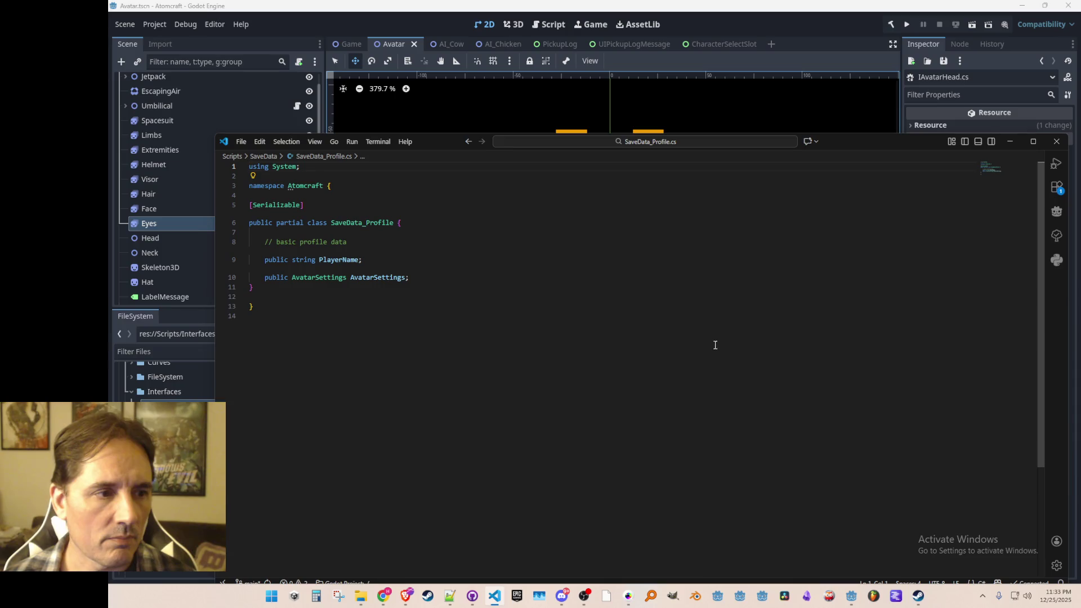
left_click(332, 278)
key("ctrl+Left")
key("F12")
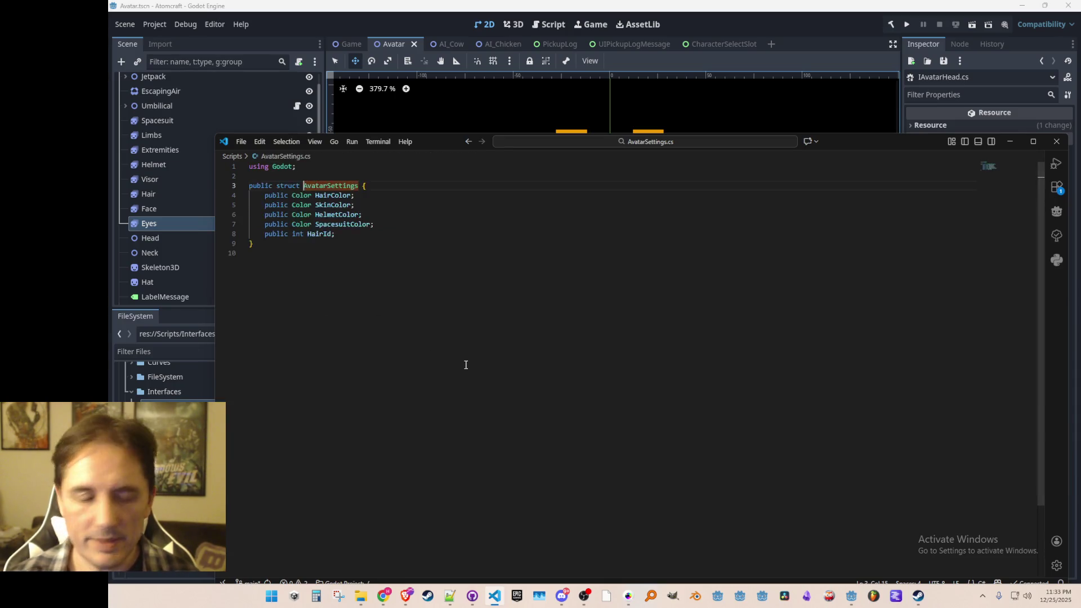
left_click(570, 436)
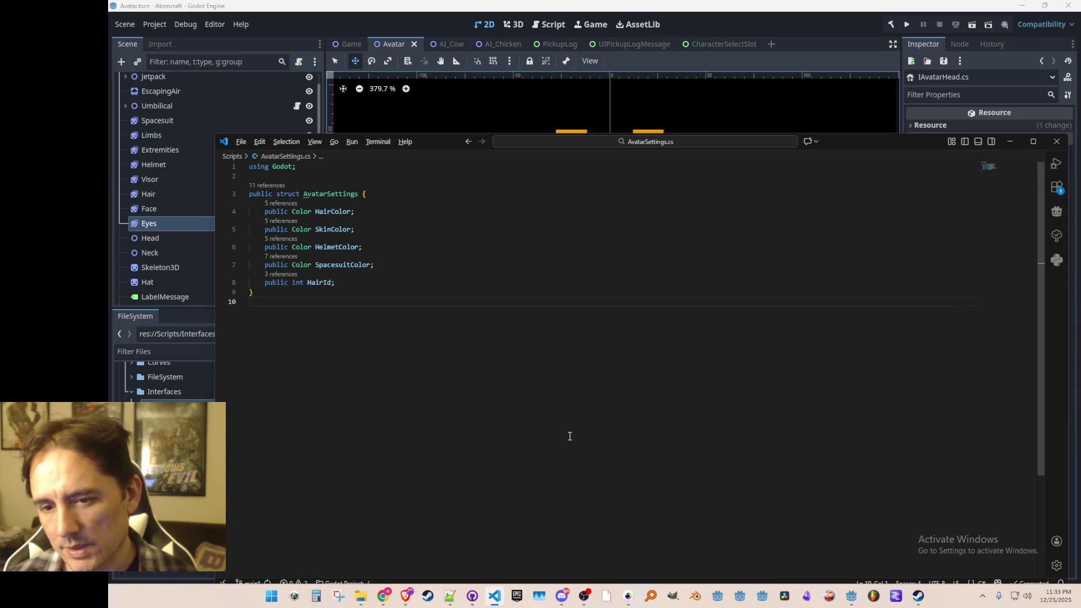
key("alt+Left")
key("alt+Left")
key("alt+Left")
key("alt+Left")
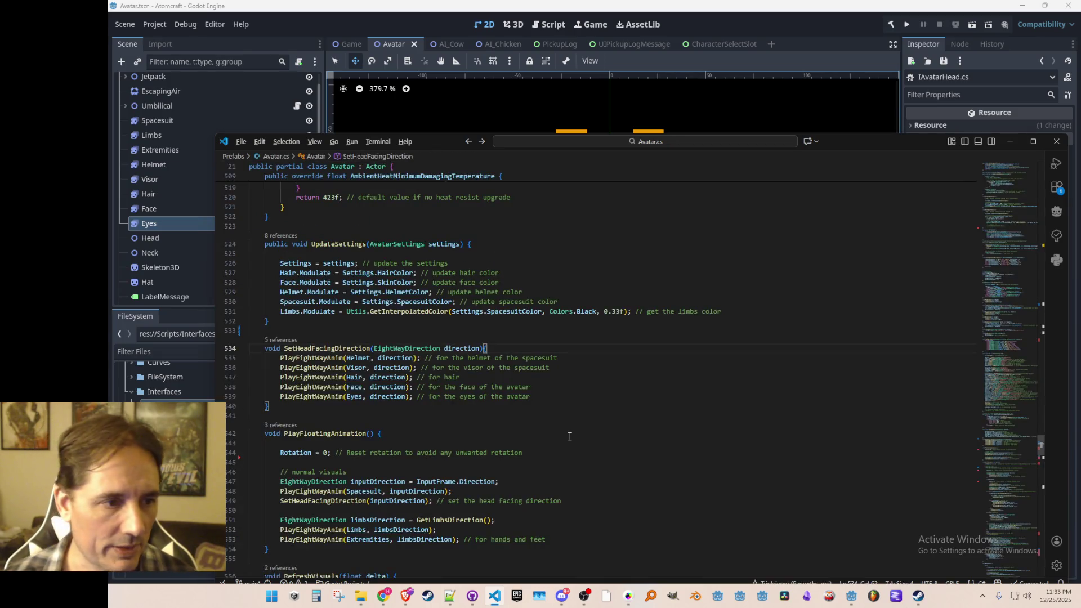
key("alt+Left")
key("alt+Left")
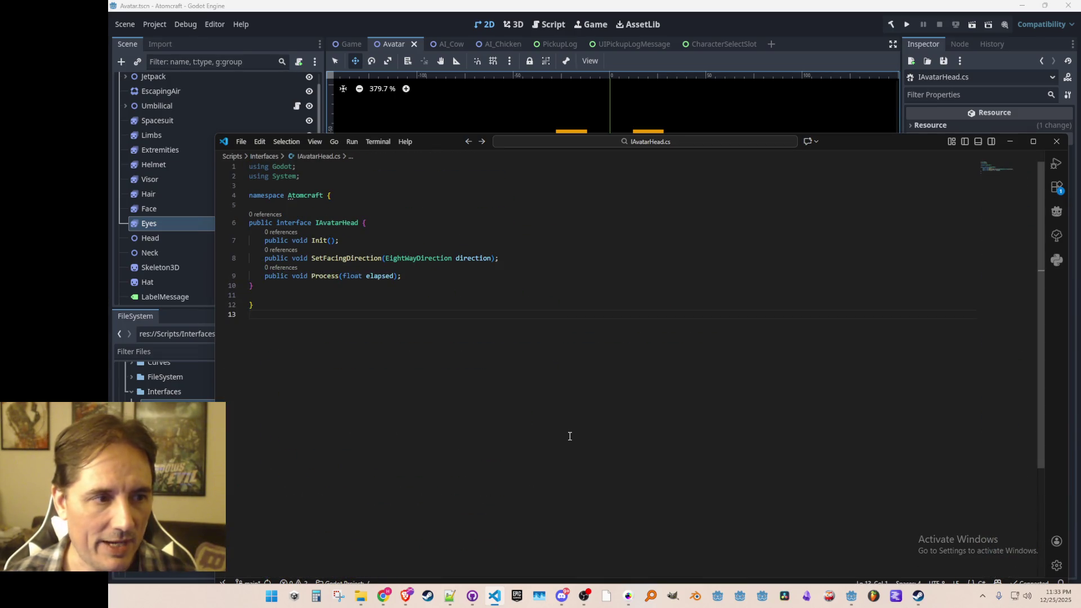
key("alt+Left")
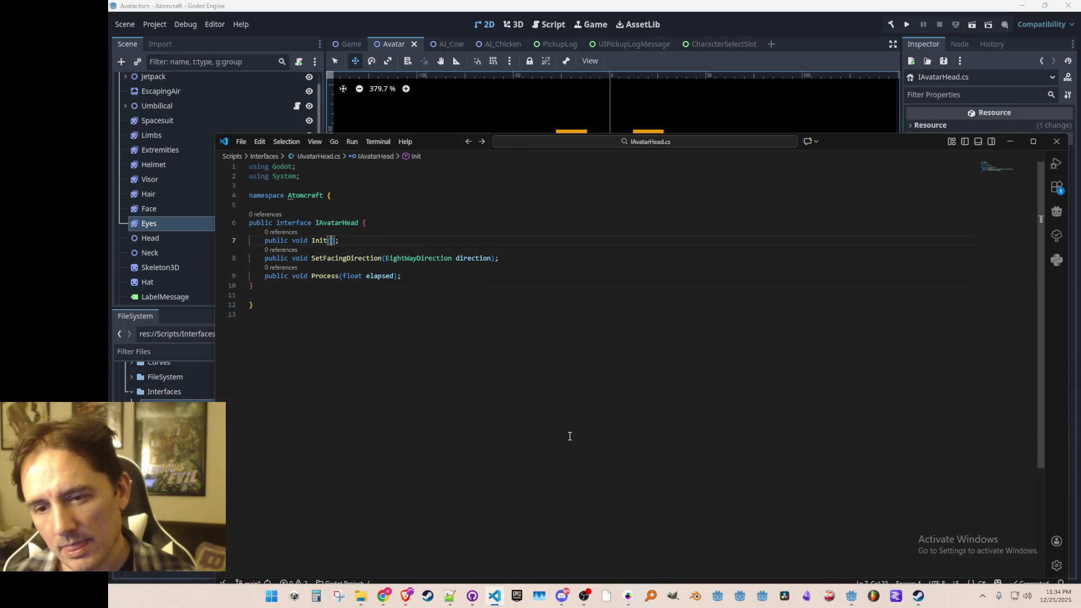
- Add 'public void ApplySettings(AvatarSettings settings);' below Init and save the file
key("End")
key("Return")
type("public v")
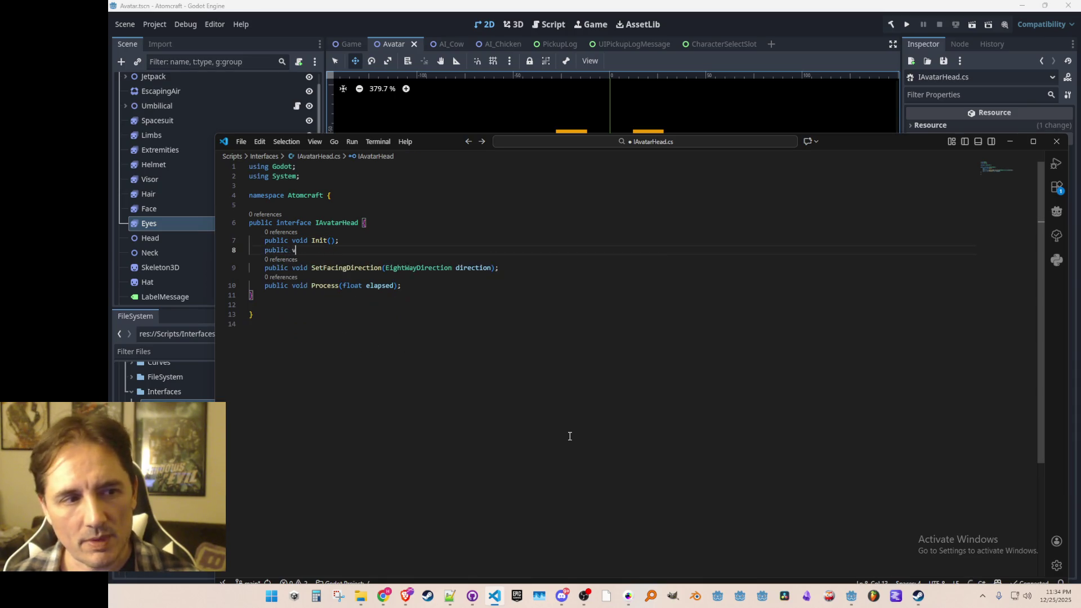
type("oid ApplySettings(AvatarSettings")
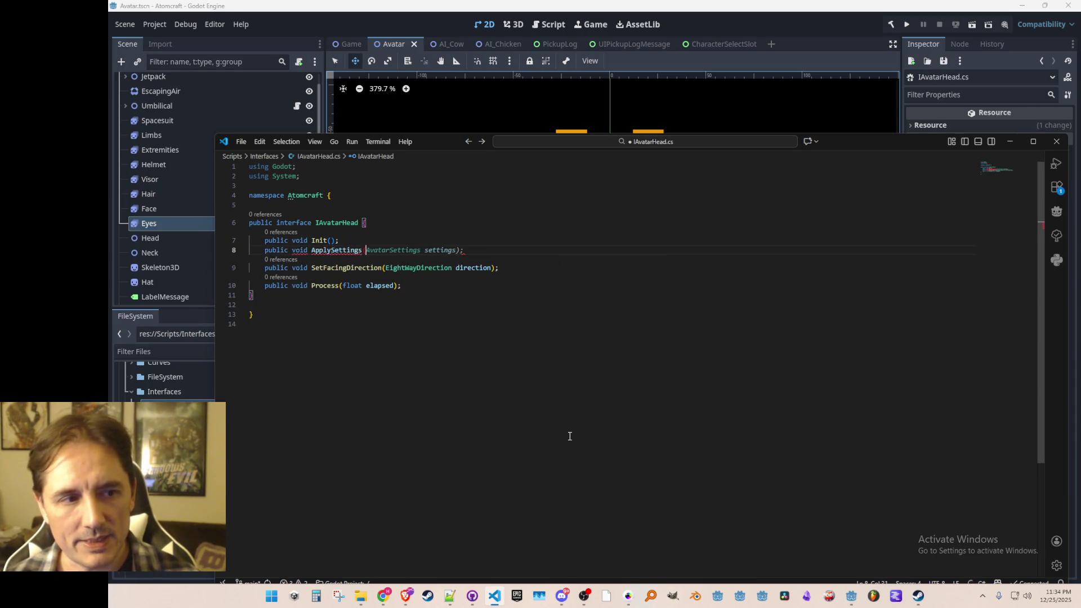
key("Tab")
key("ctrl+s")
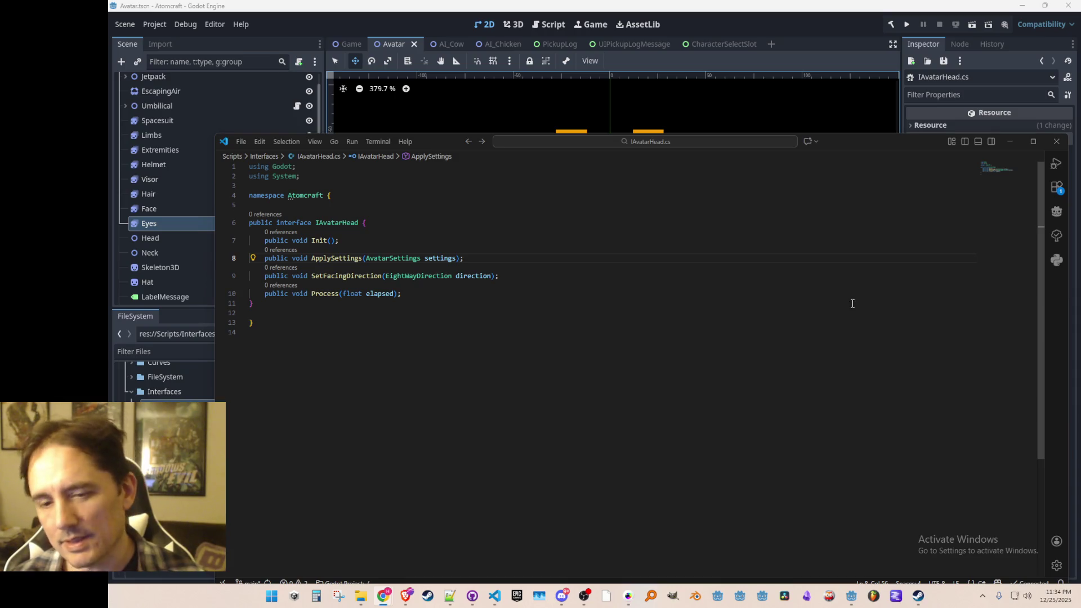
left_click(736, 276)
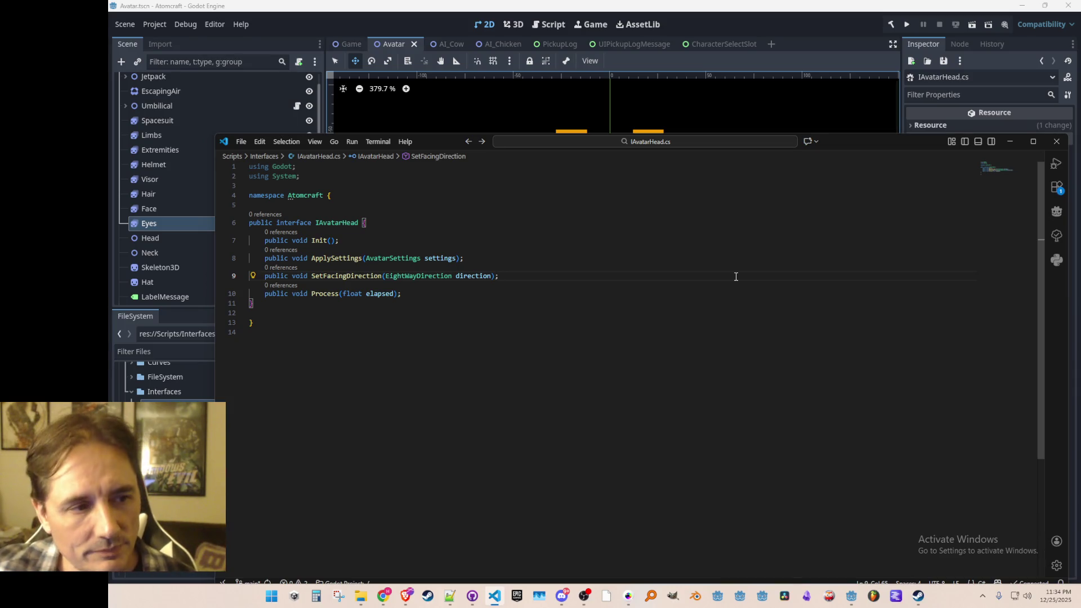
left_click(736, 277)
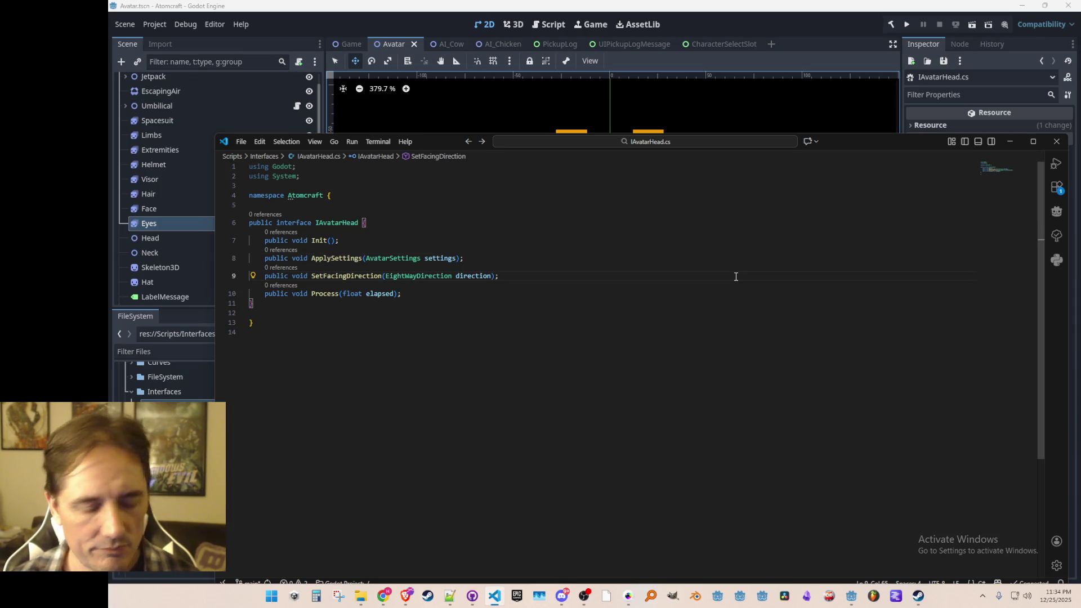
key("ctrl+p")
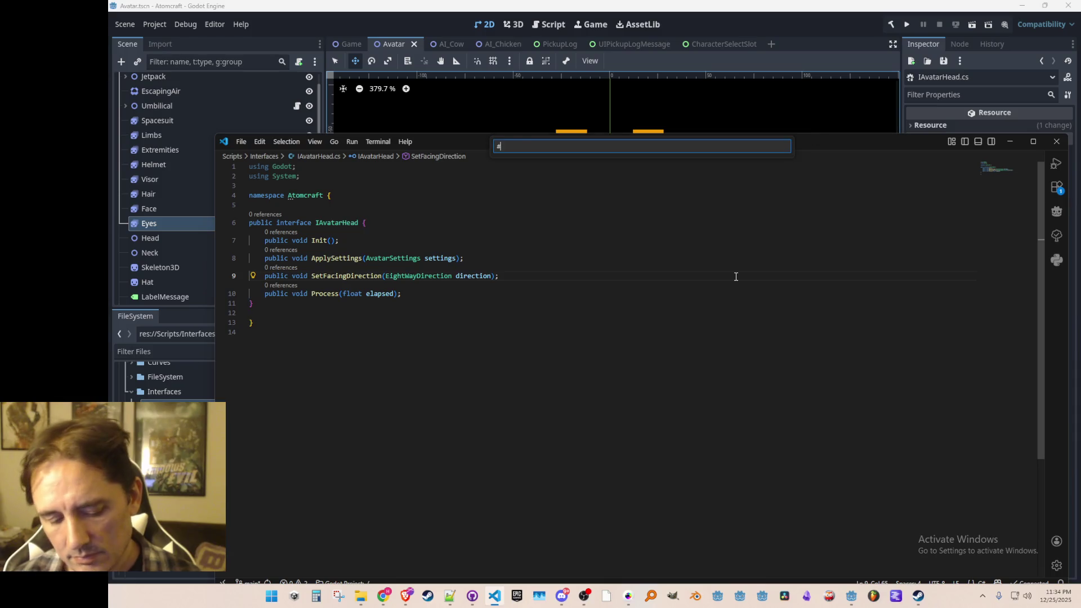
type("Data")
key("Escape")
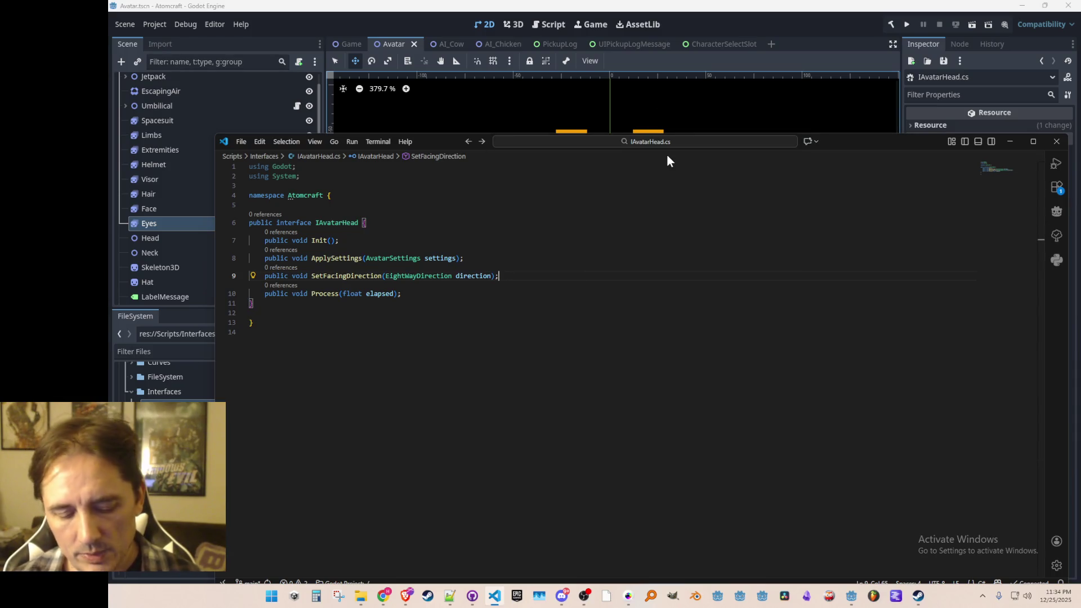
key("ctrl+p")
type("Tooltype")
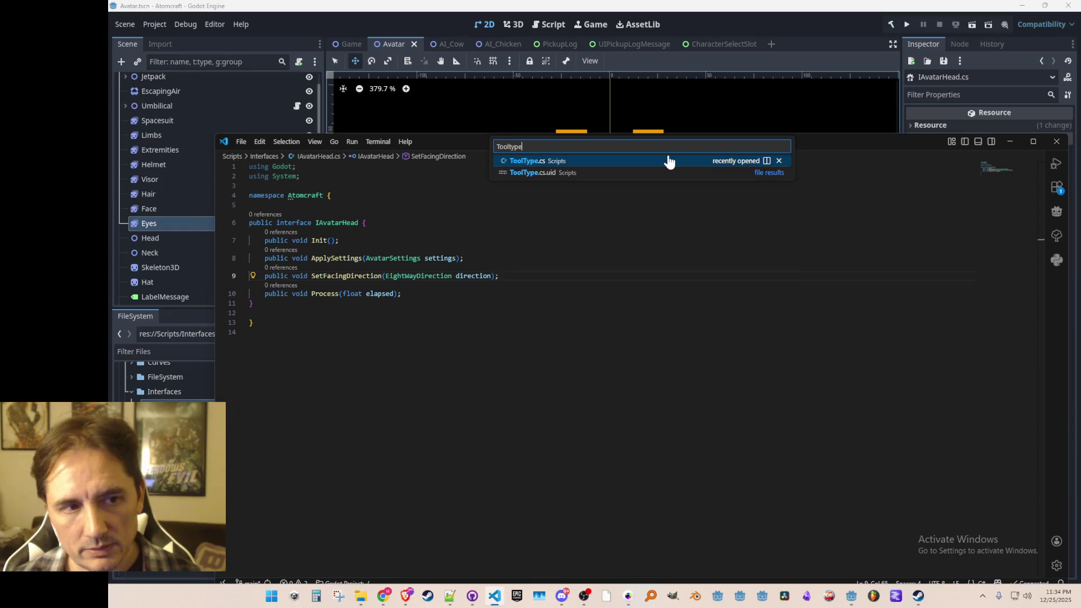
left_click(668, 162)
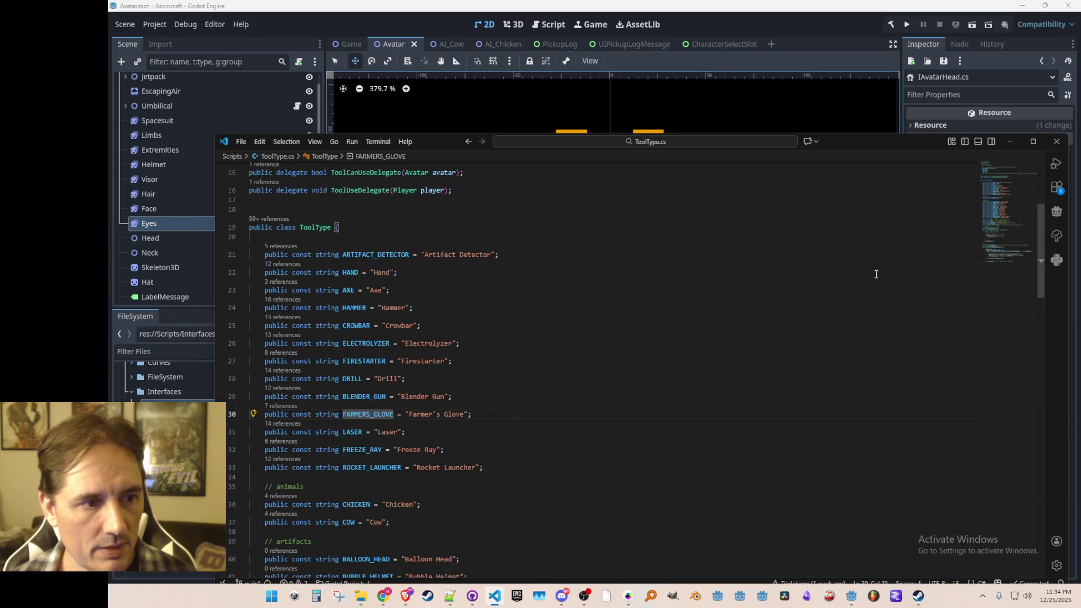
left_click(994, 241)
mouse_move(995, 236)
left_mouse_down()
mouse_move(997, 247)
mouse_move(996, 236)
left_mouse_up()
scroll(995, 239, "down", 2)
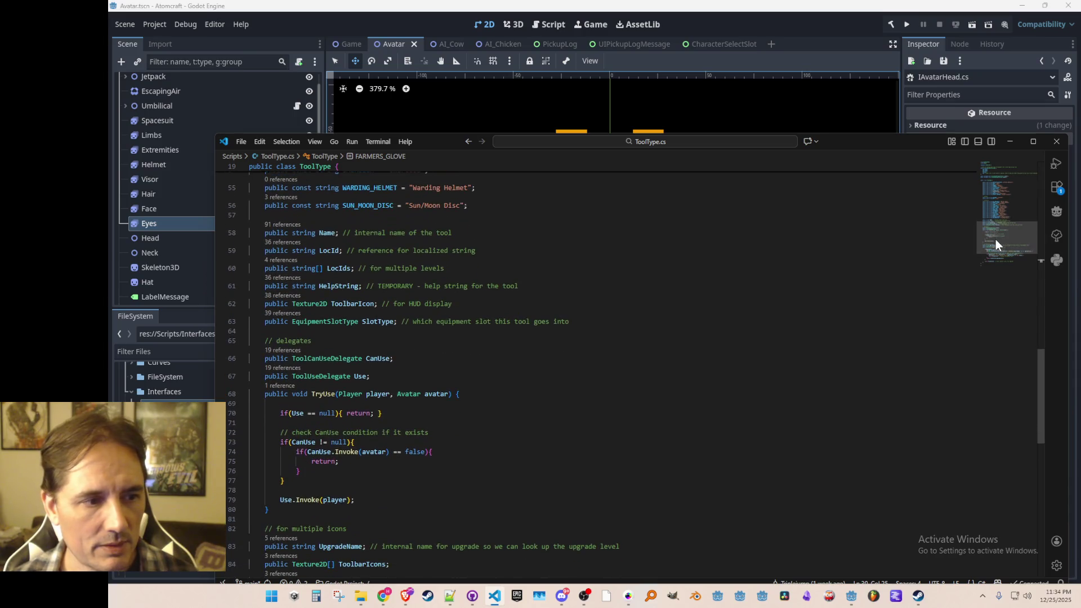
right_click(330, 321)
left_click(381, 279)
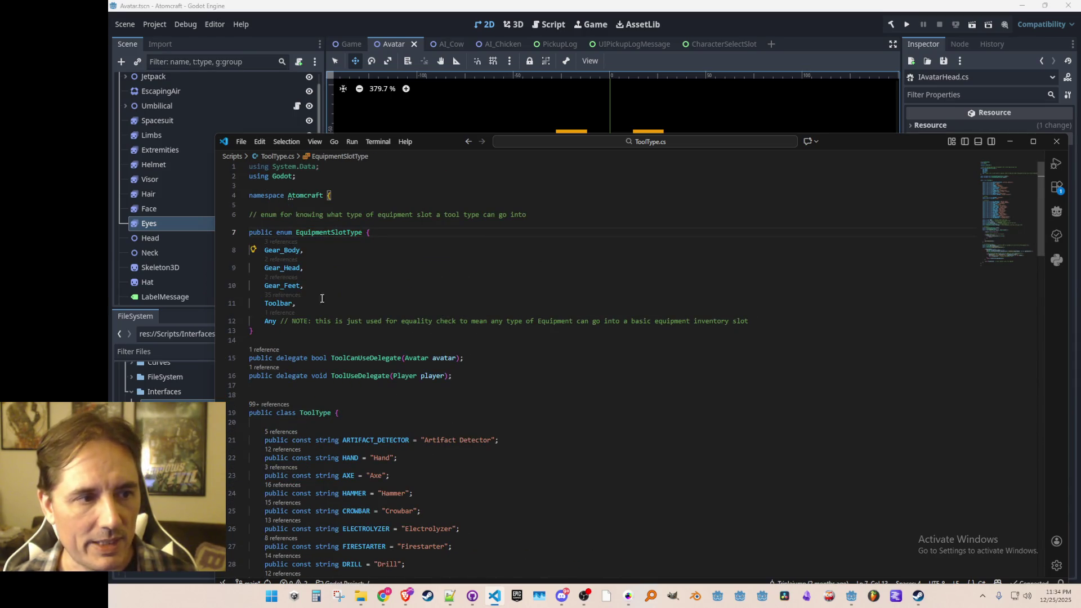
left_click(288, 269)
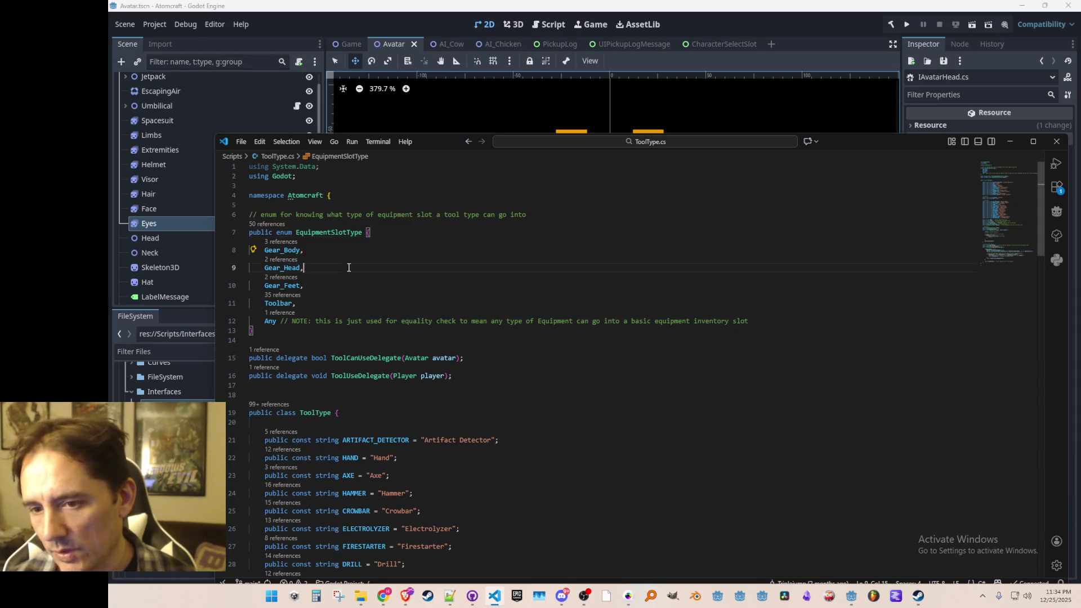
key("alt+Left")
key("alt+Left")
key("alt+Left")
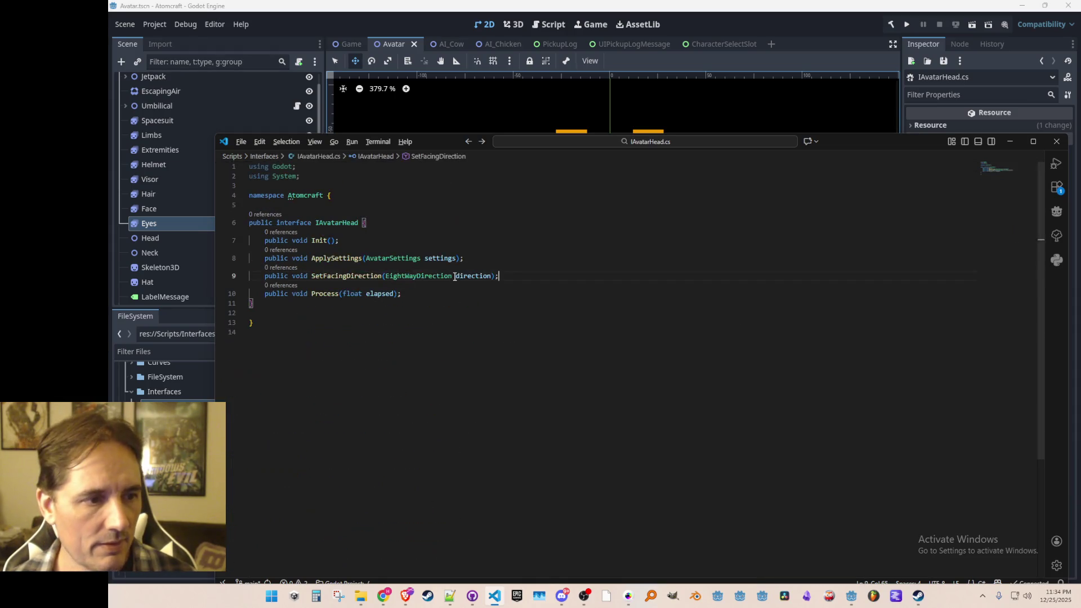
- Add 'public void SetHeadgear(ToolType toolType);' below SetFacingDirection and save
key("Down")
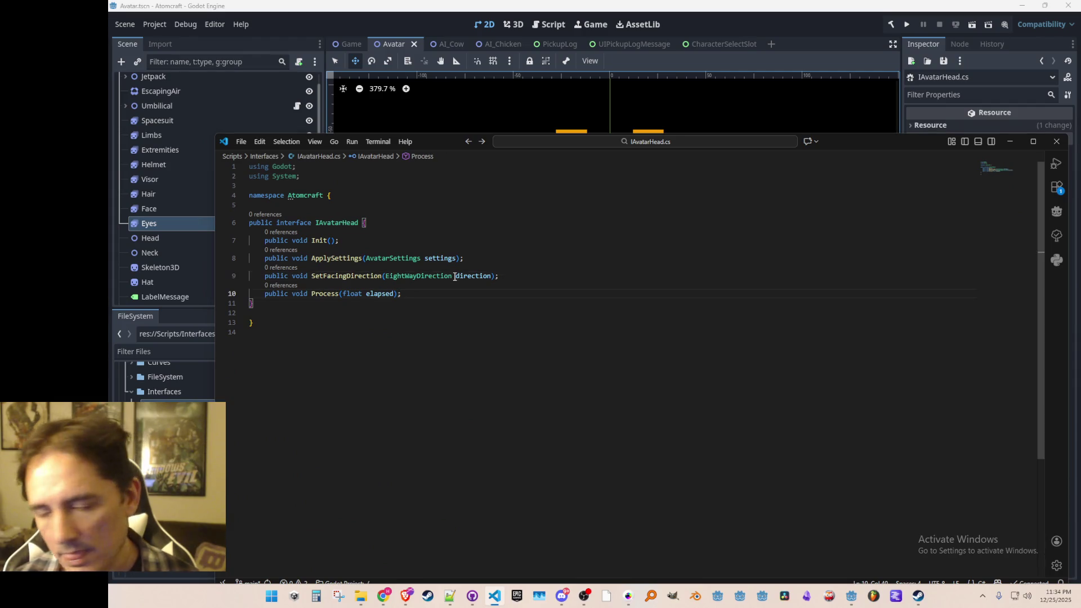
key("Up")
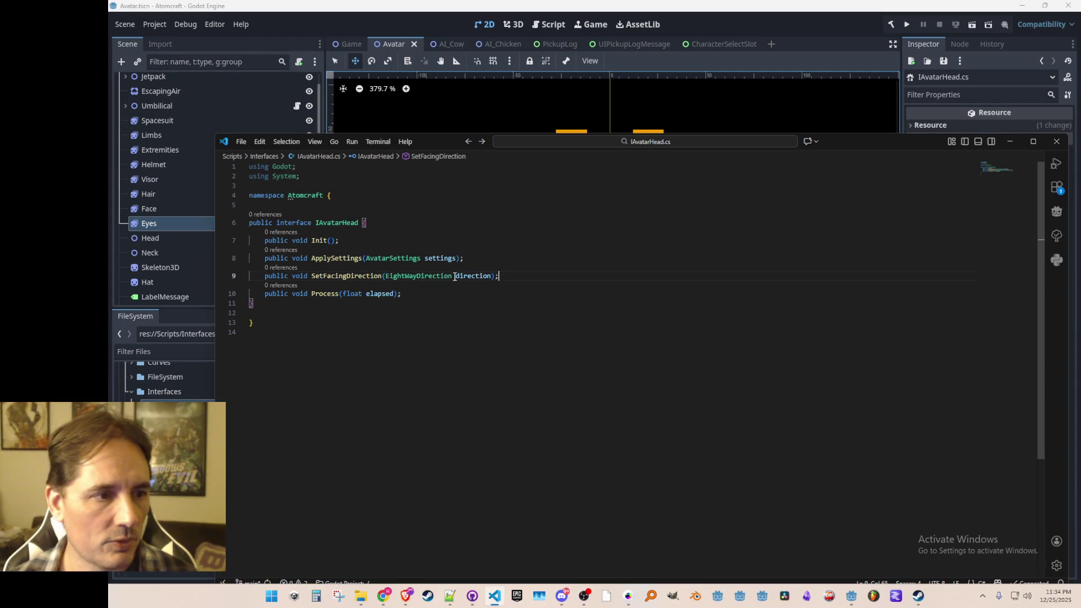
key("Return")
type("public void")
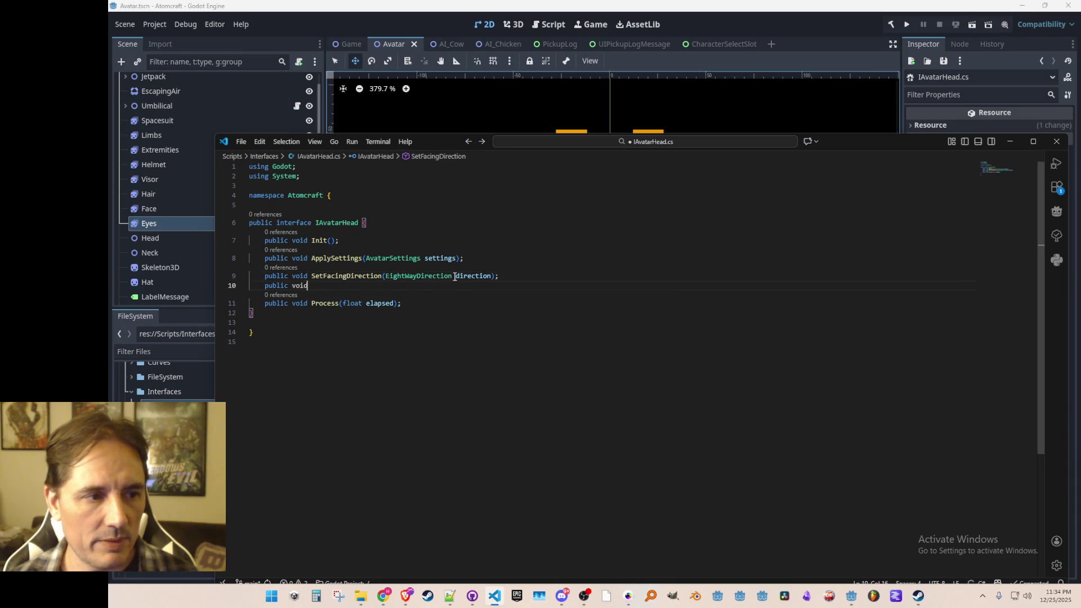
type(" SetHeadgear")
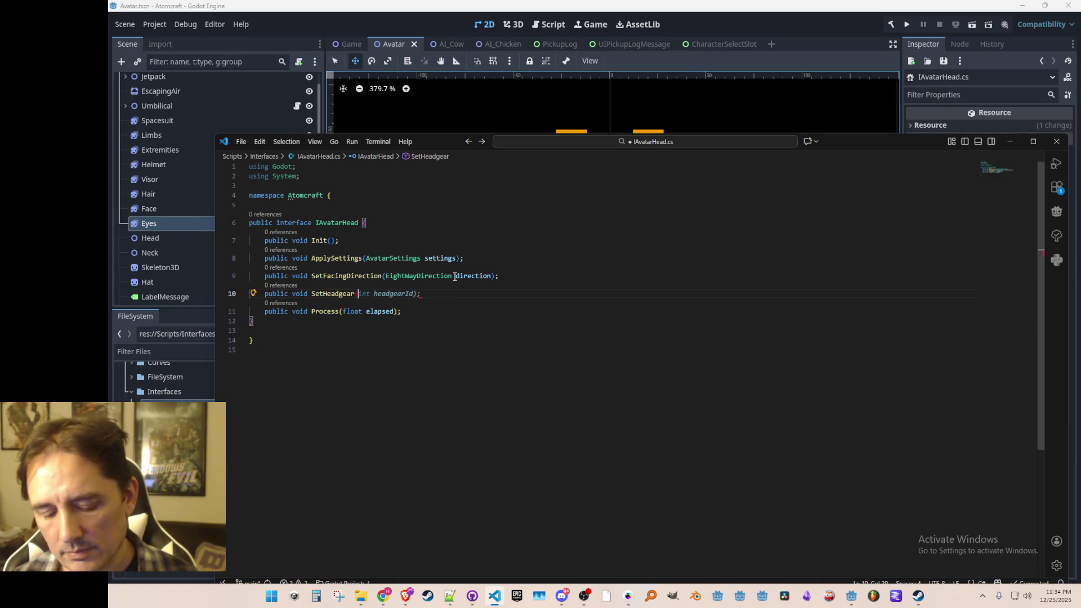
type("(Toolty")
key("Tab")
type("tool")
key("Tab")
type(";")
key("ctrl+s")
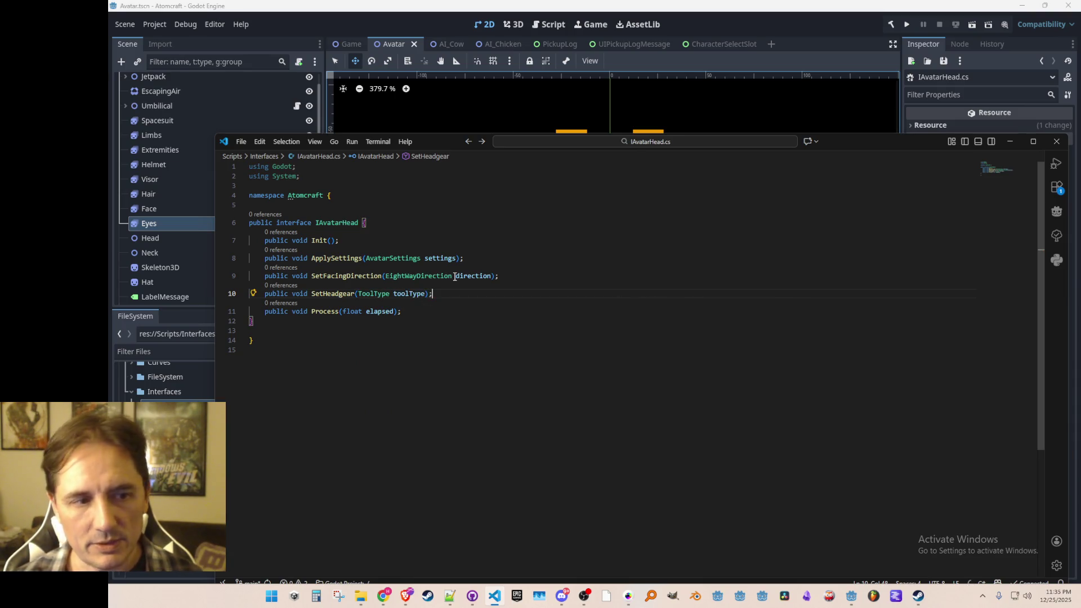
- Reorder the interface's method declarations, moving Process up a line
key("Down")
key("Down")
key("Down")
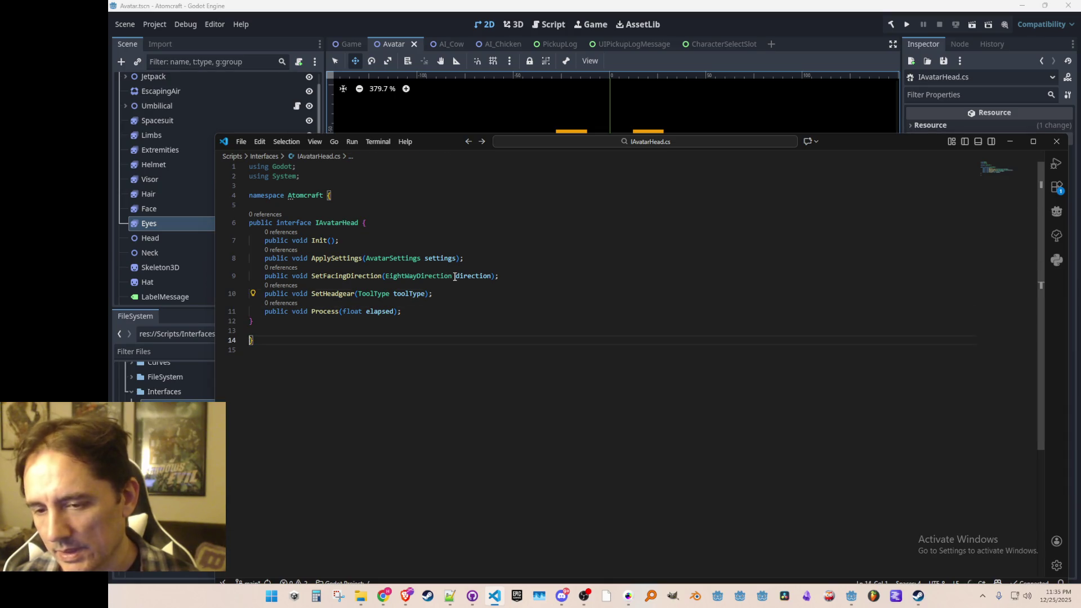
key("Up")
key("Up")
key("Up")
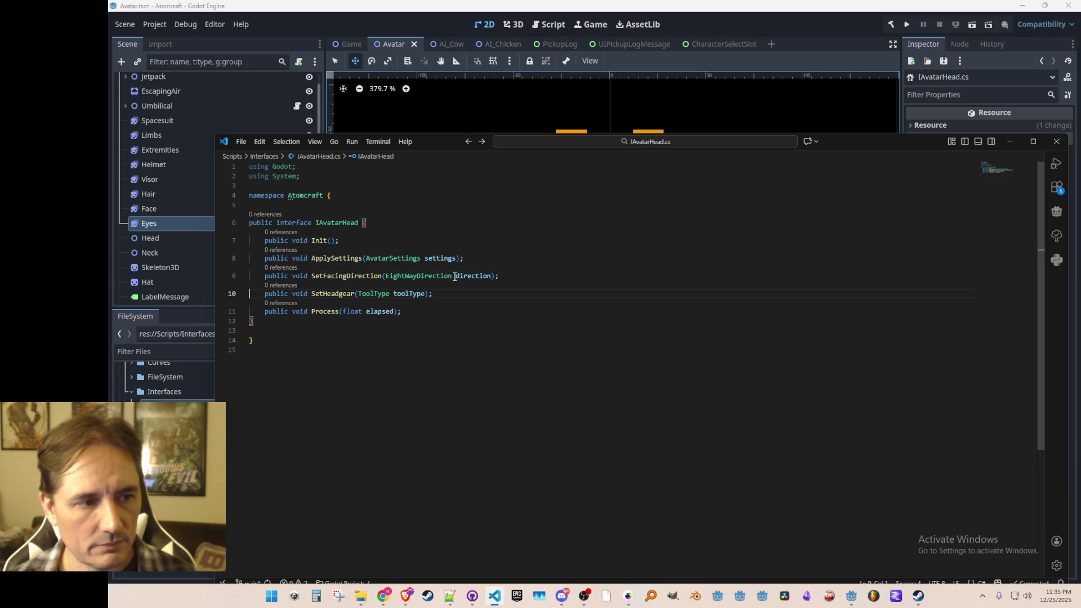
key("ctrl+x")
key("Up")
key("Up")
key("ctrl+v")
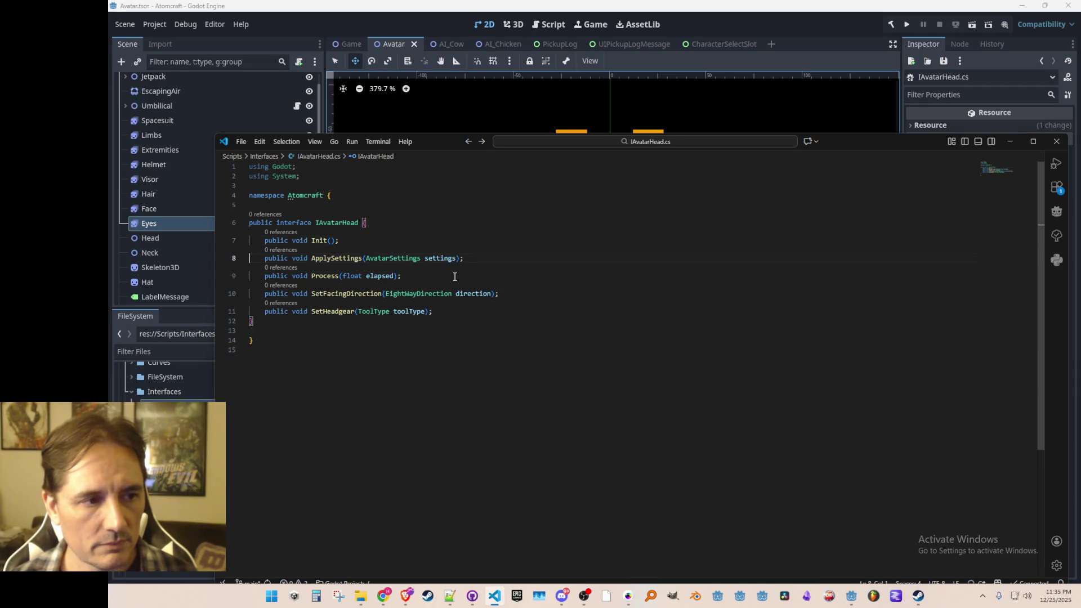
key("Up")
key("ctrl+x")
key("ctrl+z")
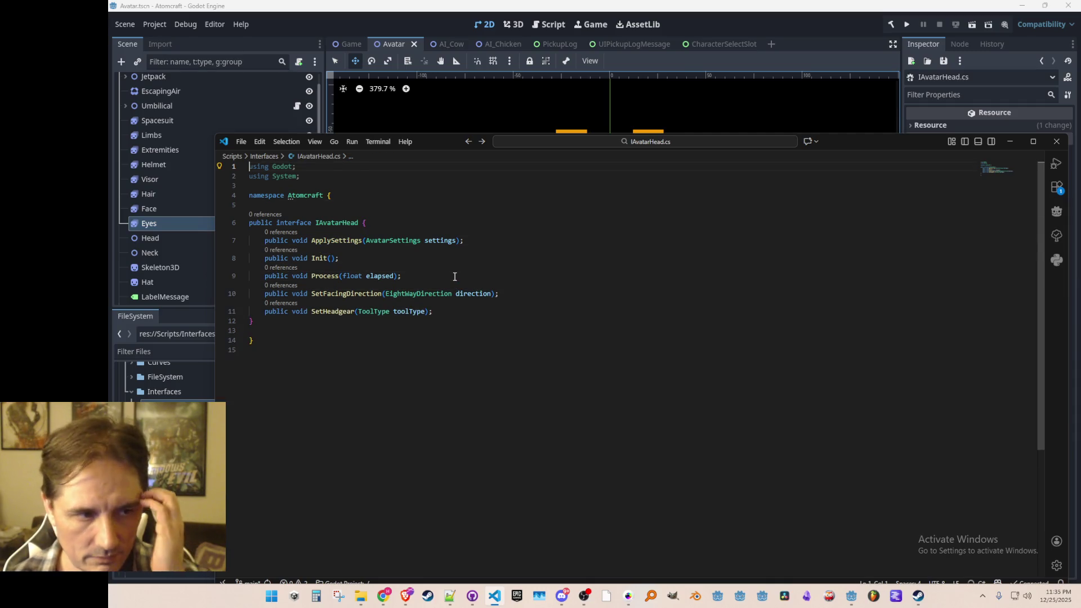
- Delete the unused using lines at the top of IAvatarHead.cs
key("shift+Up")
key("shift+Up")
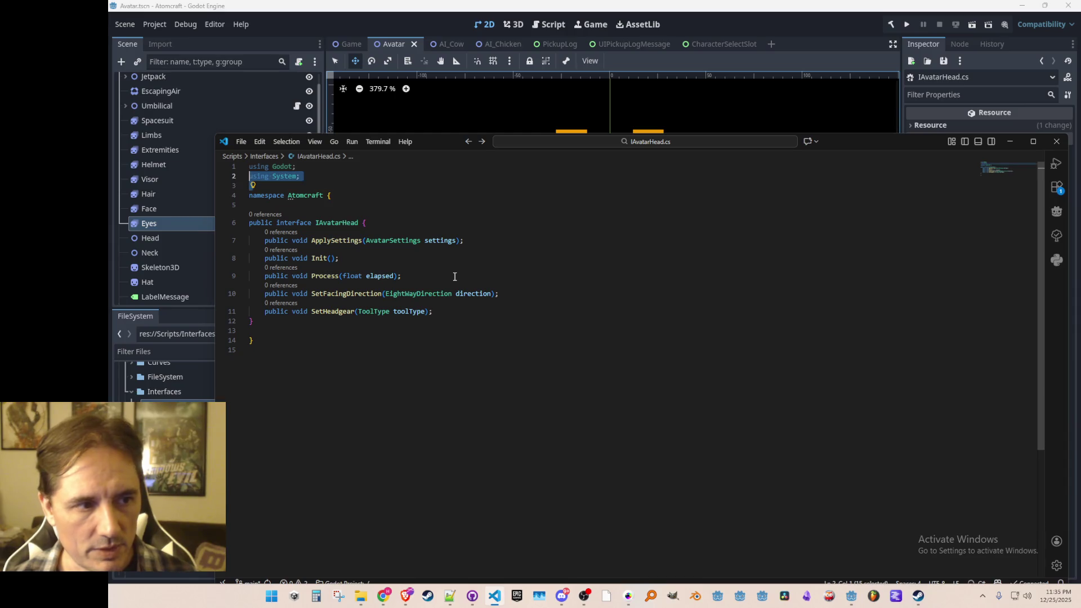
key("Delete")
key("Delete")
key("Down")
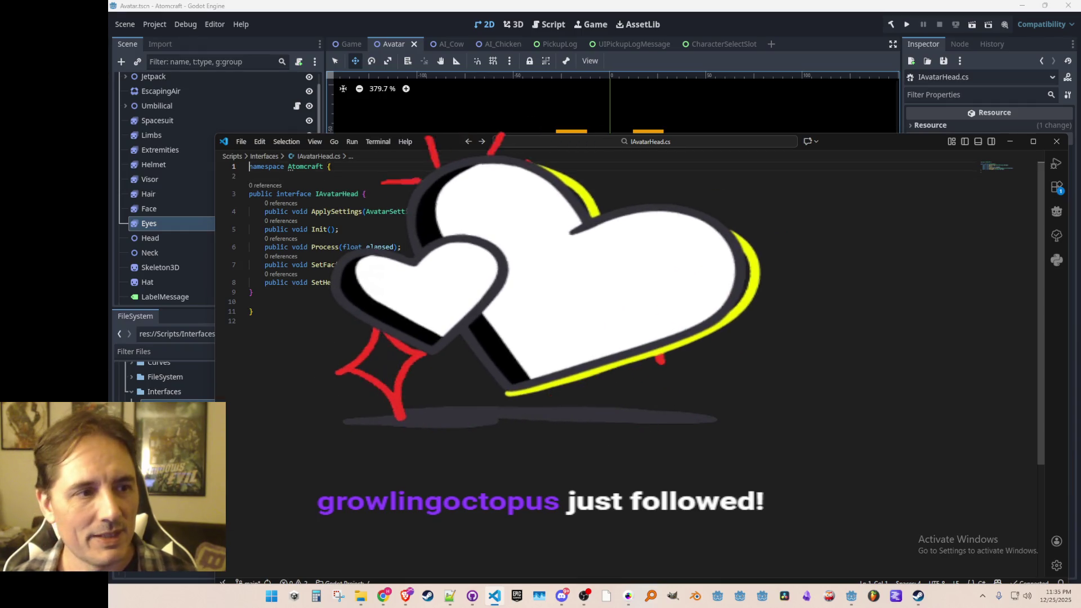
key("Down")
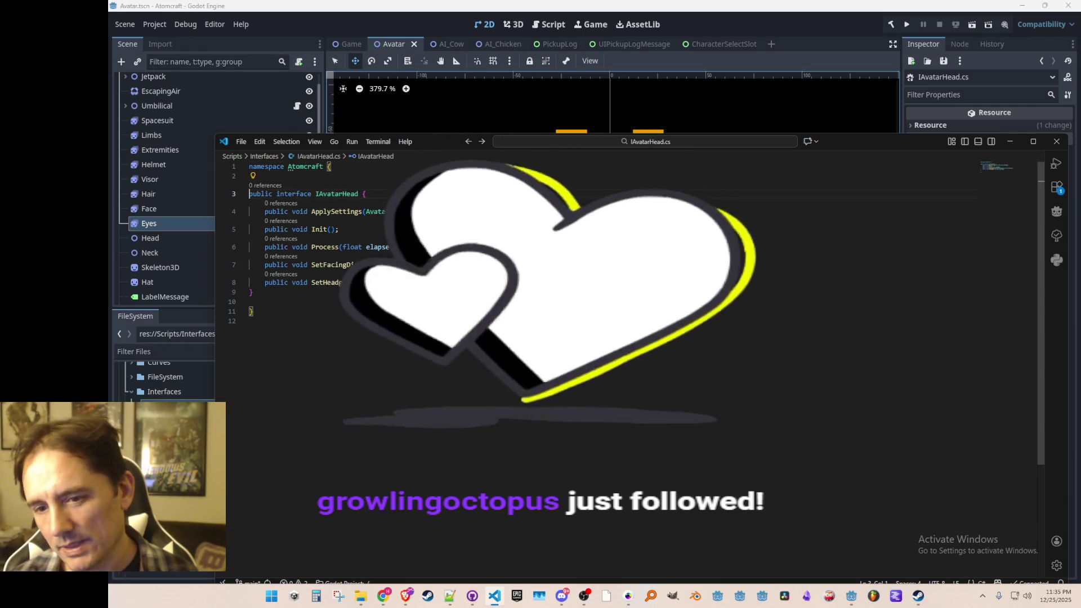
left_click(365, 194)
left_click(250, 175)
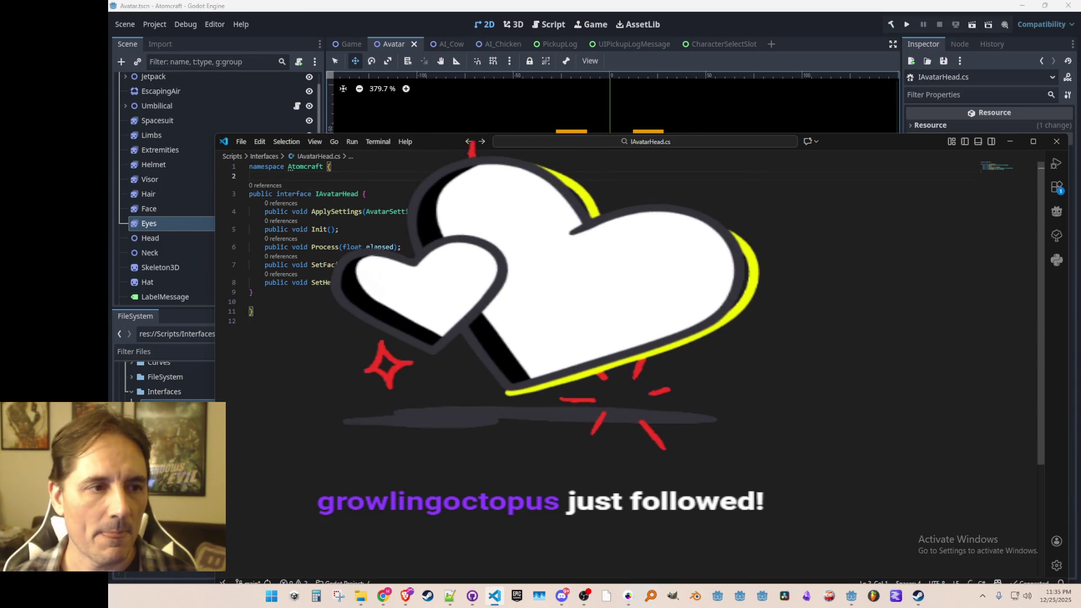
left_click(420, 19)
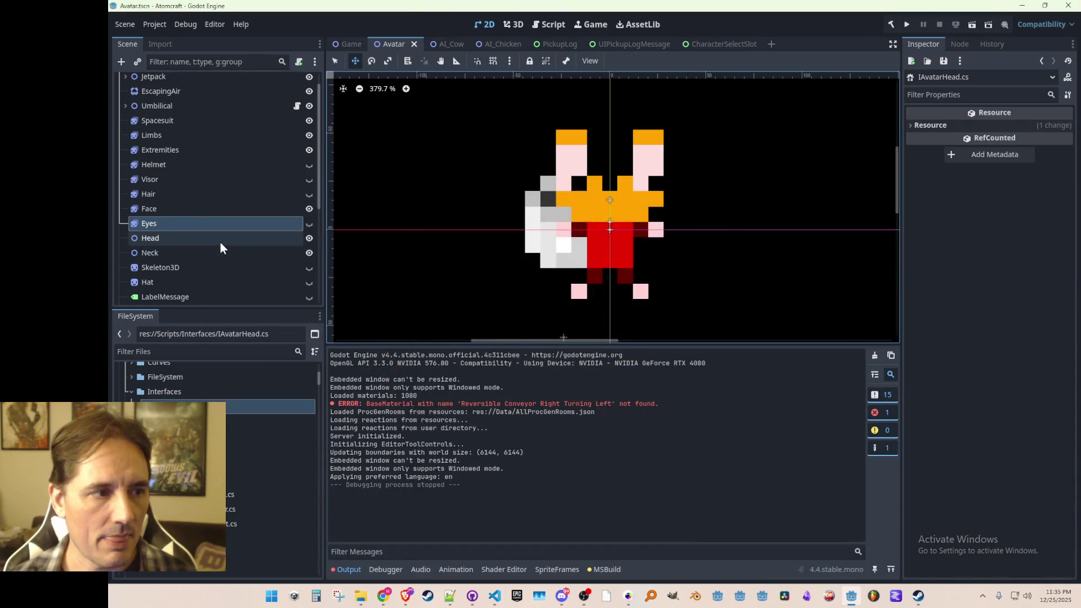
- Create the C# script AvatarHeadHuman.cs in the Scripts folder and open it in Visual Studio Code
left_click(176, 238)
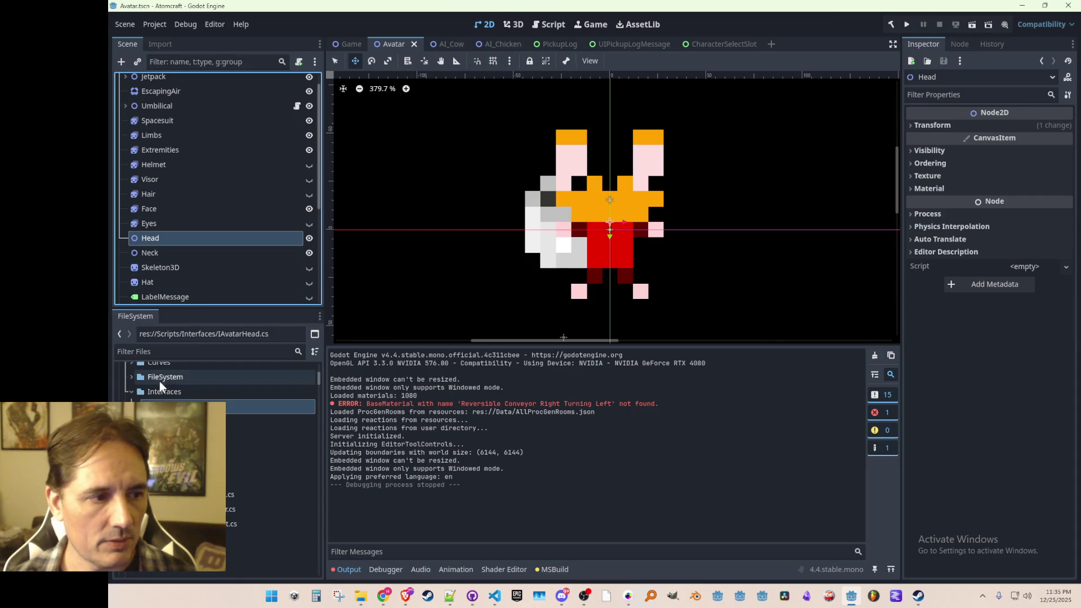
scroll(169, 383, "up", 3)
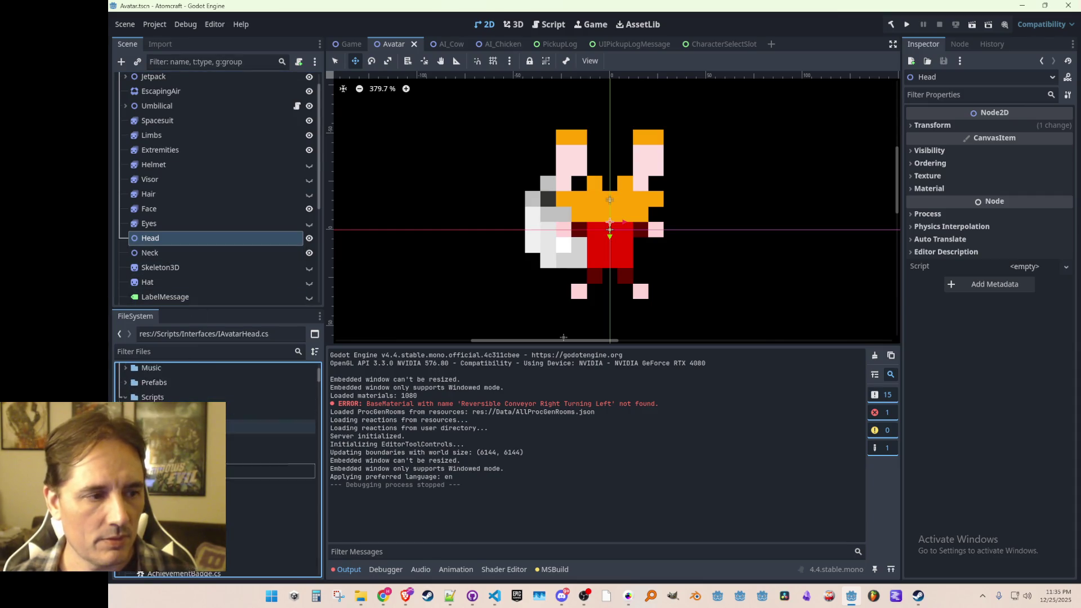
left_click(152, 370)
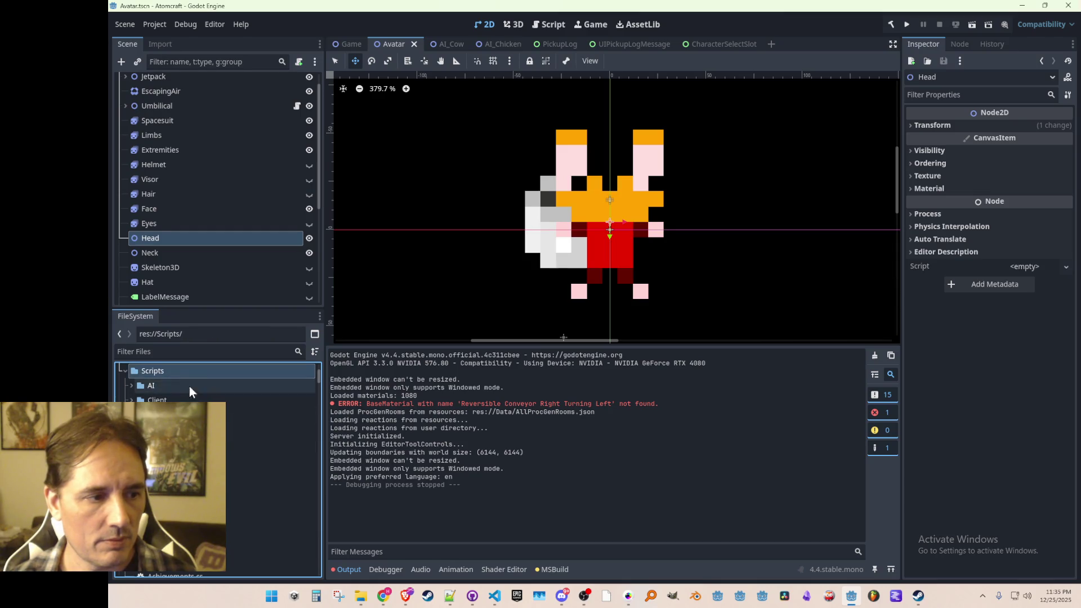
scroll(152, 371, "up", 1)
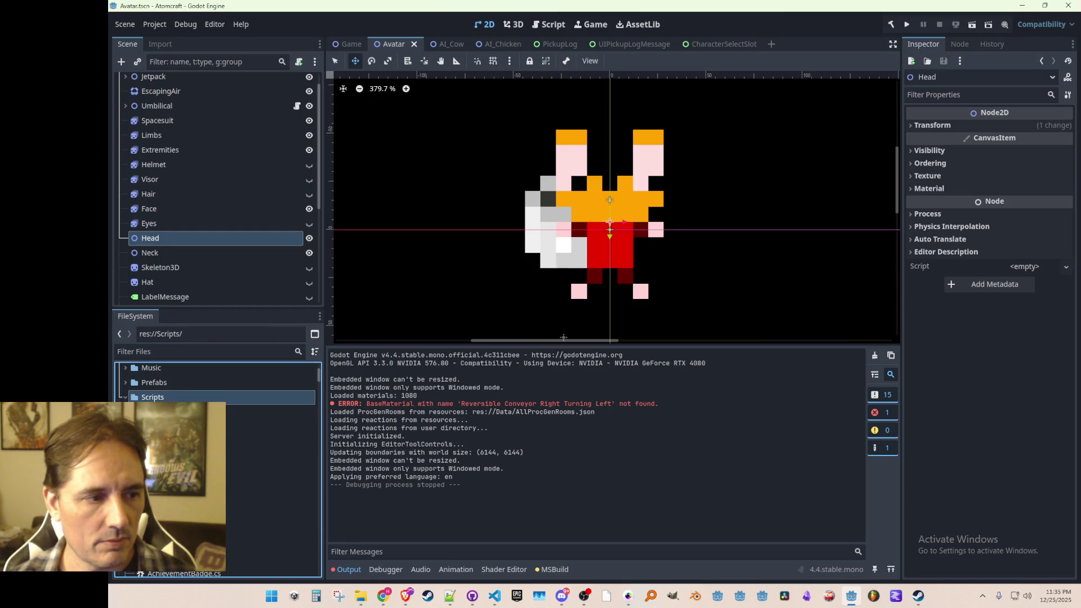
right_click(166, 397)
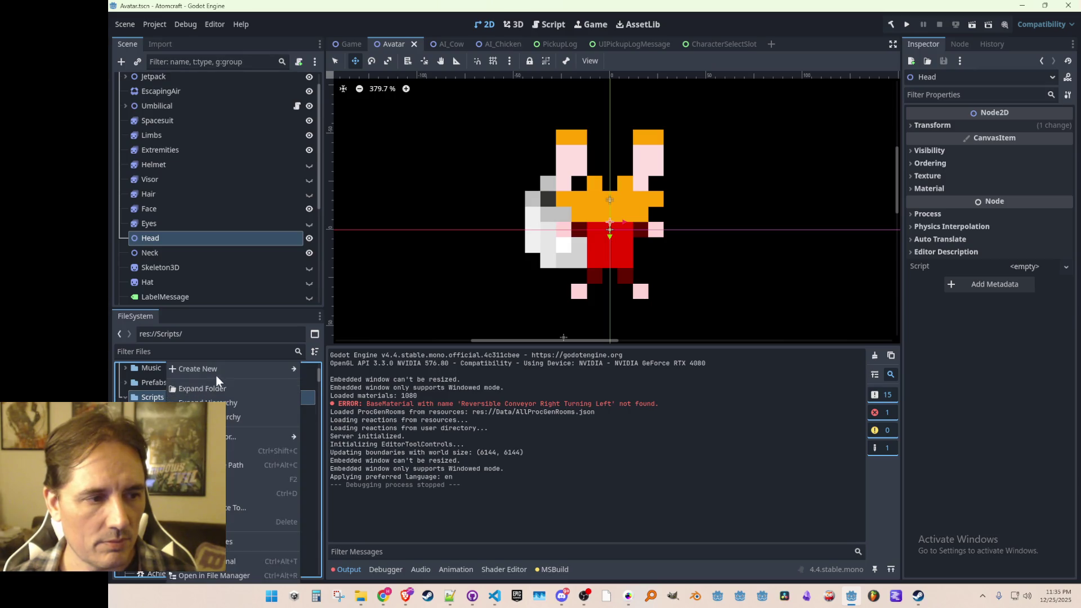
mouse_move(224, 369)
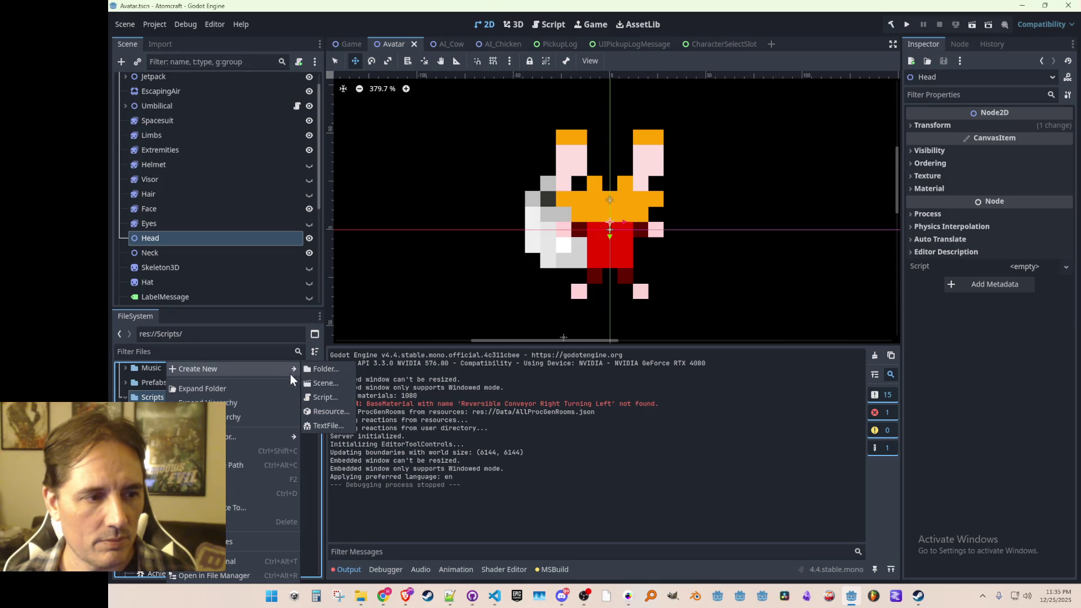
left_click(316, 394)
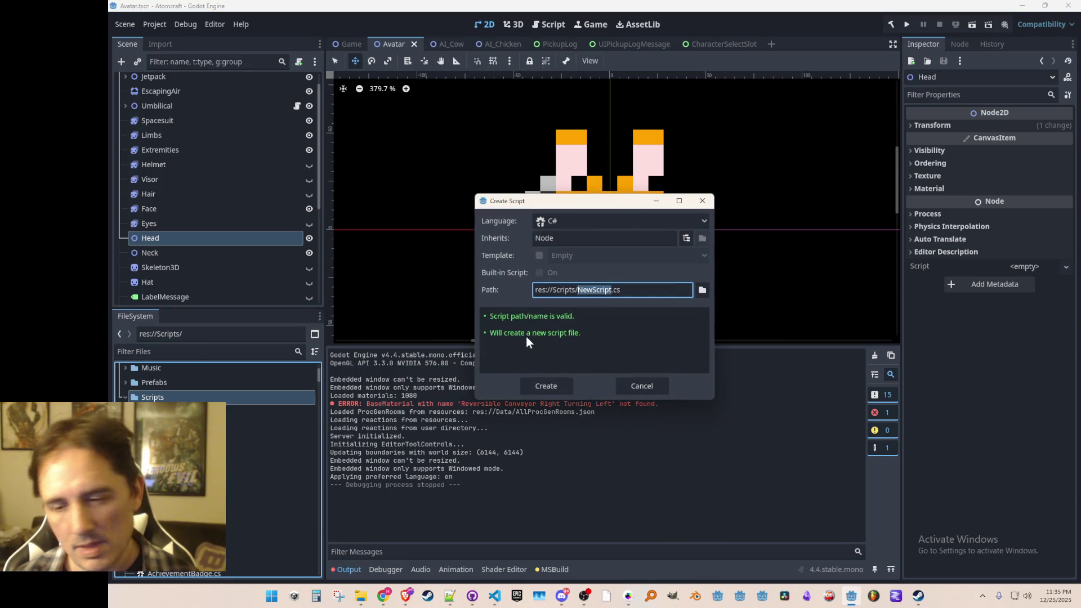
type("Avatar")
type("Controller")
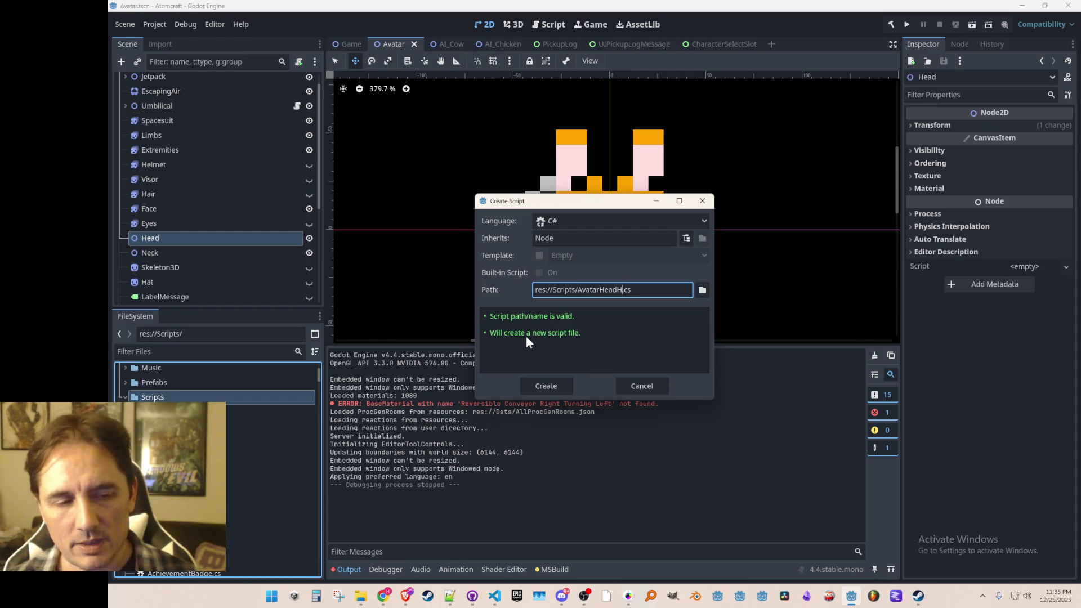
key("Return")
scroll(260, 458, "down", 5)
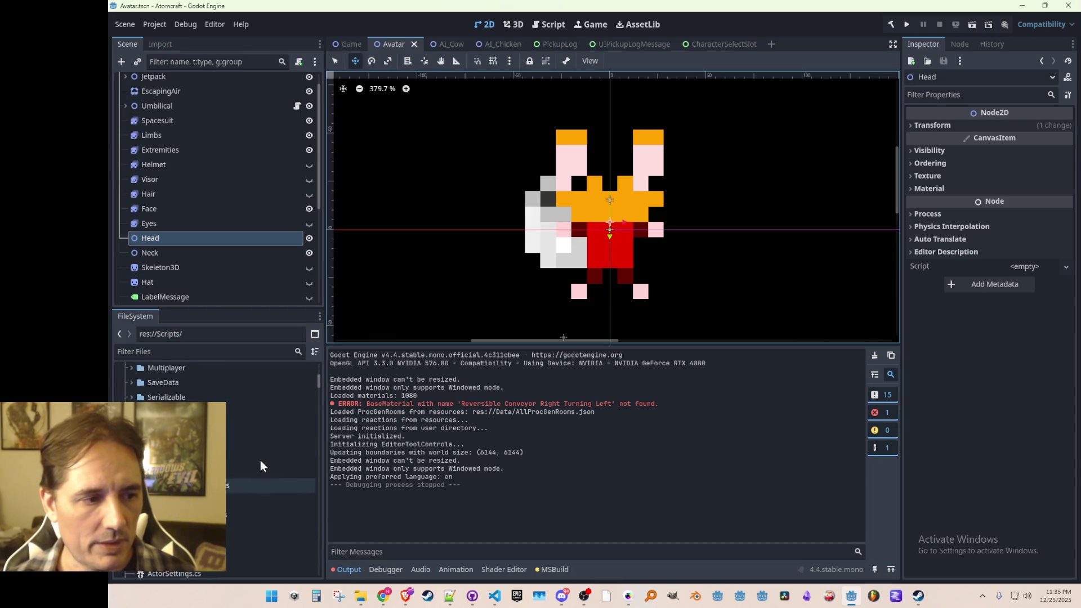
scroll(251, 468, "down", 3)
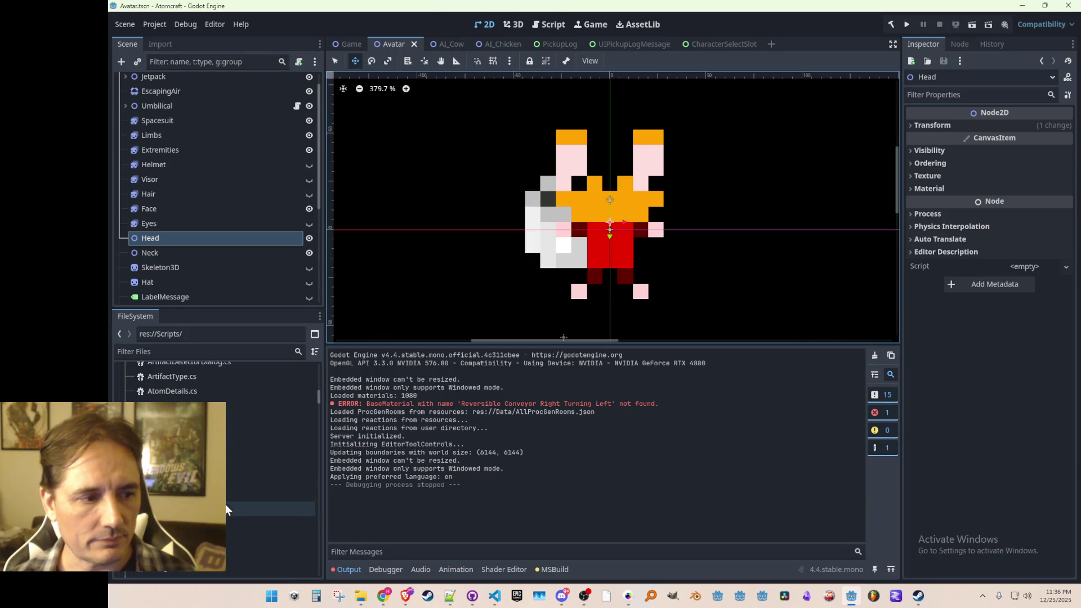
double_click(232, 490)
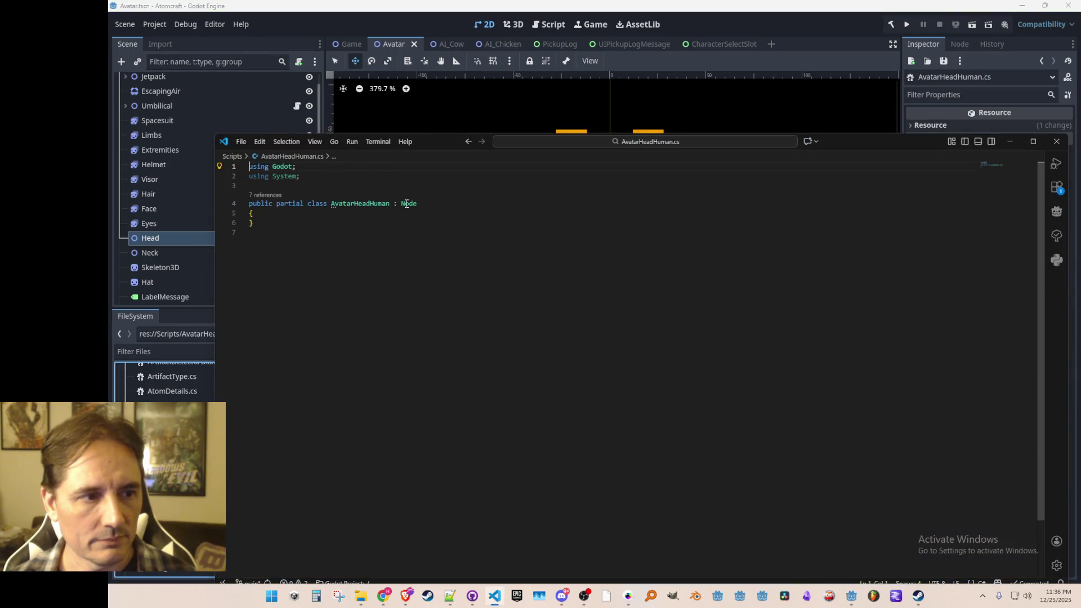
- Make AvatarHeadHuman extend Node2D and implement IAvatarHead
type("IAvatarHead,")
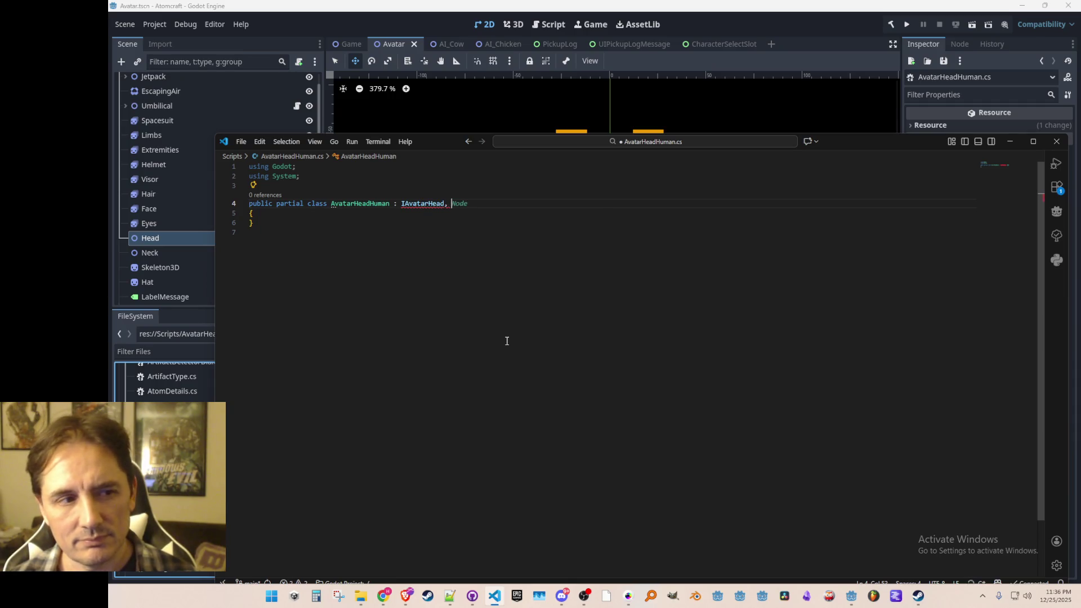
type(" Node2D")
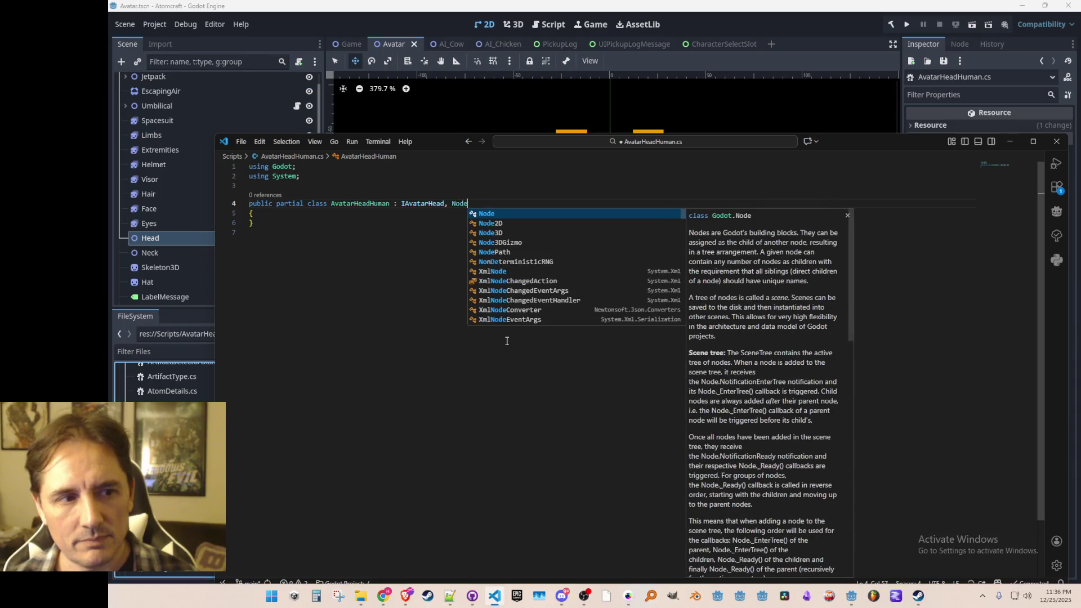
key("Tab")
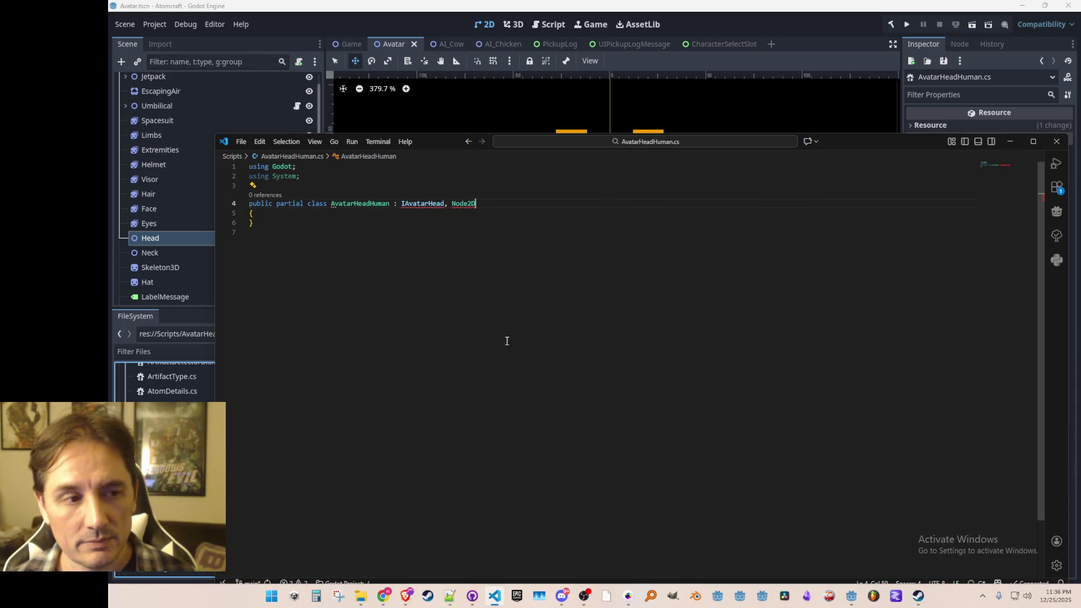
key("ctrl+Delete")
key("ctrl+z")
key("ctrl+z")
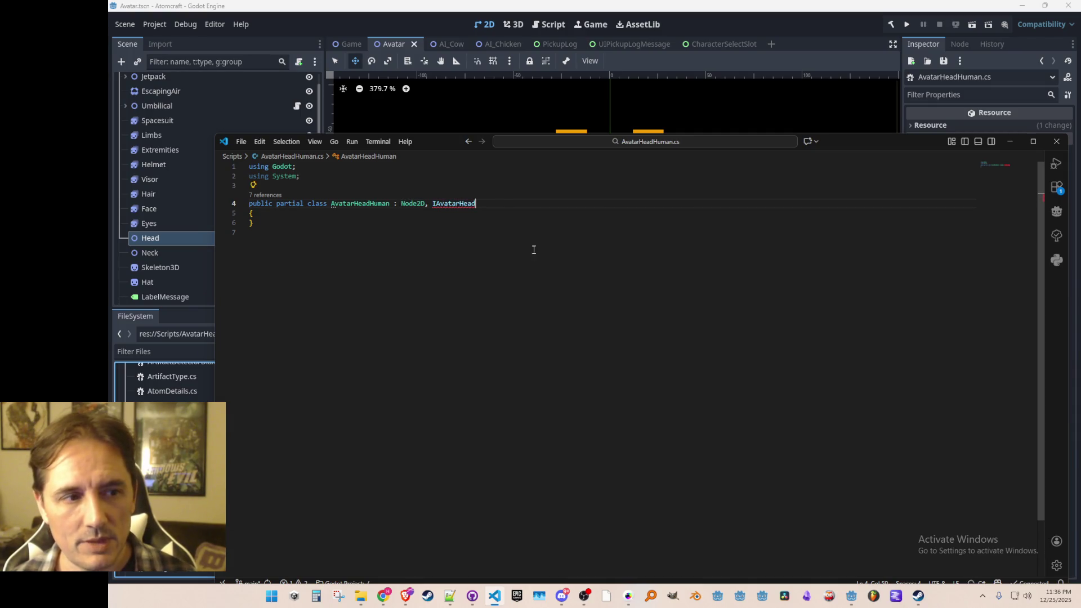
mouse_move(460, 208)
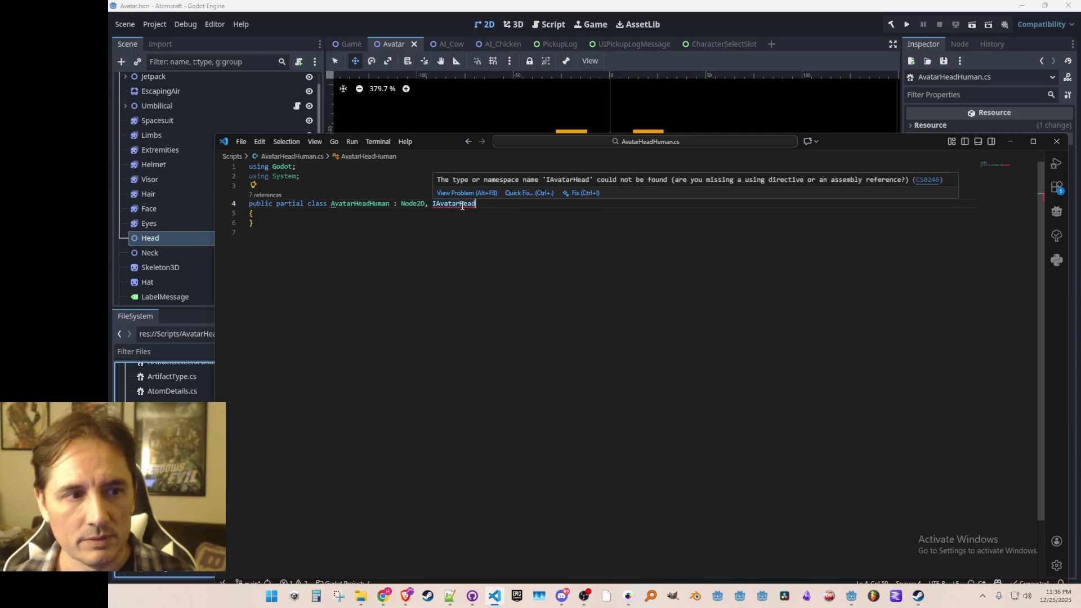
left_click(463, 206)
- Wrap the AvatarHeadHuman class in namespace Atomcraft with its closing brace
key("Up")
key("Return")
key("Return")
key("Up")
type("nameof")
key("Tab")
key("Down")
key("Down")
key("Down")
key("Return")
mouse_move(465, 224)
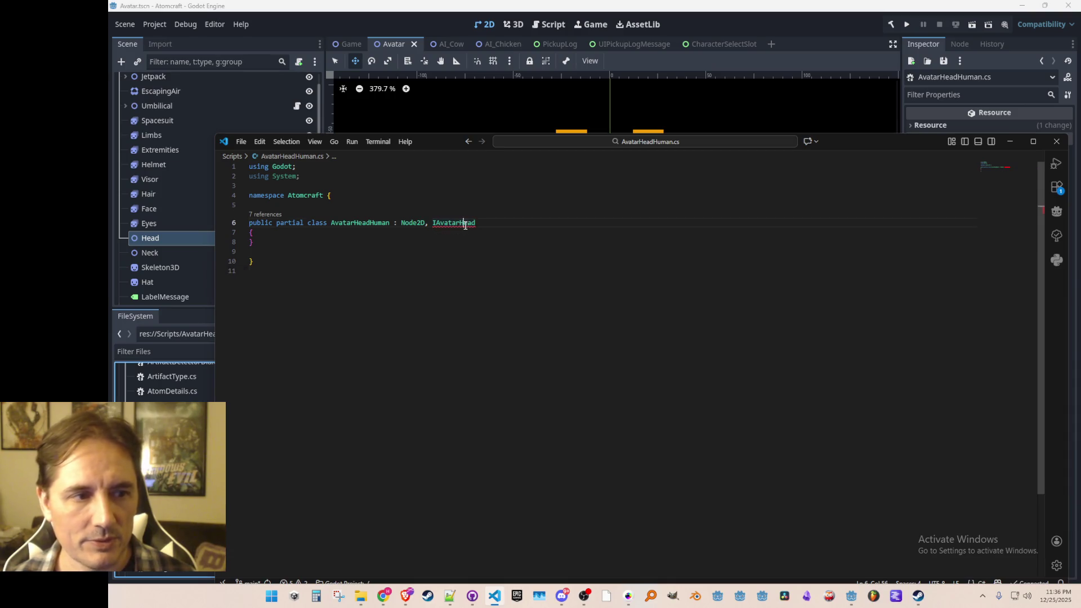
- Join the class opening brace onto the declaration line and open an empty class body
key("Up")
key("Up")
key("Up")
key("End")
key("Delete")
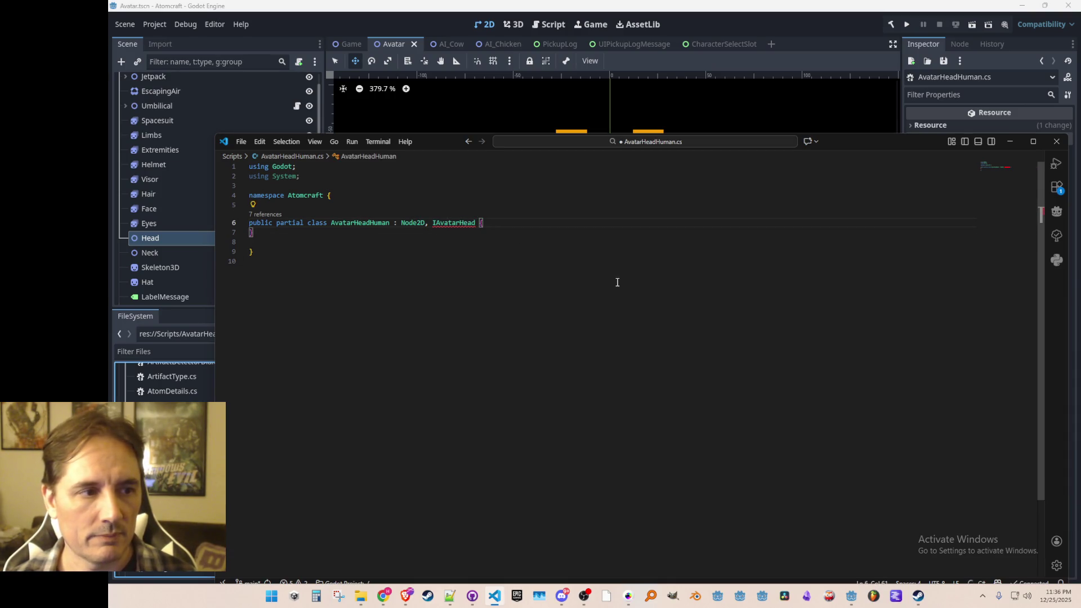
key("Return")
key("Up")
key("Up")
key("Return")
- Add an empty public void Init() method stub
type("public over")
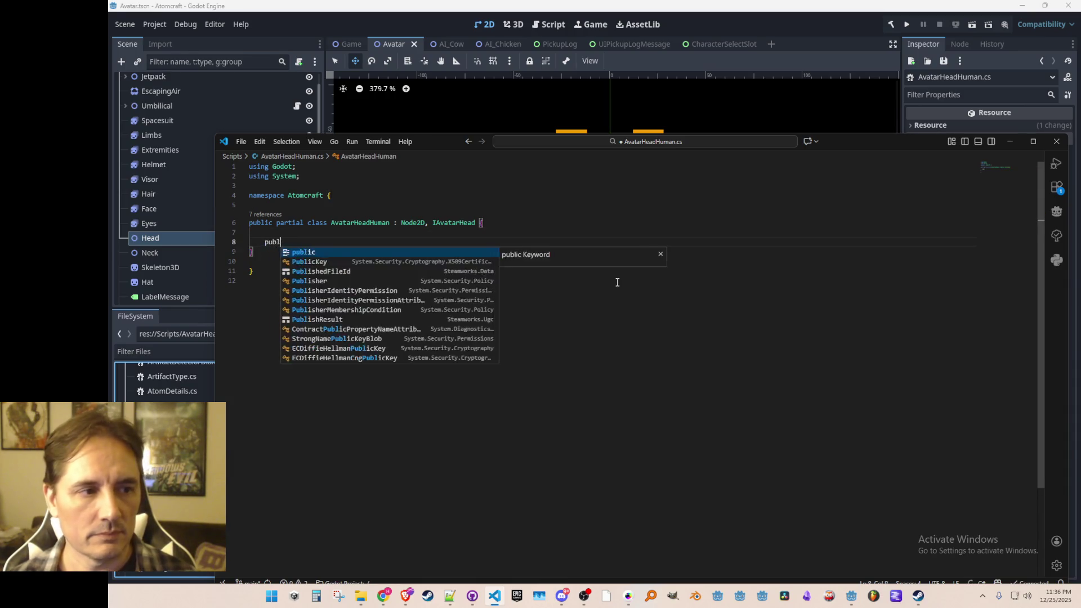
key("BackSpace")
key("BackSpace")
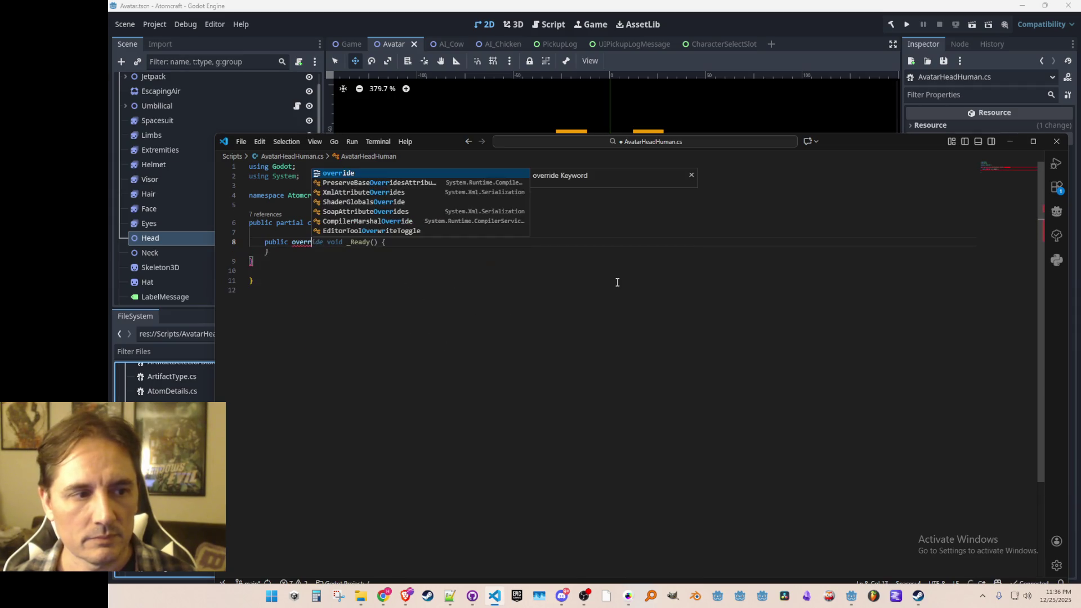
key("BackSpace")
key("BackSpace")
type("vo")
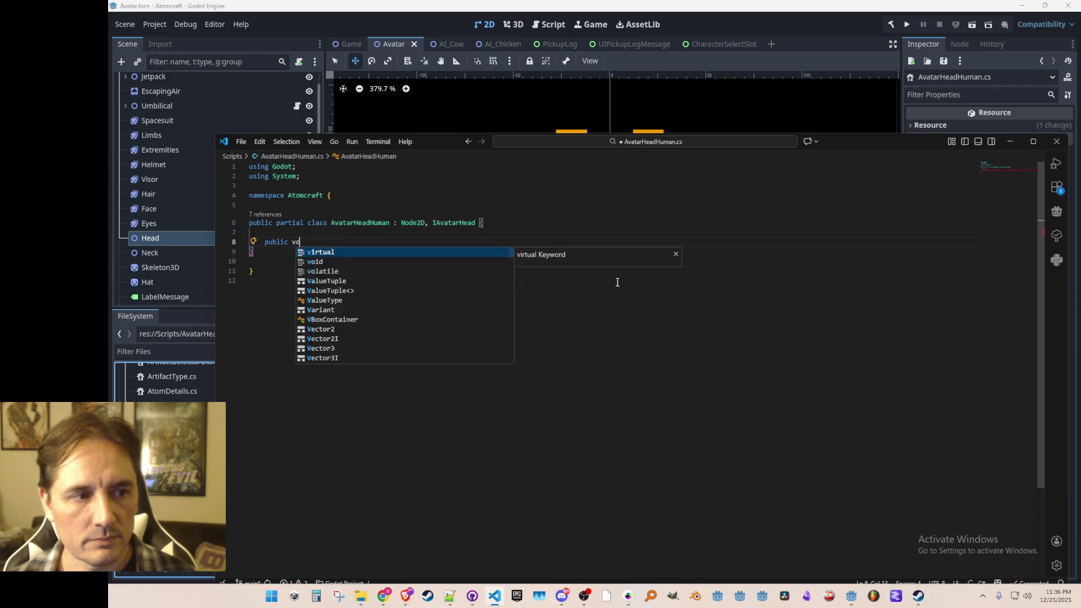
type("id Init() {")
key("Return")
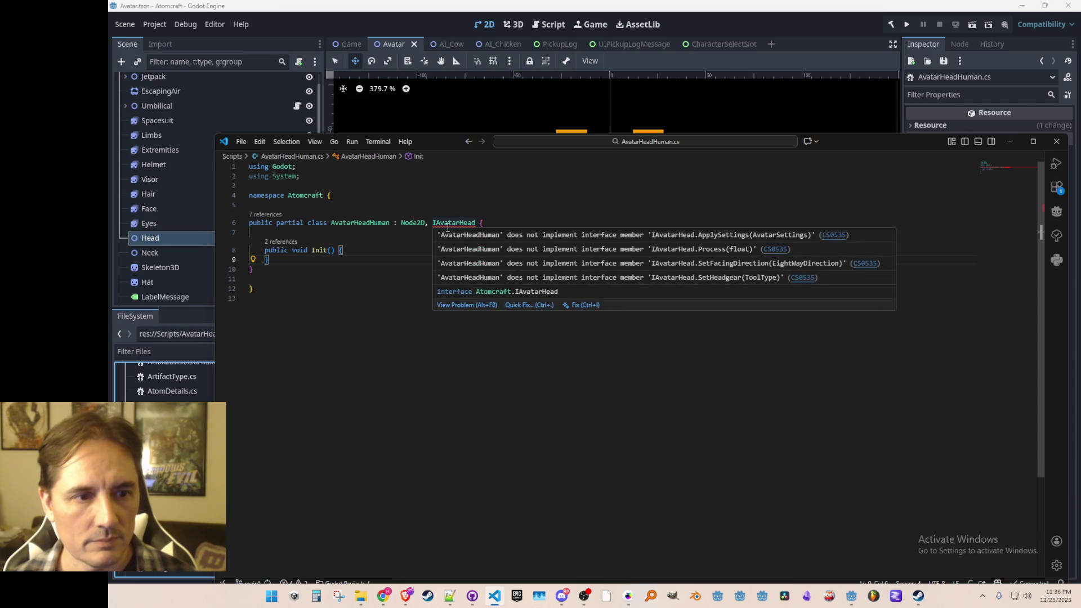
key("Down")
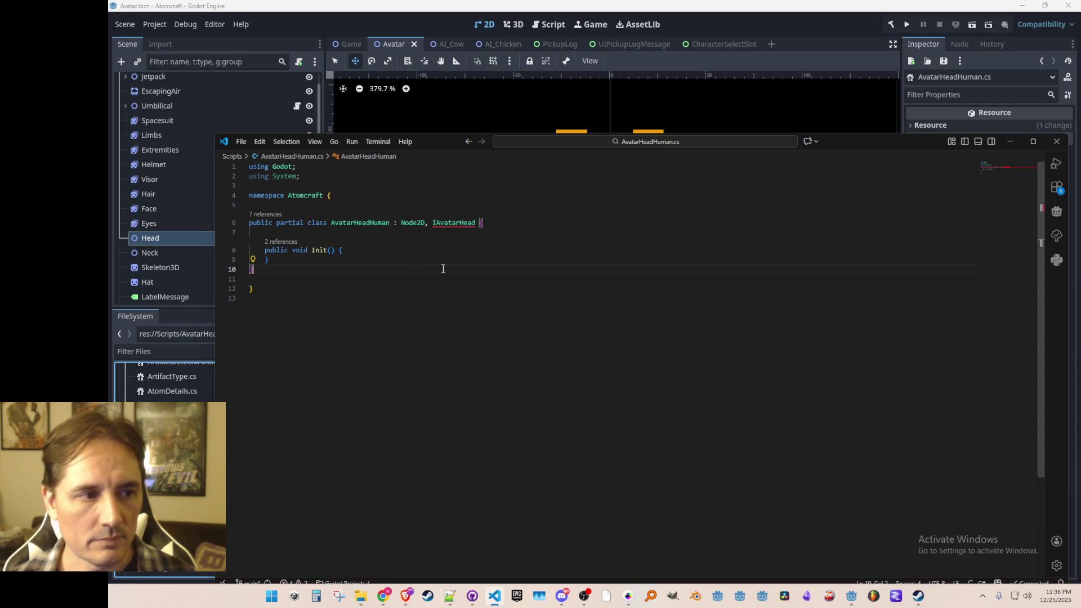
key("Return")
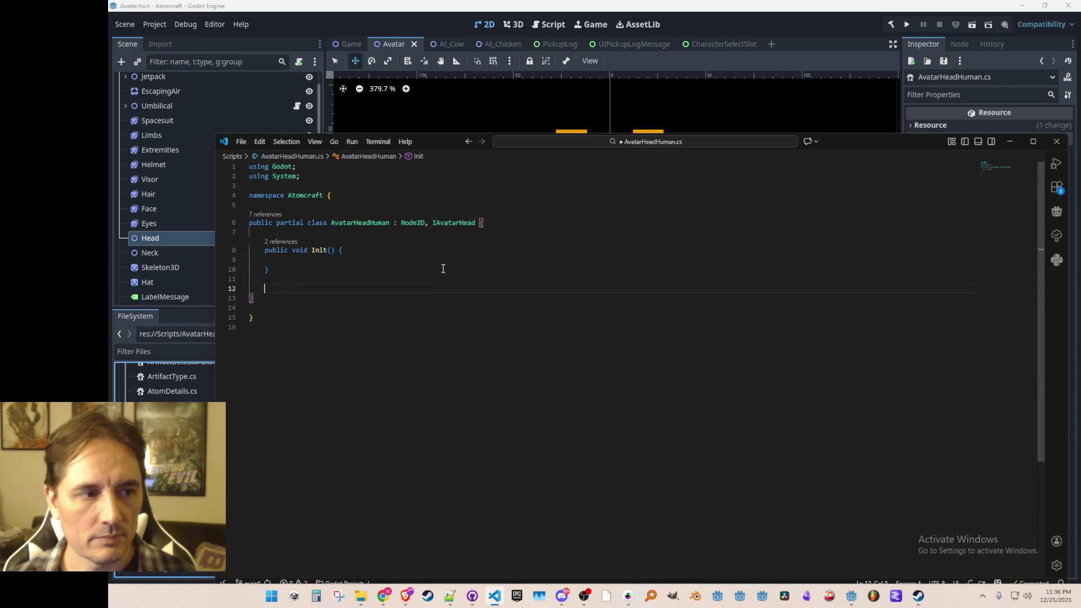
key("End")
key("Return")
key("Return")
- Add empty ApplySettings(AvatarSettings settings), Process, SetFacingDirection and SetHeadgear method stubs
type("public void ApplySettings(AvatarSettings settings) {")
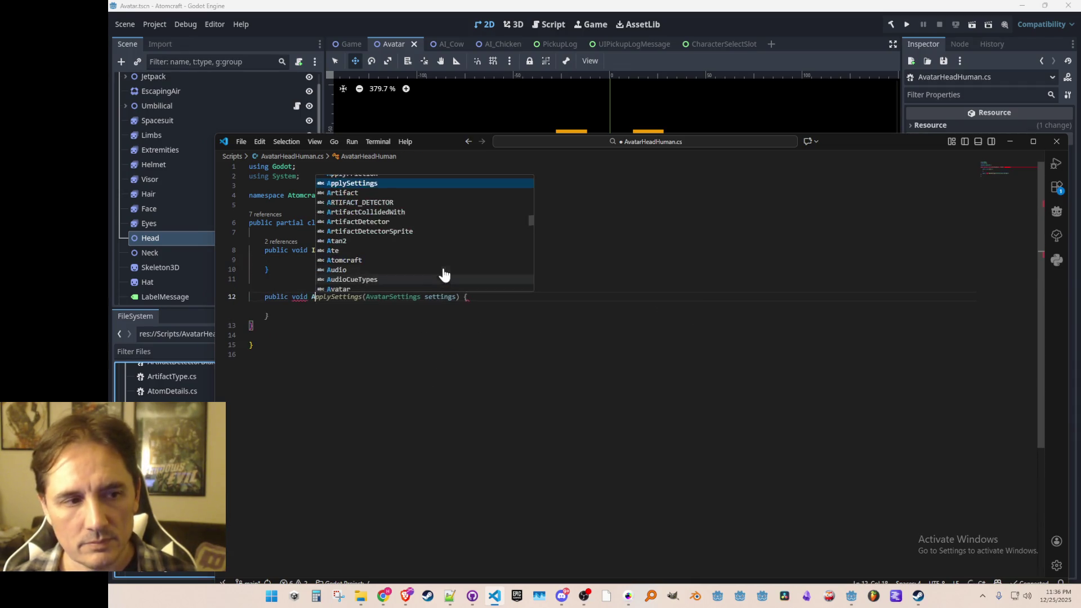
key("Return")
key("End")
key("Return")
key("Return")
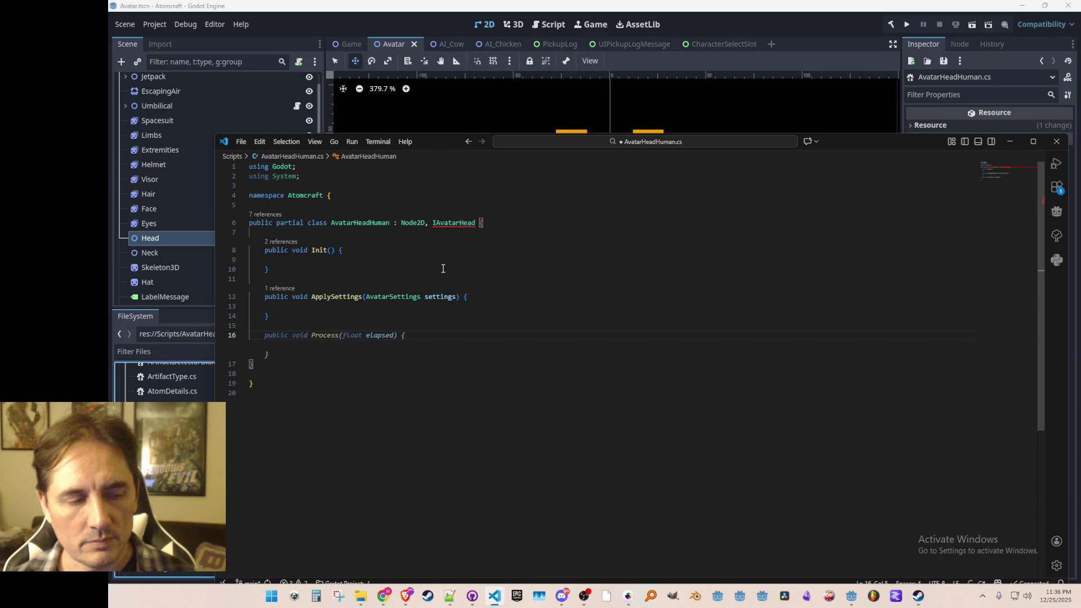
key("Tab")
key("Return")
key("Return")
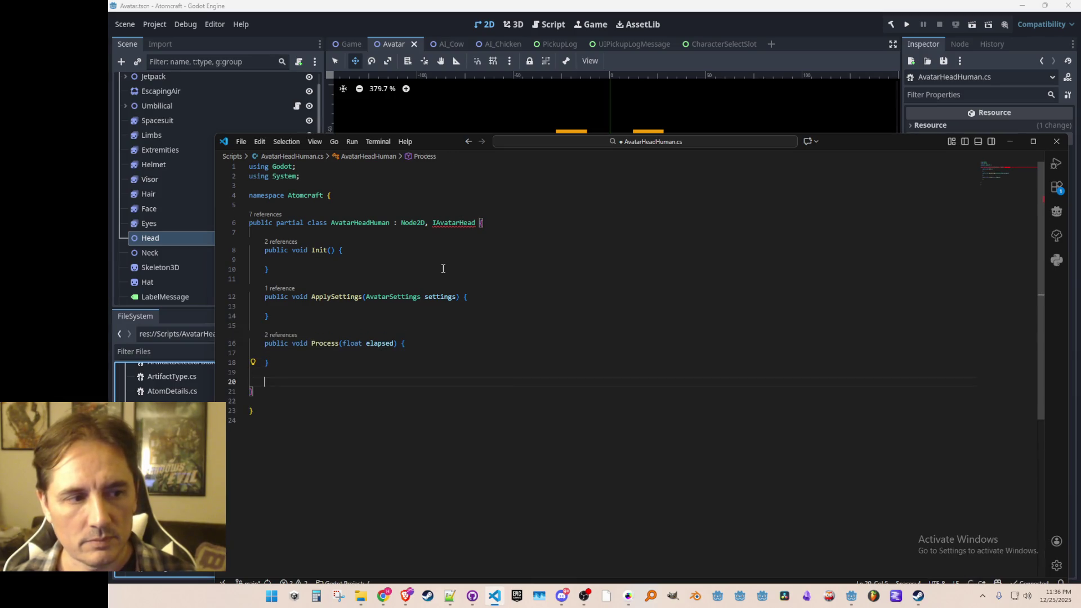
key("Tab")
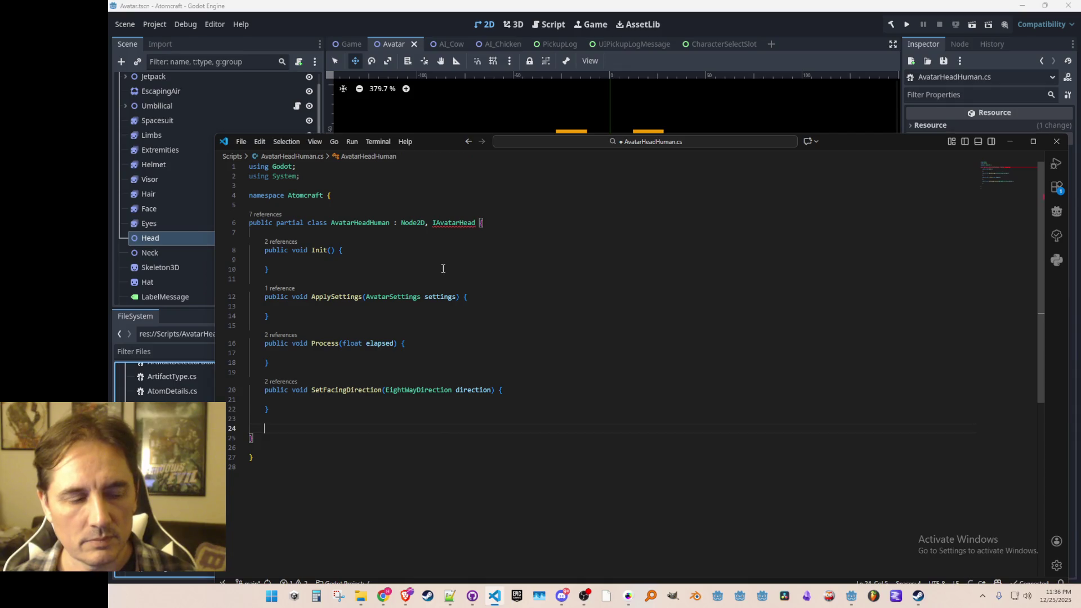
key("Tab")
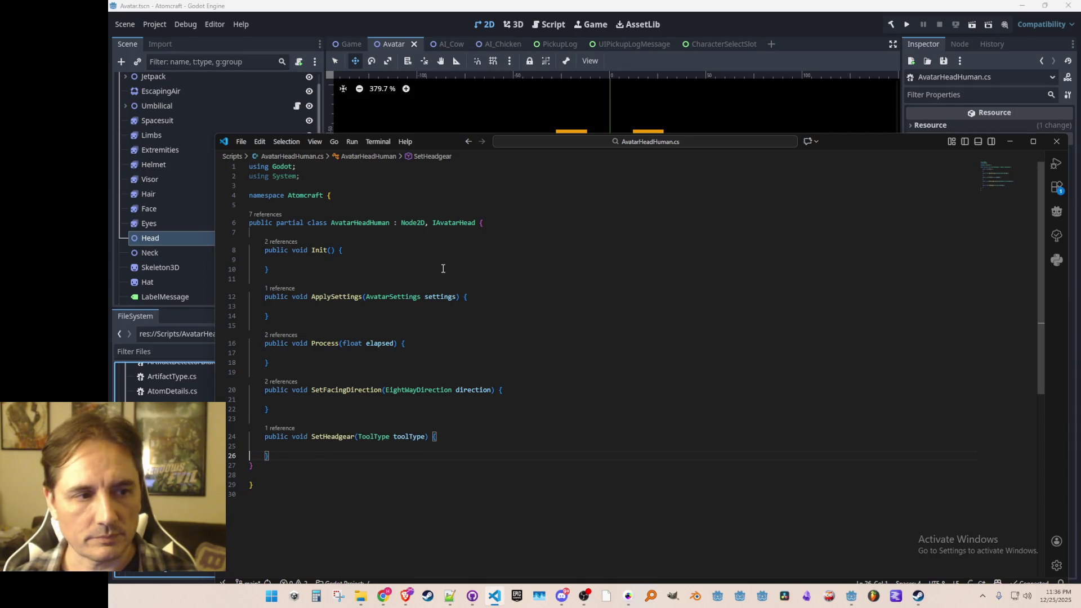
left_click(434, 504)
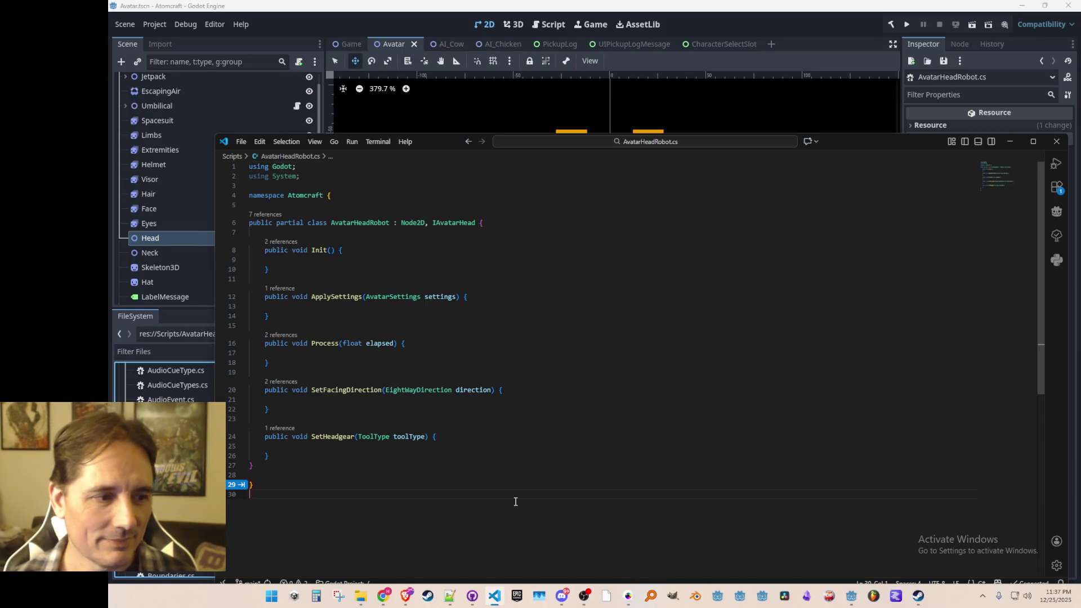
- Remove the stray closing brace in AvatarHeadRobot.cs, add a trailing empty line, and return to Godot
key("BackSpace")
key("BackSpace")
key("BackSpace")
key("Return")
left_click(441, 491)
key("Return")
left_click(420, 28)
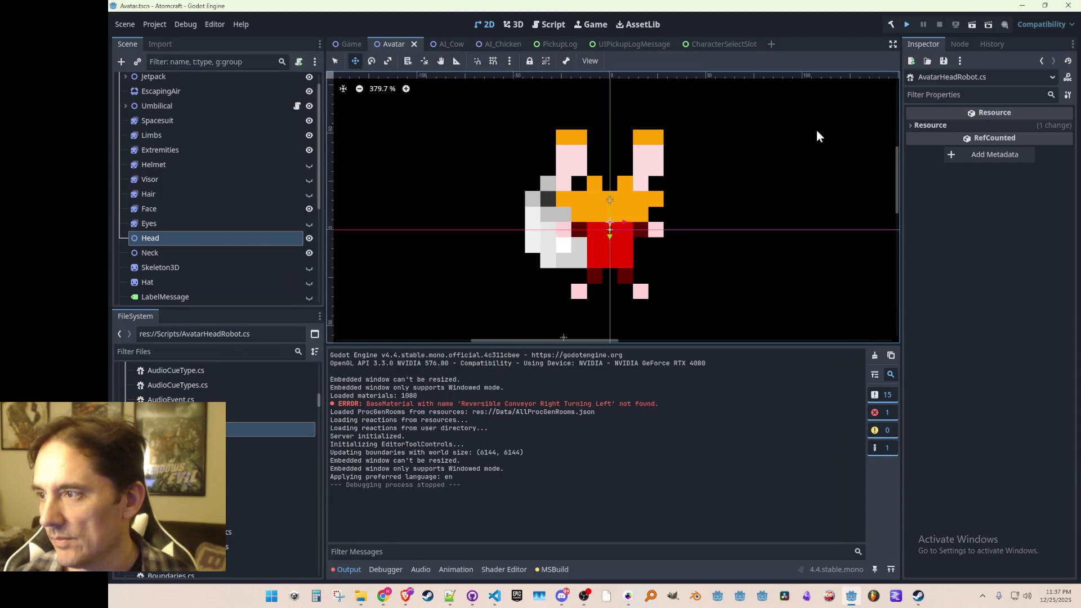
- Run Atomcraft with F5 to its title menu, then stop the game and return to the editor
key("F5")
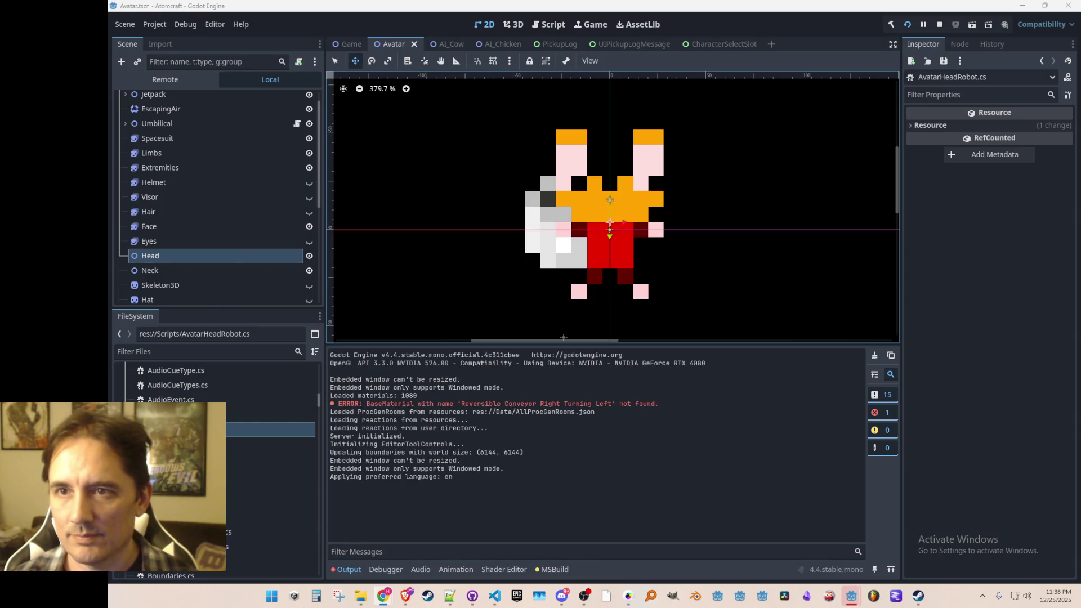
mouse_move(852, 596)
left_click(904, 540)
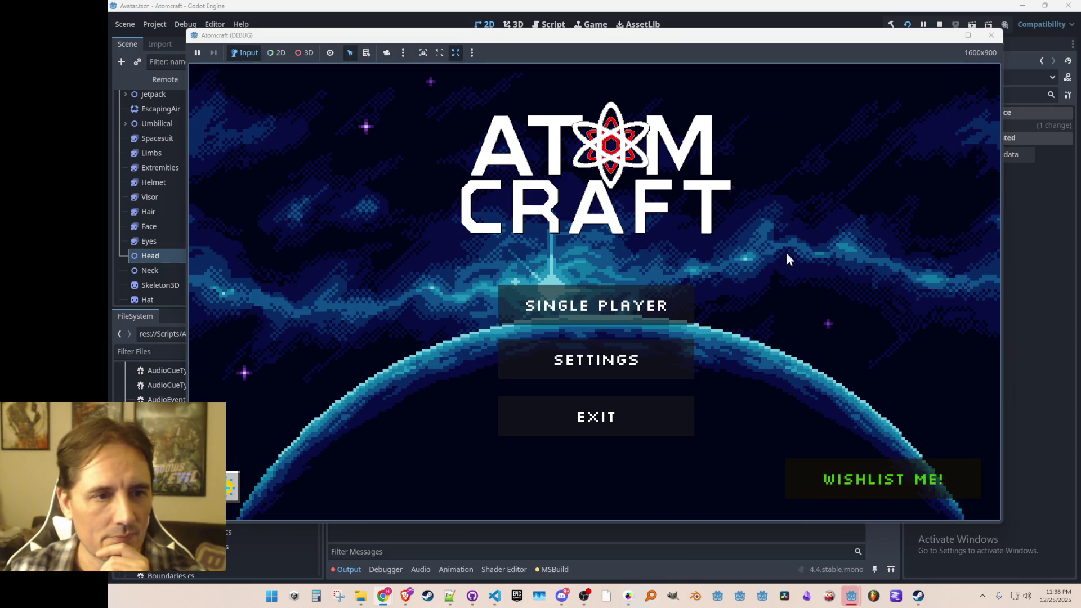
left_click(991, 35)
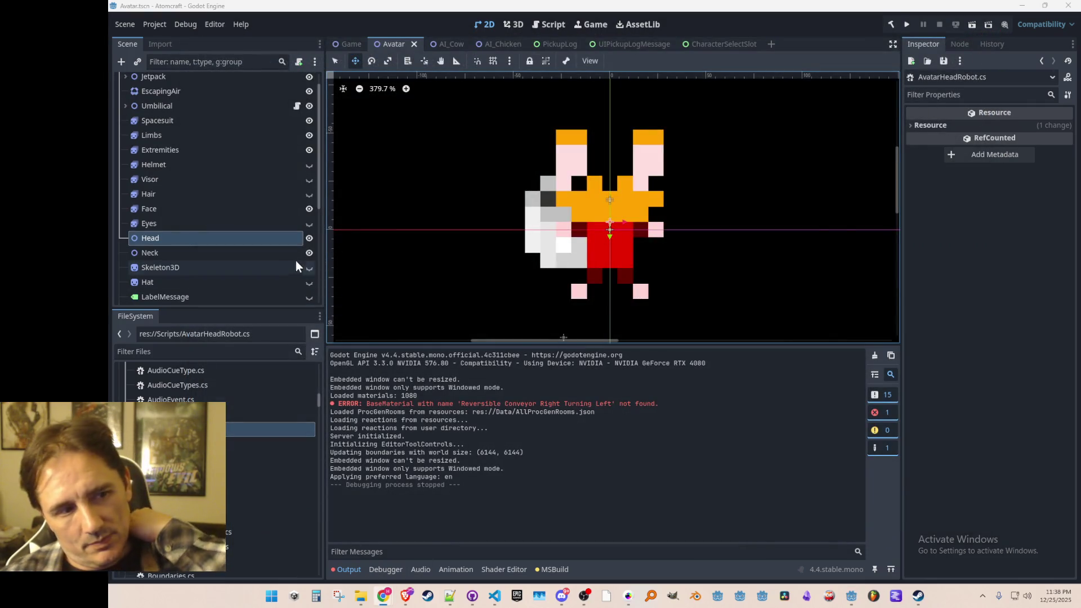
- Attach AvatarHeadSlug.cs from the FileSystem panel to the Head node
left_click(196, 224)
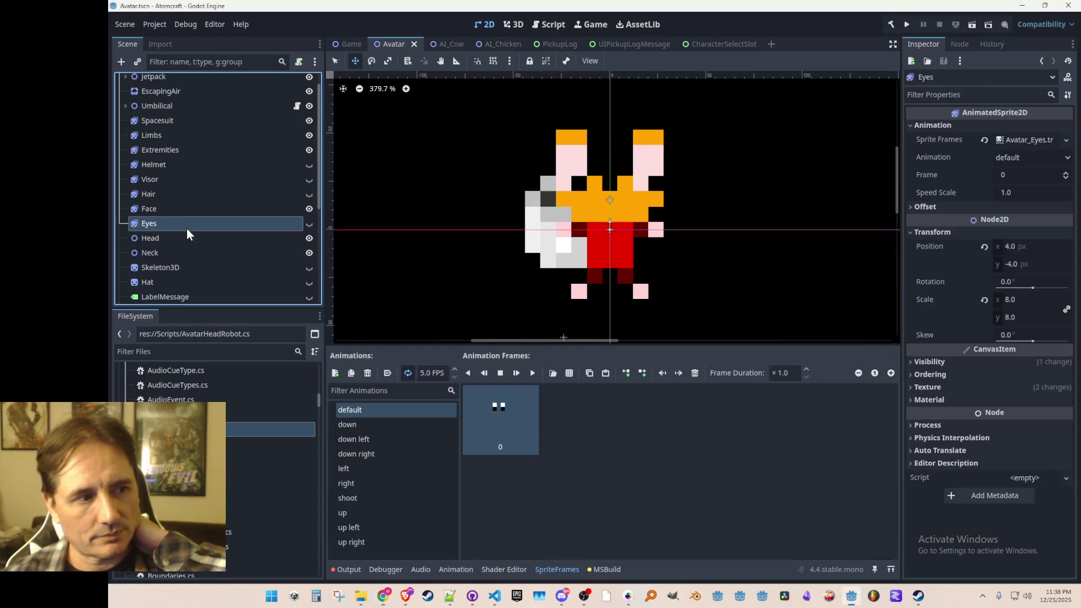
left_click(186, 237)
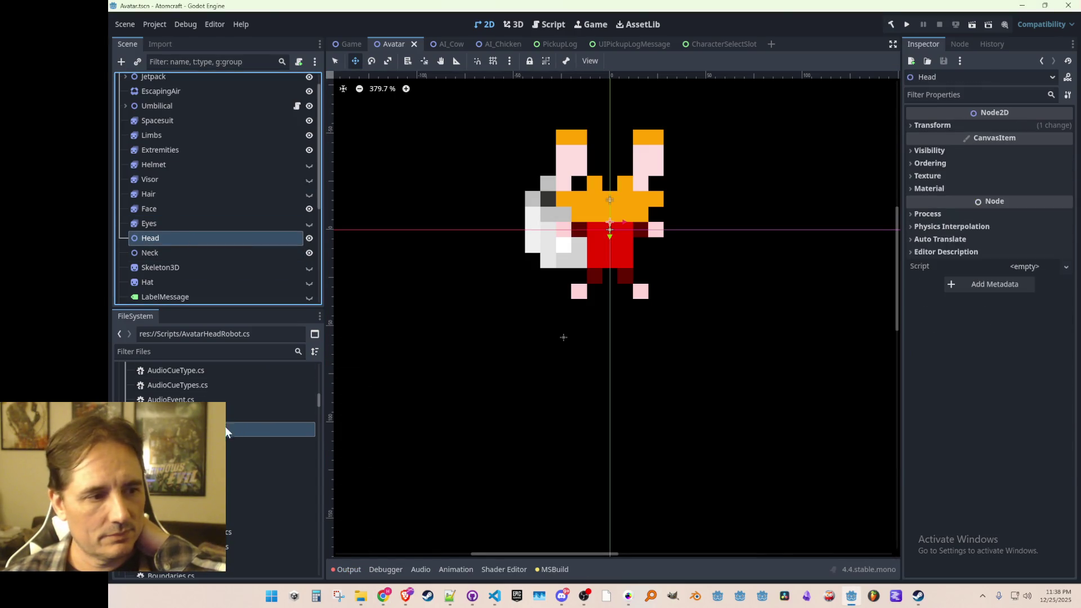
mouse_move(185, 444)
left_mouse_down()
mouse_move(236, 337)
mouse_move(253, 232)
mouse_move(287, 237)
left_mouse_up()
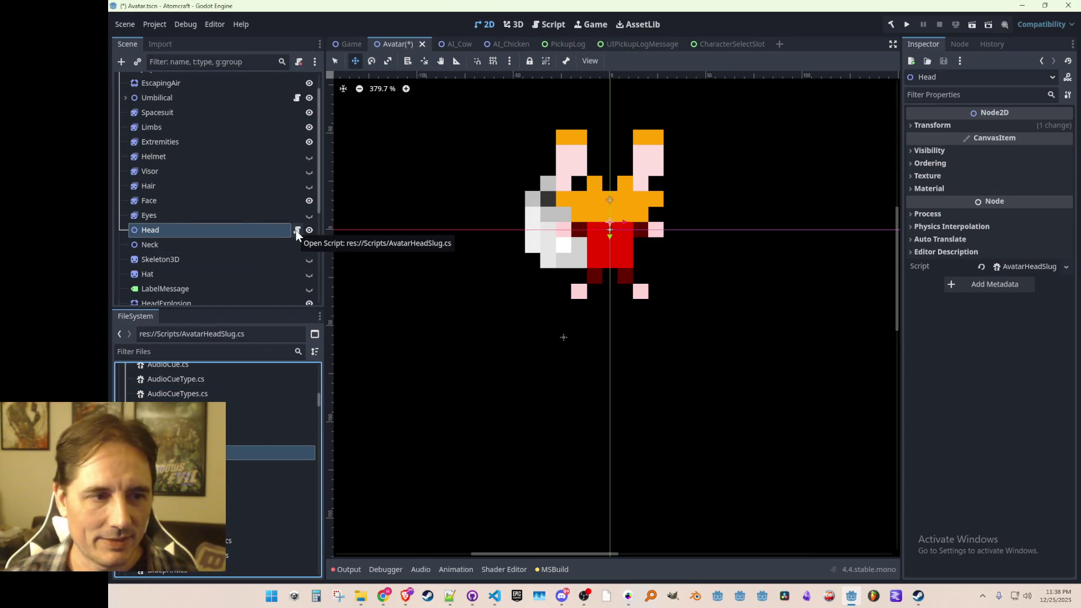
- Delete the Eyes node from the Avatar scene and switch back to VS Code
left_click(172, 219)
scroll(239, 255, "up", 2)
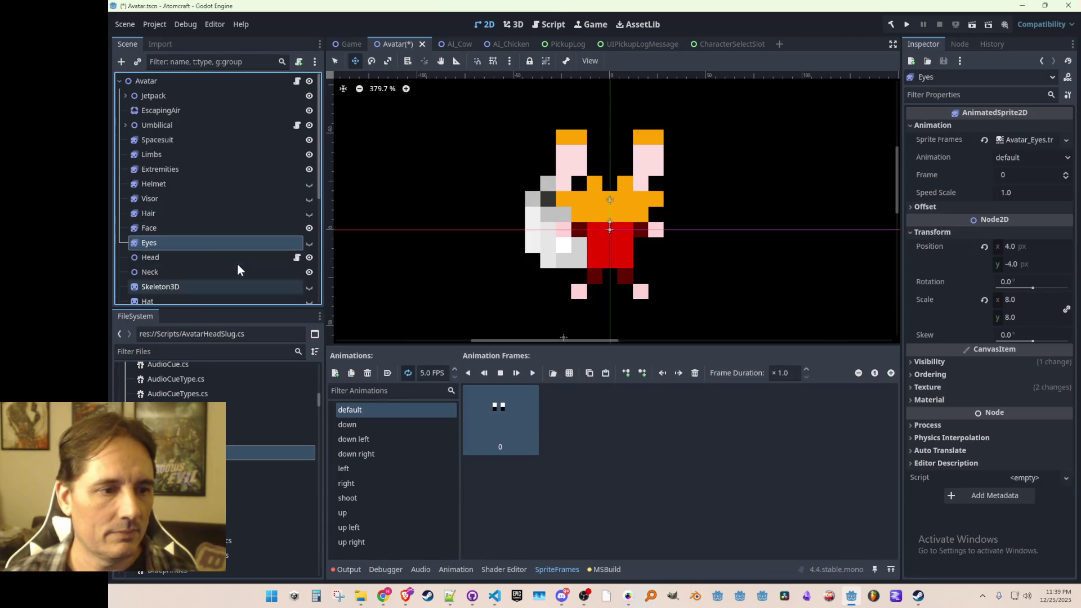
left_click(210, 226)
left_click(205, 241)
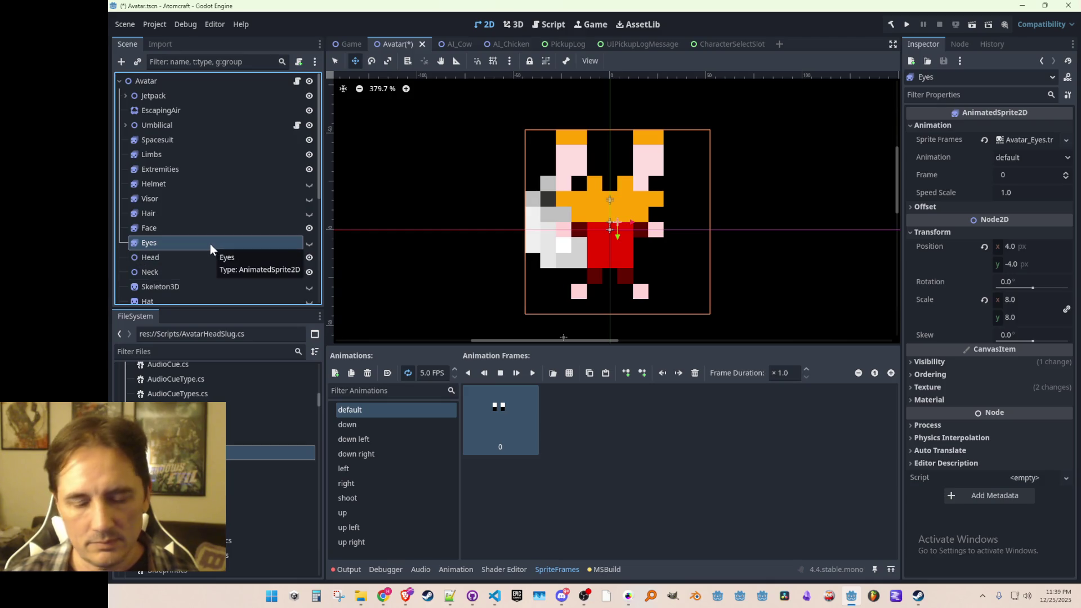
key("Delete")
key("Return")
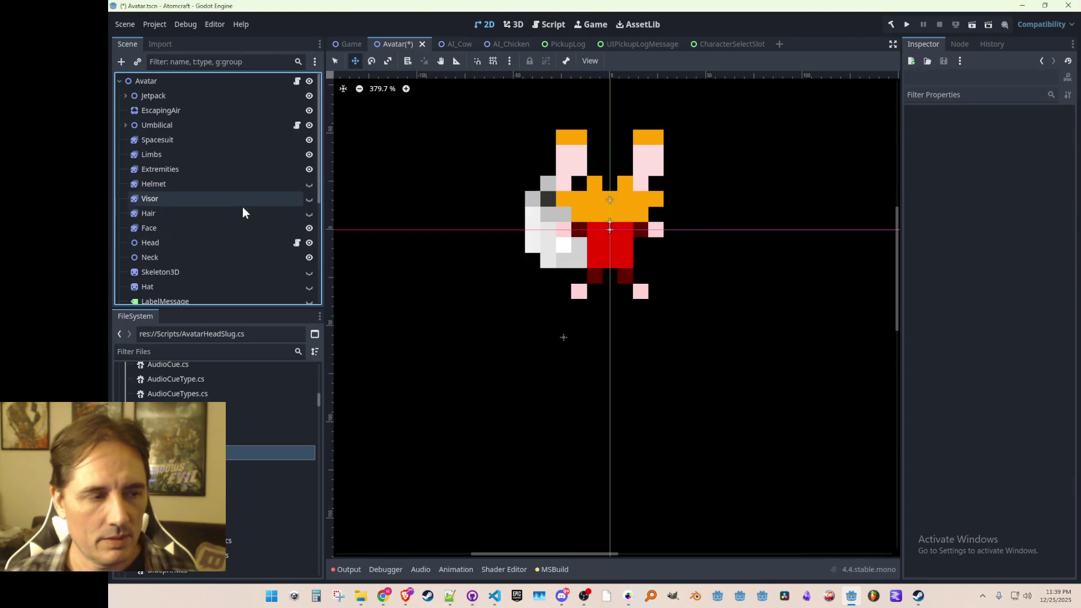
left_click(494, 596)
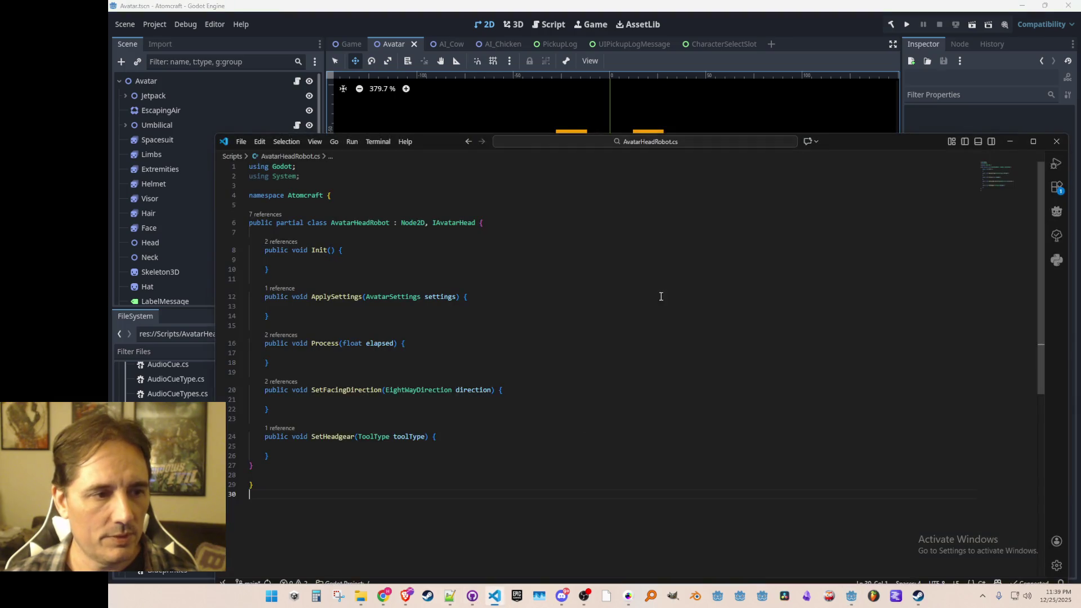
- Open Avatar.cs and remove Eyes from the field declaration on line 28
key("ctrl+p")
type("Avatar")
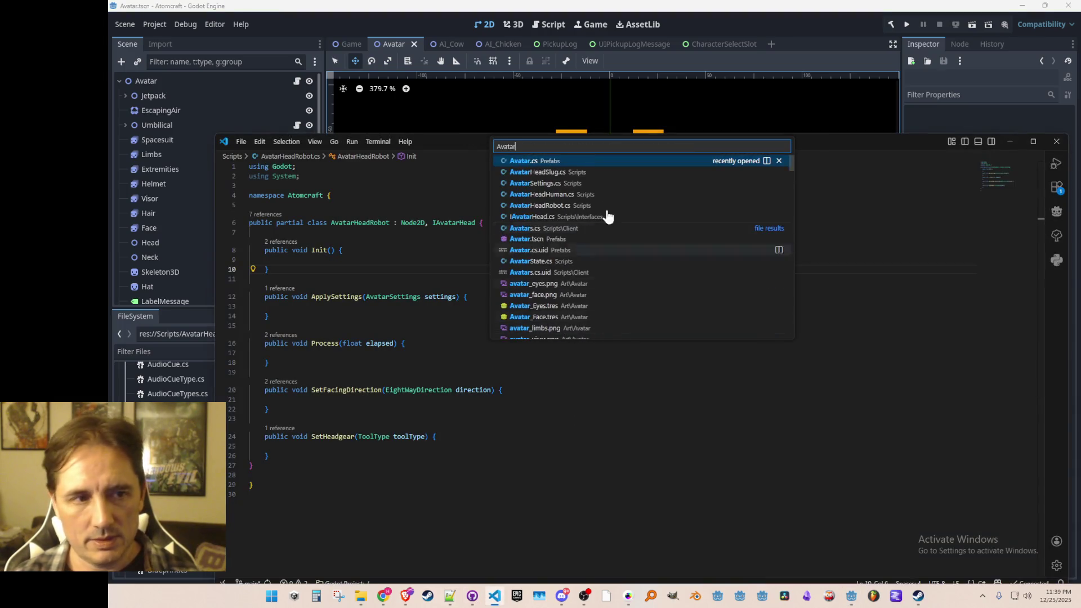
left_click(608, 163)
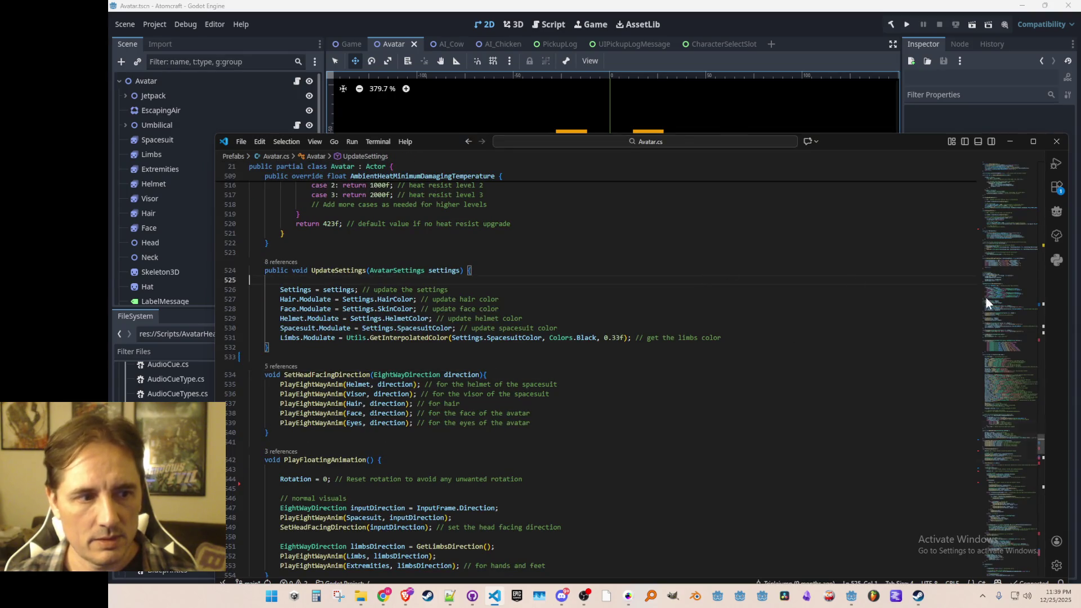
key("ctrl+f")
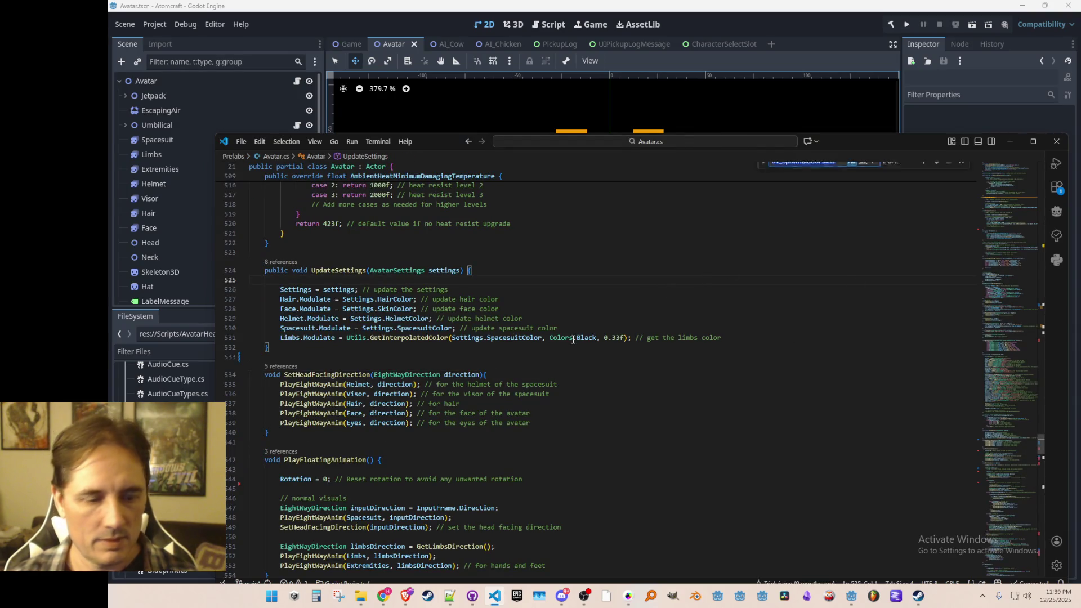
type("Eyes")
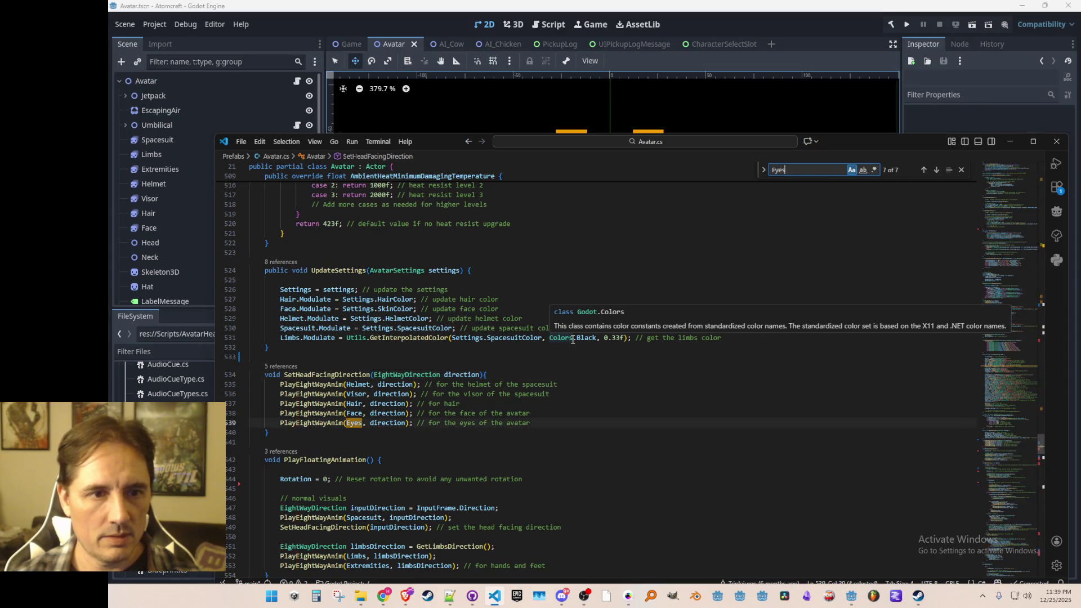
key("Return")
key("Escape")
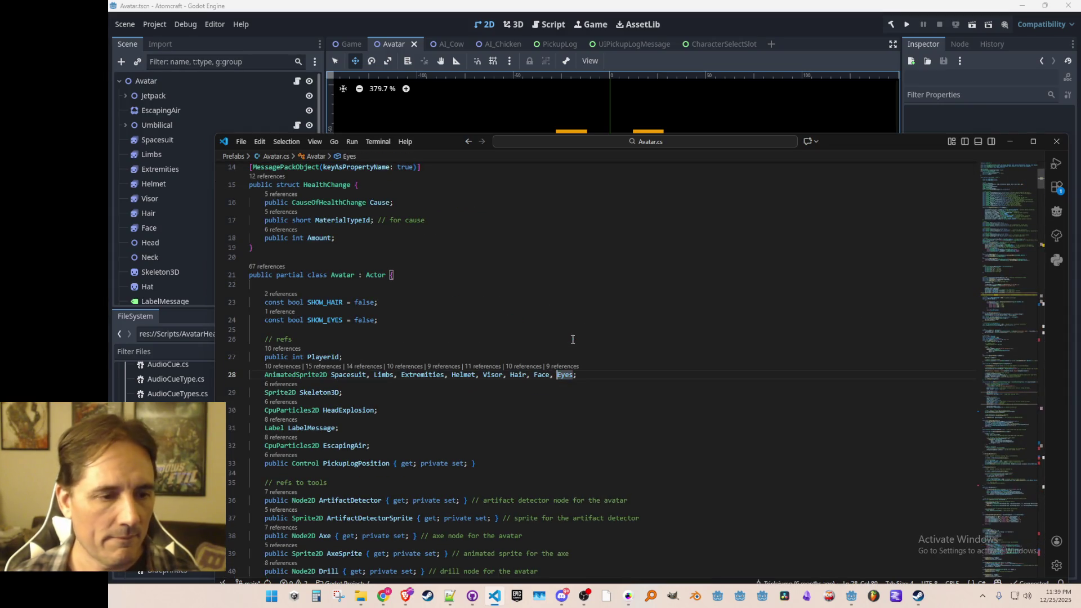
key("ctrl+Left")
key("ctrl+Left")
type(";")
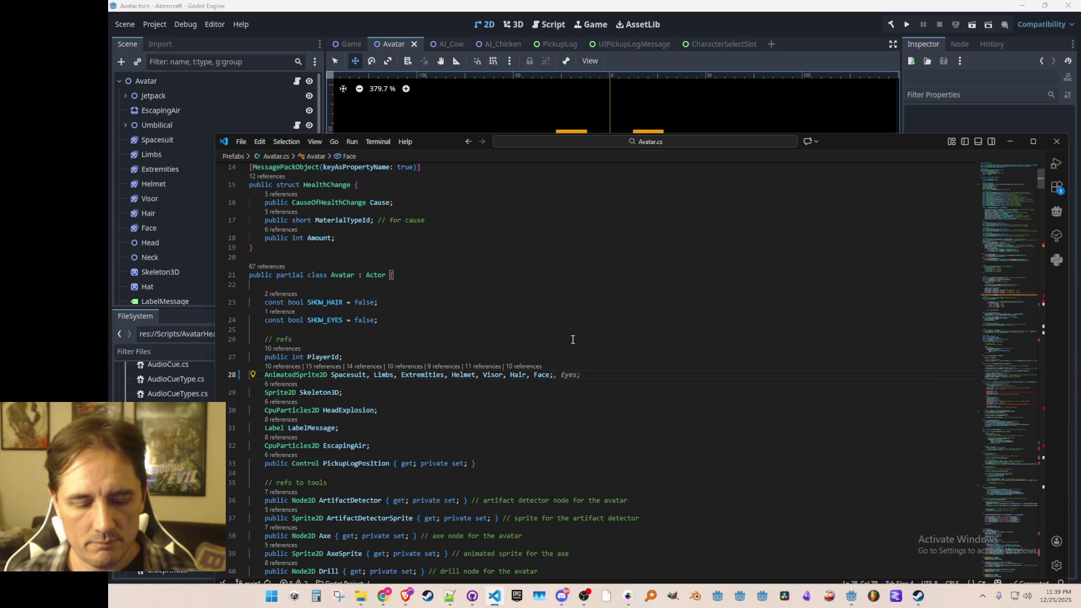
- Delete the Eyes visibility line in SetHelmetOn
key("ctrl+f")
key("Return")
key("Escape")
key("Home")
key("Home")
key("shift+Down")
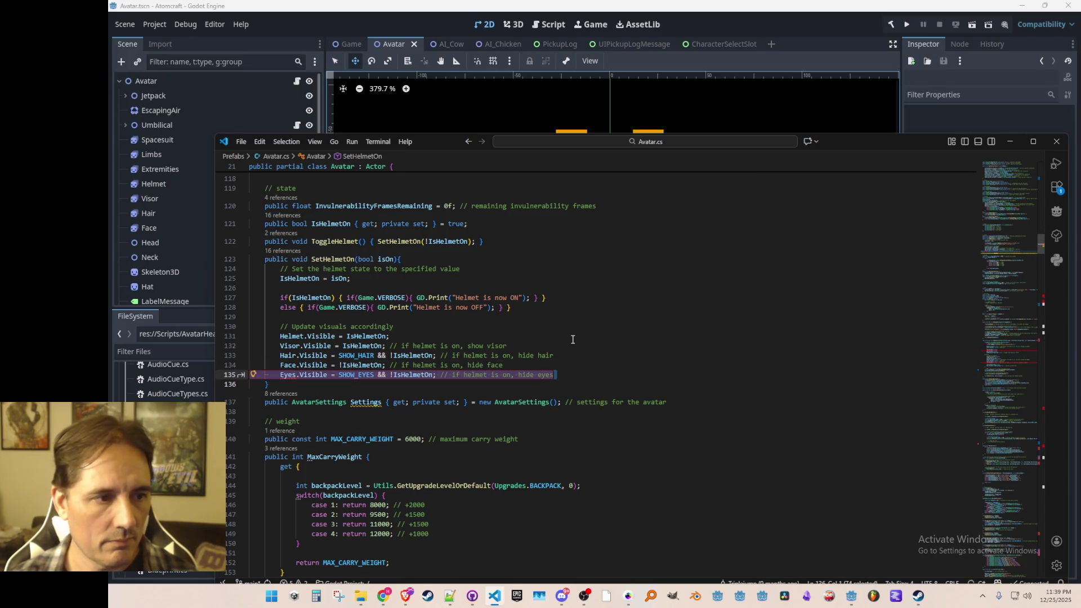
key("Delete")
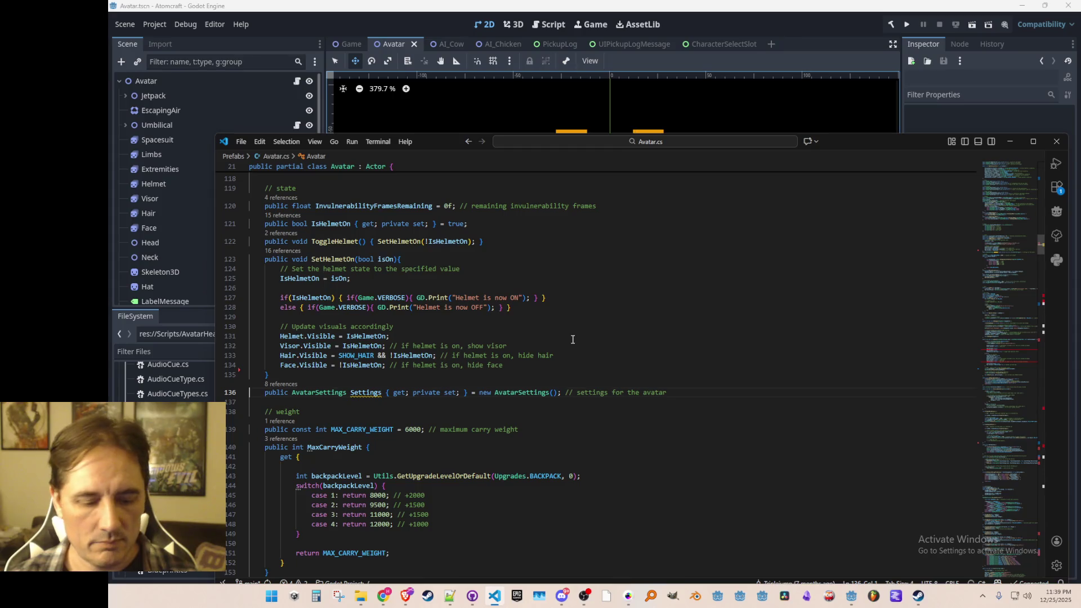
- Delete the Eyes.Visible and hide-eyes lines in OnDeath
key("ctrl+f")
type("Eyes")
key("Escape")
key("End")
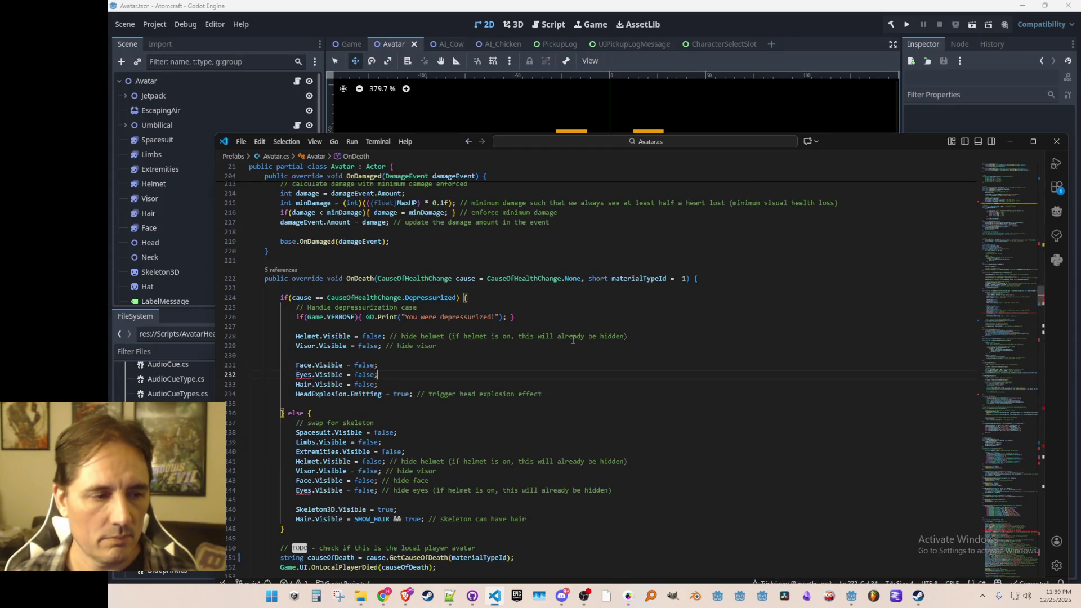
key("shift+Down")
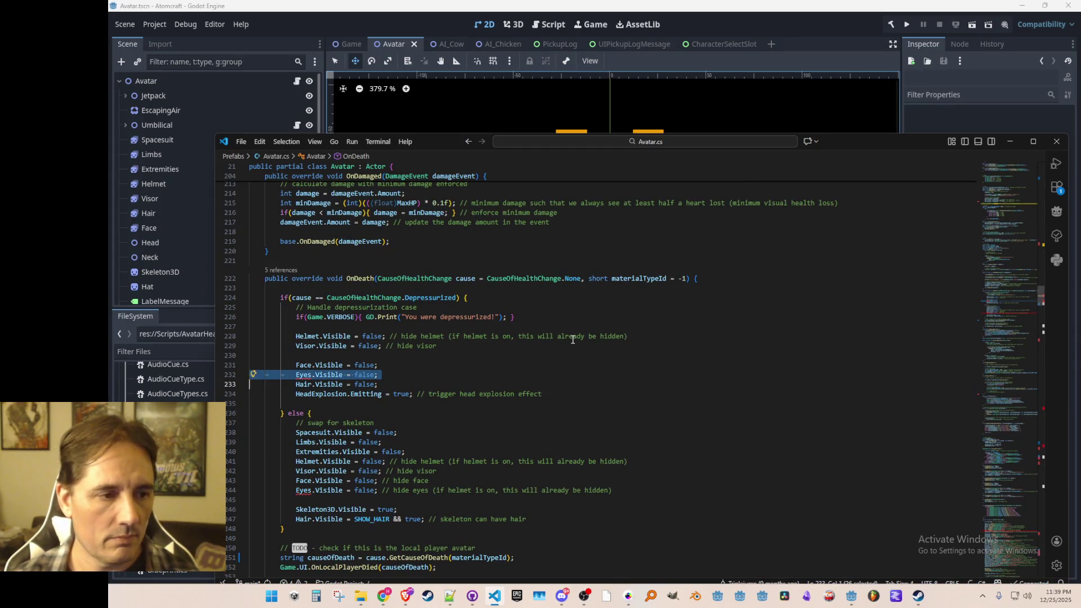
scroll(572, 339, "down", 3)
key("Delete")
key("Down")
key("Down")
key("Down")
key("shift+Down")
key("Delete")
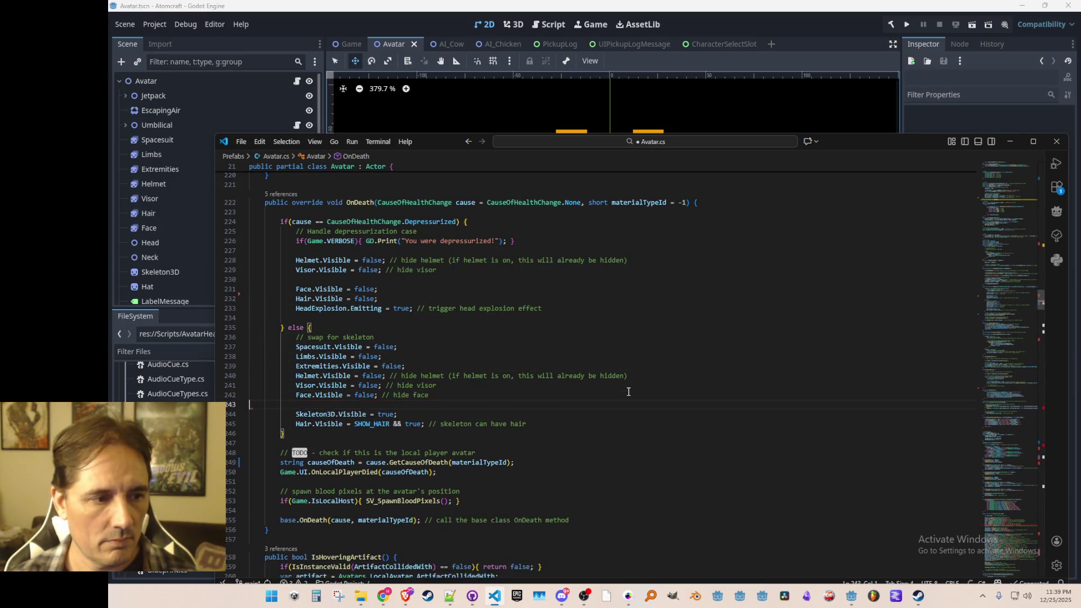
- Delete the Eyes GetNode lookup and SetHeadFacingDirection animation call, confirming no Eyes references remain
key("ctrl+f")
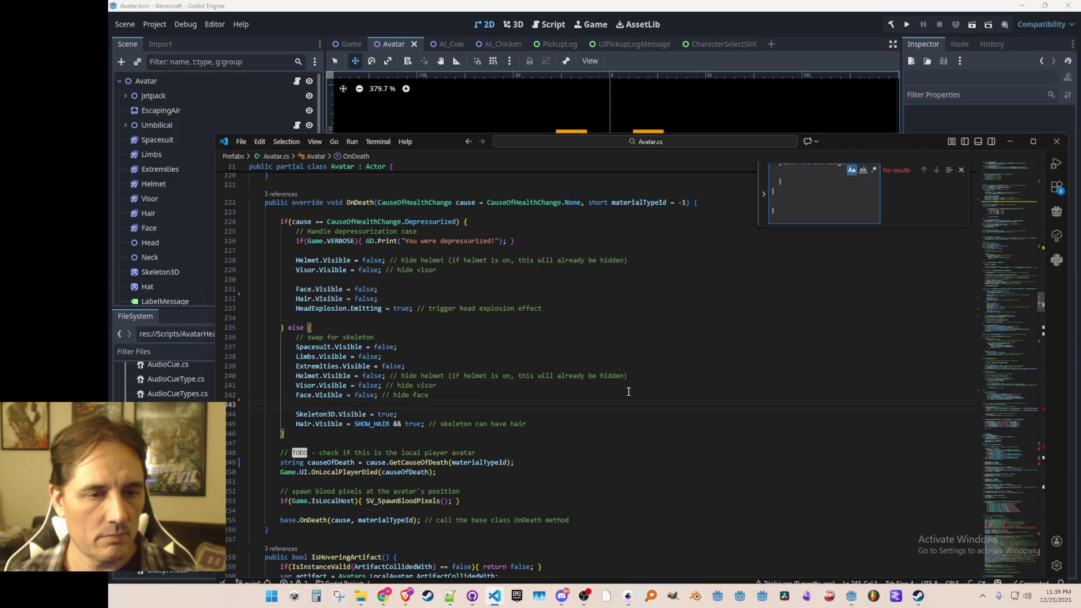
type("Eyes")
key("Escape")
key("Home")
key("Home")
key("shift+Down")
key("Delete")
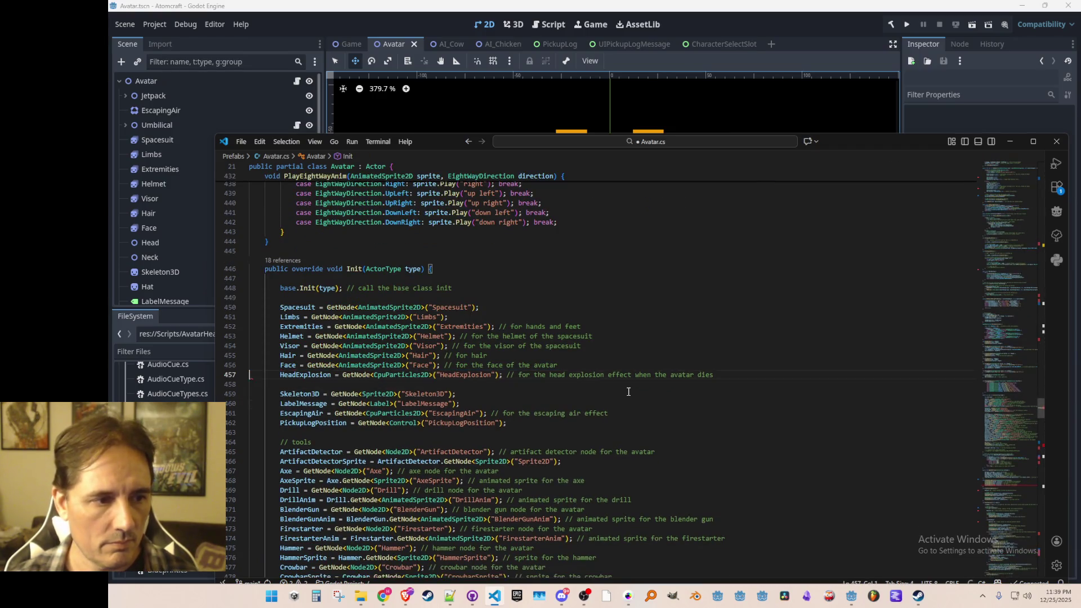
key("ctrl+f")
key("Return")
key("Escape")
key("Home")
key("shift+Down")
key("Delete")
key("ctrl+f")
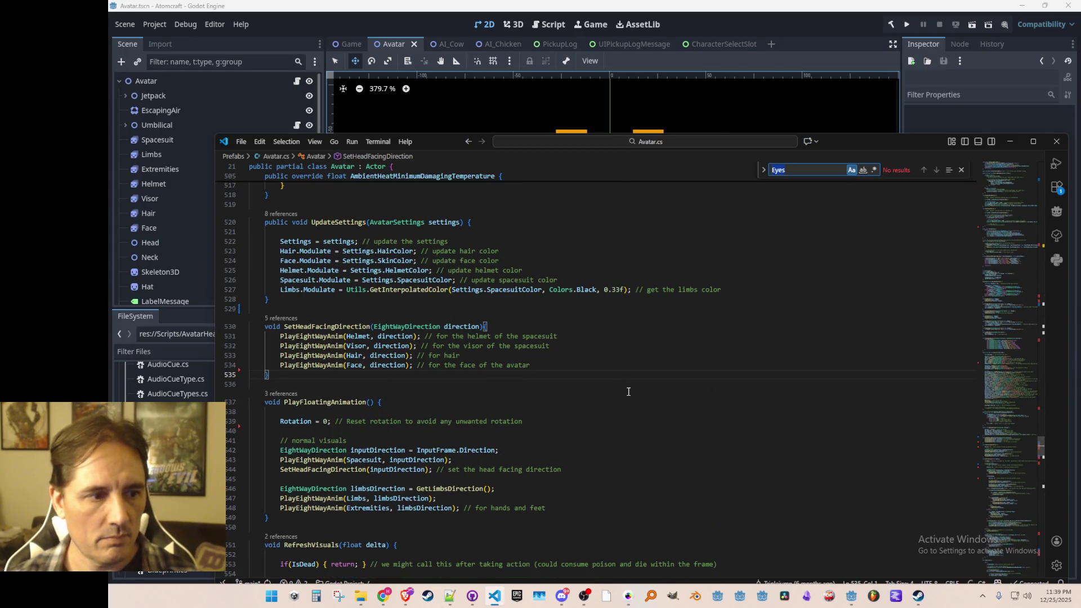
key("Escape")
scroll(792, 304, "up", 3)
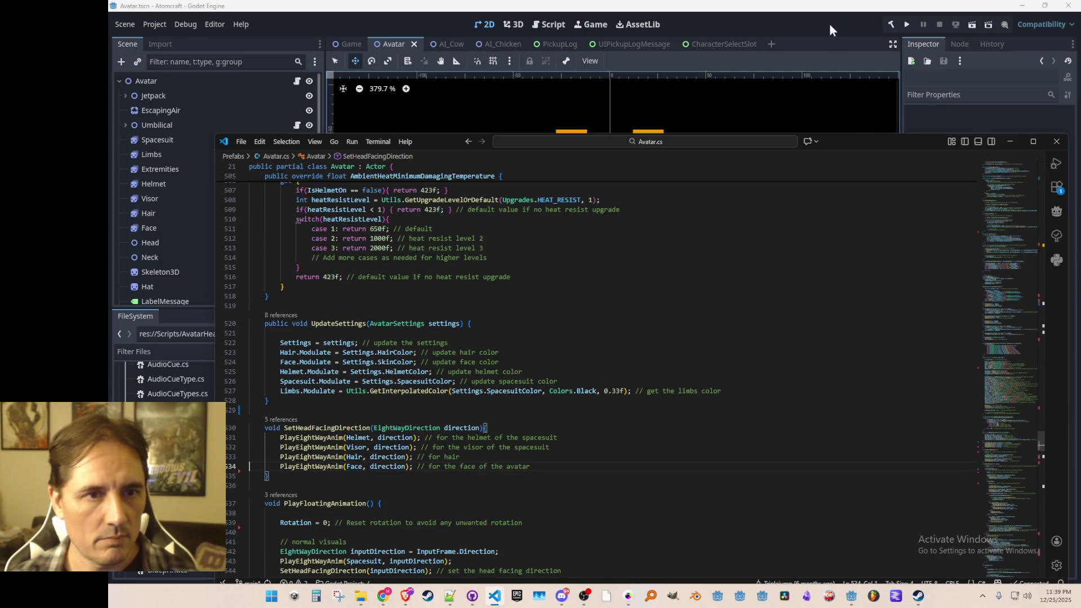
- Switch back to Godot and save the Avatar scene with Ctrl+S
left_click(830, 26)
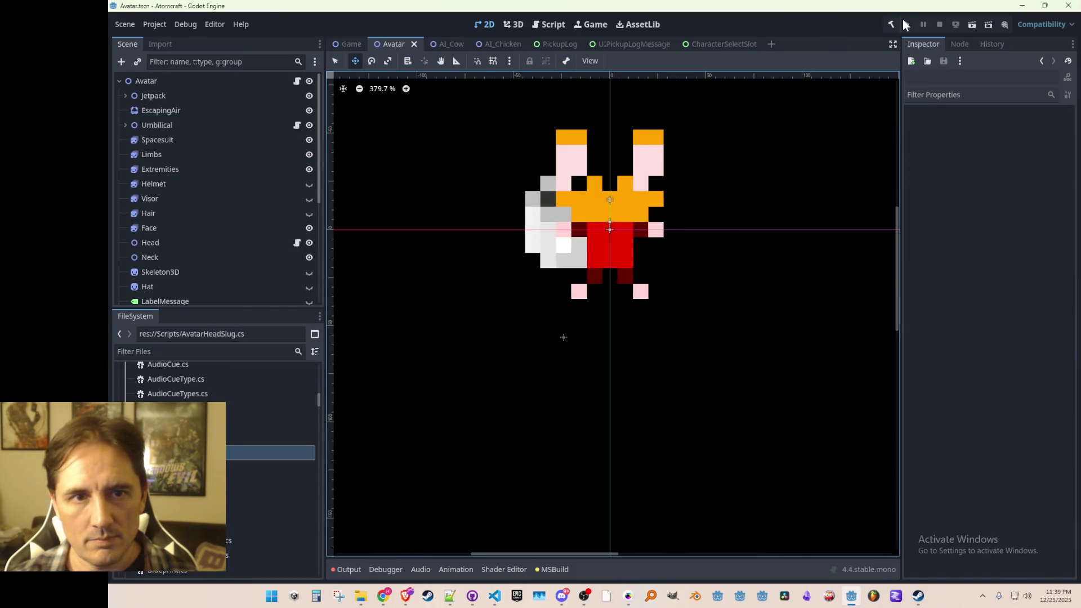
key("ctrl+s")
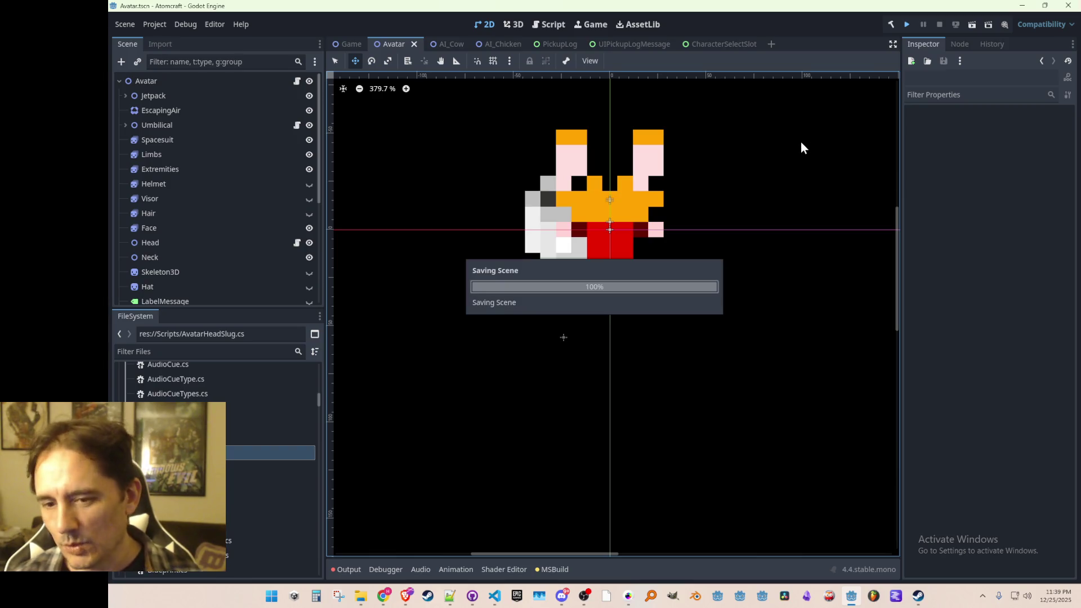
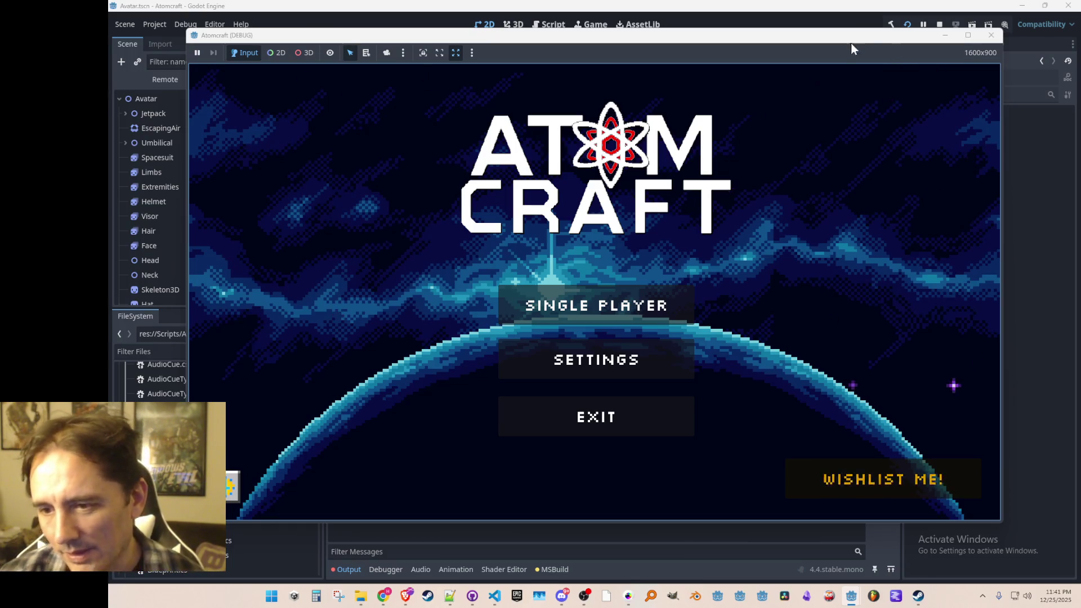
- Stop the debug run and flick the Hair sprite's visibility on and off in the Scene dock
left_click(991, 35)
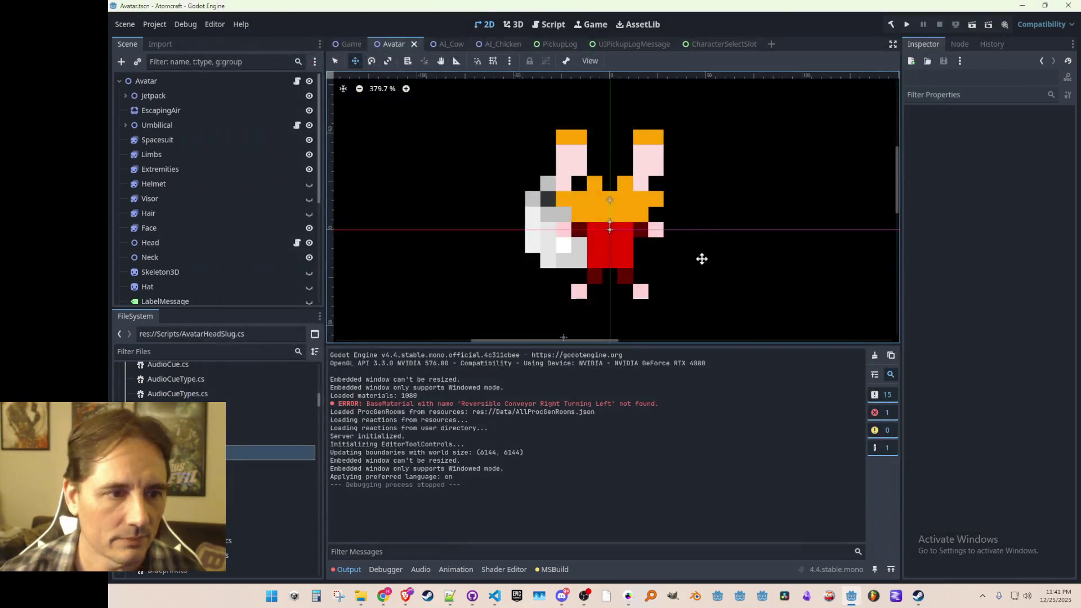
left_click(207, 227)
left_click(214, 217)
left_click(310, 213)
left_click(309, 213)
left_click(309, 213)
left_click(311, 213)
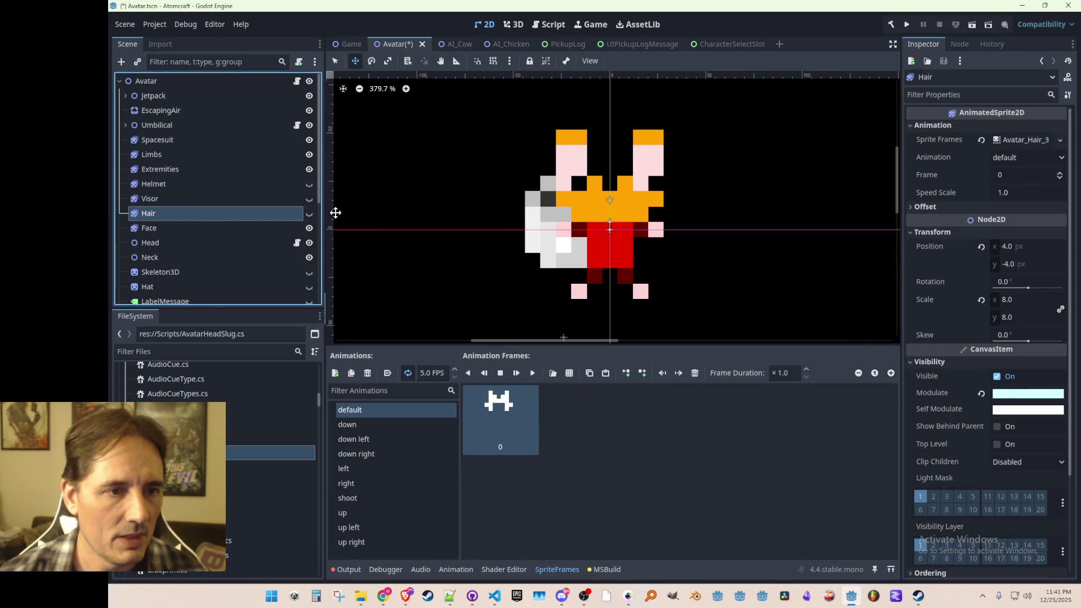
scroll(463, 221, "down", 4)
scroll(563, 242, "up", 2)
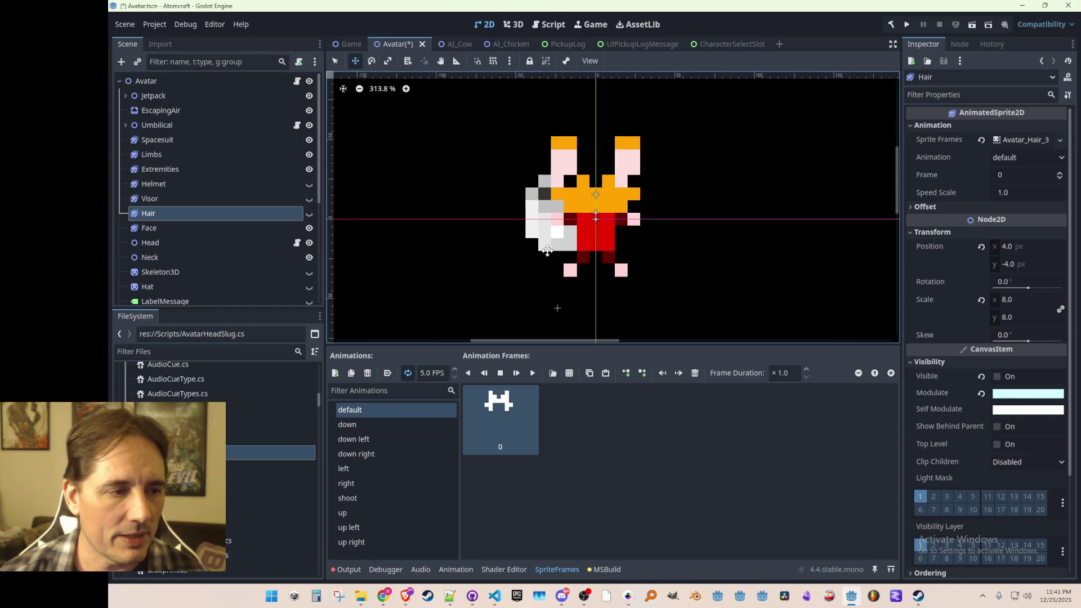
- Show and re-hide the Visor and Helmet sprites, leaving both hidden
left_click(249, 198)
left_click(251, 215)
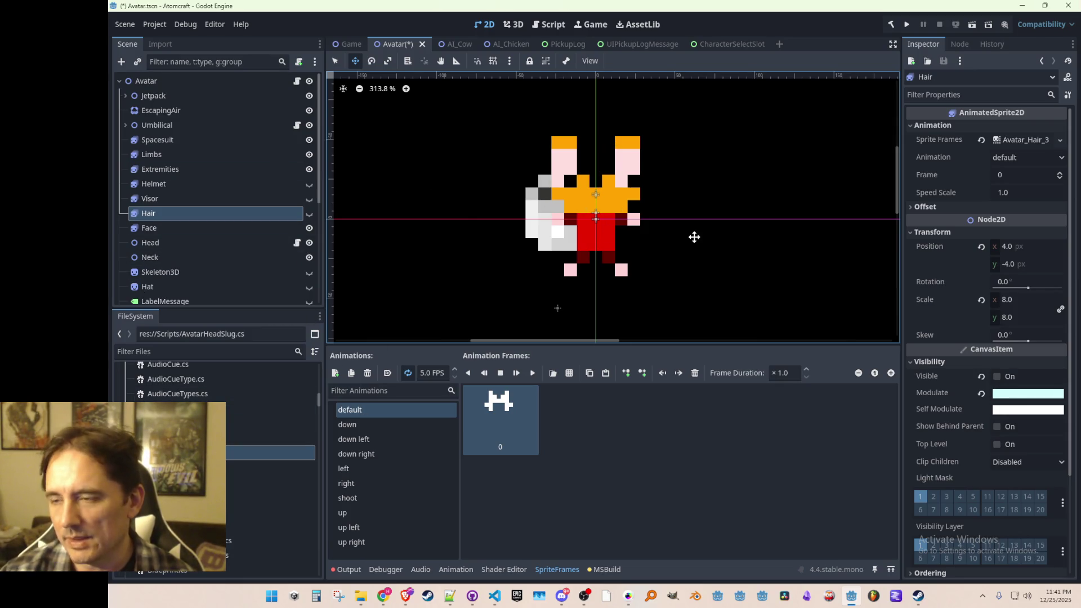
left_click(170, 198)
left_click(309, 200)
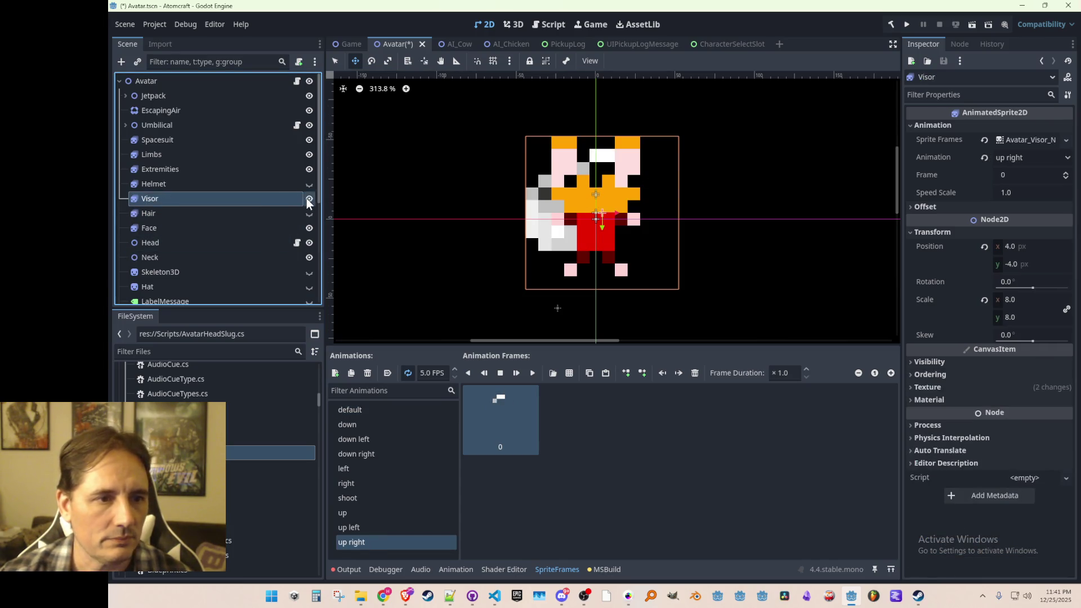
left_click(307, 198)
left_click(279, 186)
left_click(309, 188)
left_click(310, 188)
left_click(269, 202)
left_click(307, 202)
left_click(308, 202)
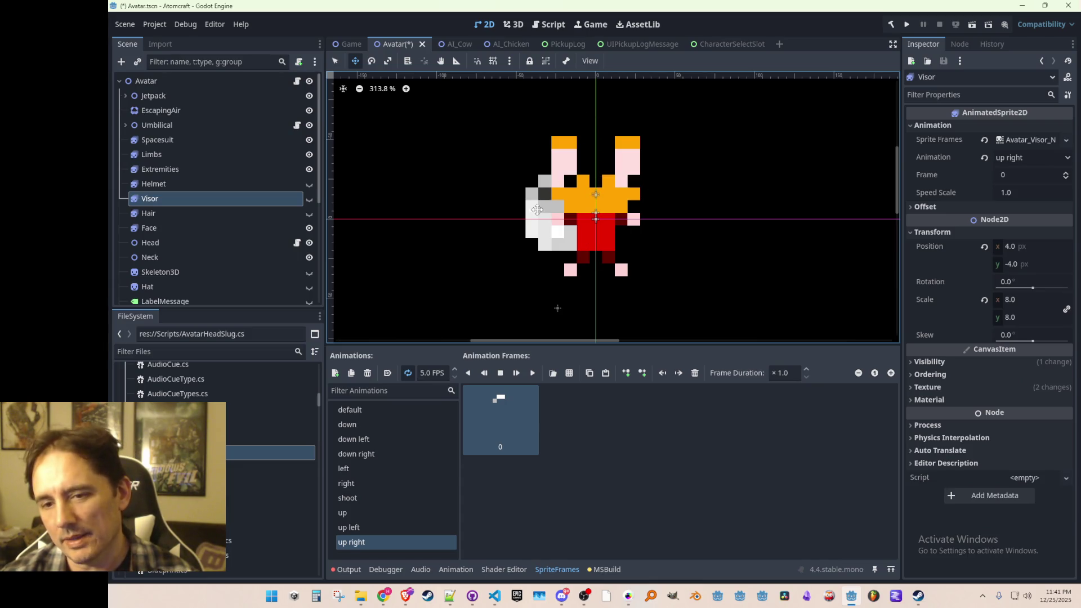
- Inspect the Helmet, Extremities, Limbs, Spacesuit and Umbilical nodes in the scene tree
left_click(235, 182)
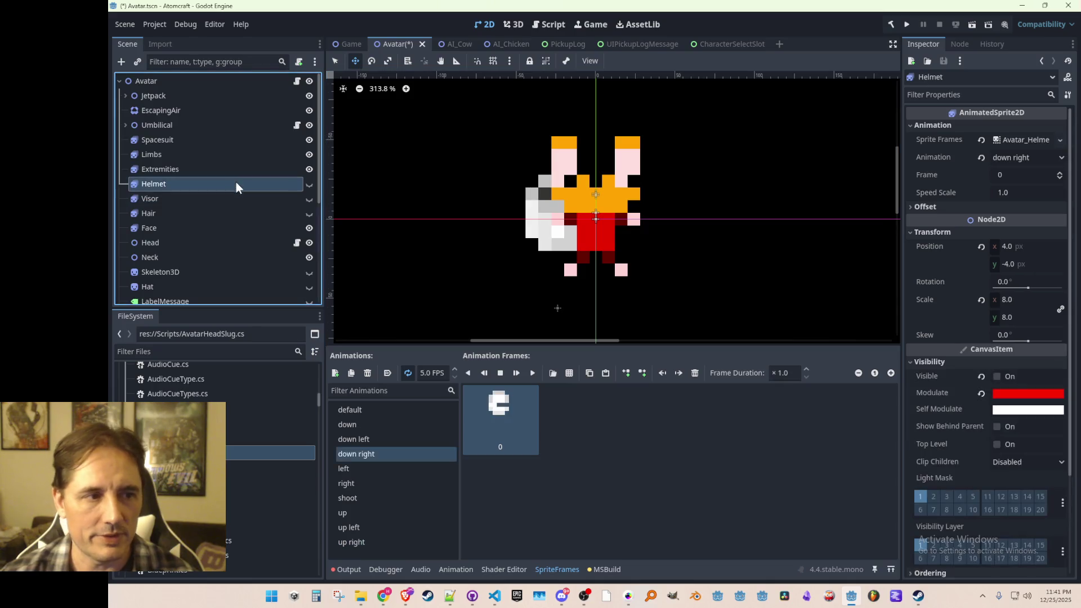
left_click(236, 170)
left_click(245, 154)
left_click(254, 134)
left_click(251, 147)
left_click(254, 137)
left_click(241, 156)
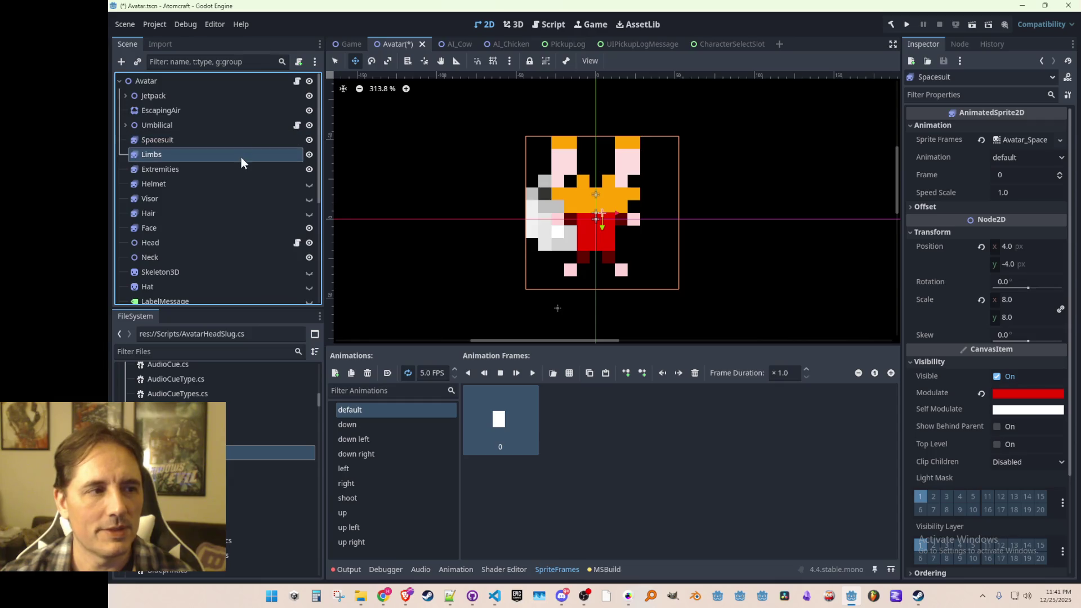
left_click(248, 127)
- Select the Helmet and Hair nodes, then the Skeleton3D node further down
left_click(235, 187)
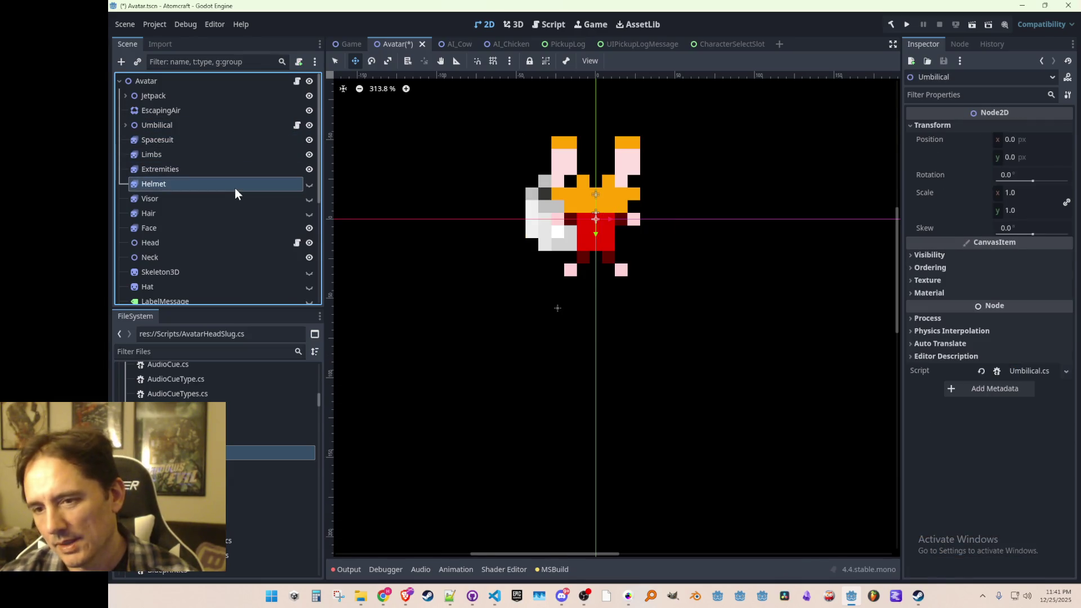
left_click(229, 210)
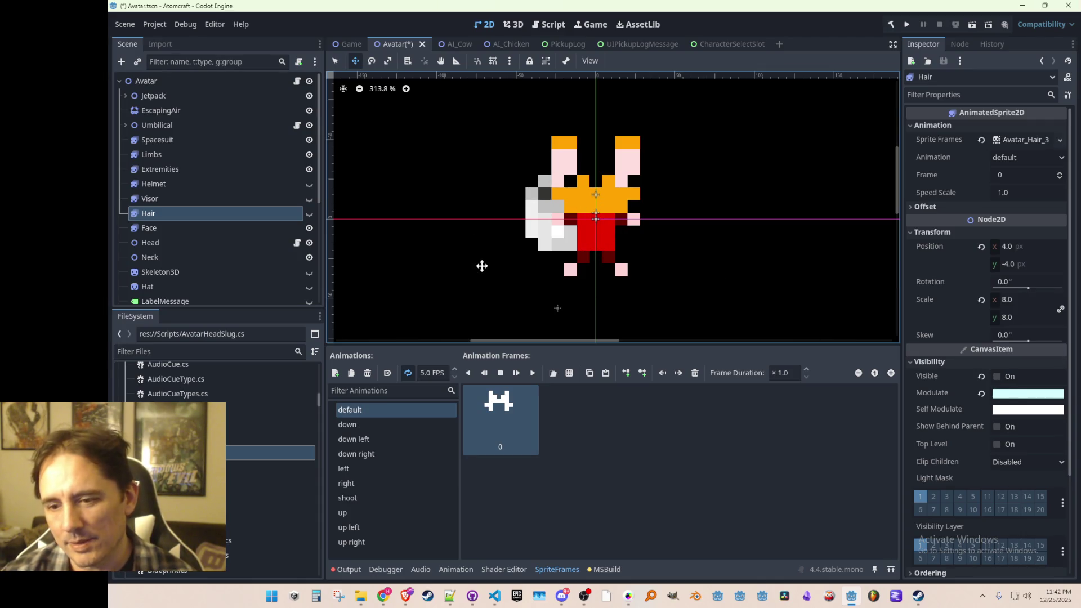
scroll(193, 237, "down", 1)
left_click(173, 249)
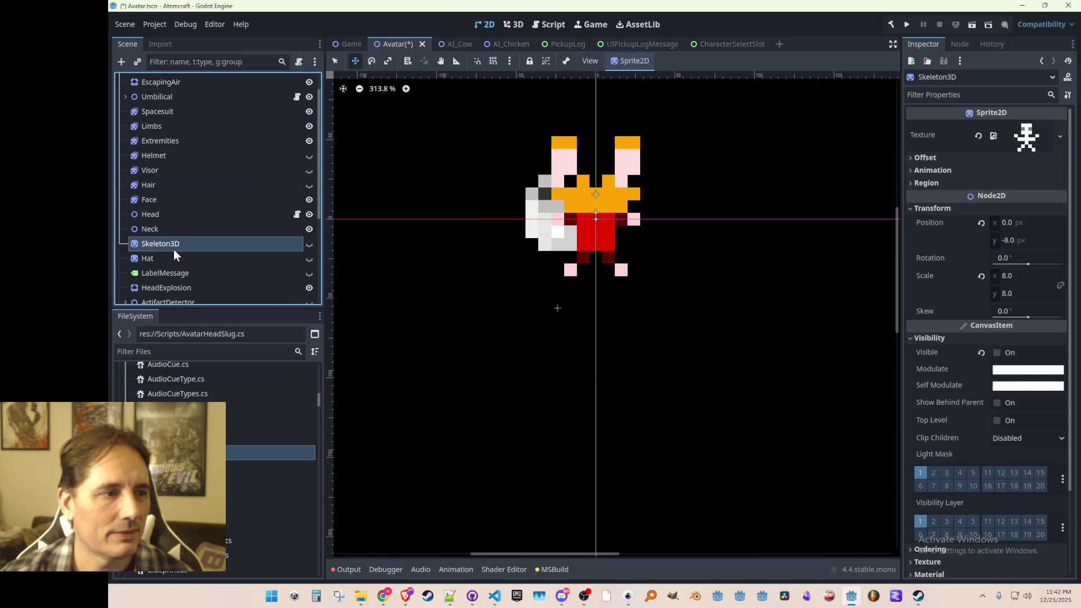
left_click(173, 258)
left_click(309, 258)
scroll(454, 213, "down", 1)
left_click_drag(455, 213, 460, 251)
scroll(316, 297, "up", 1)
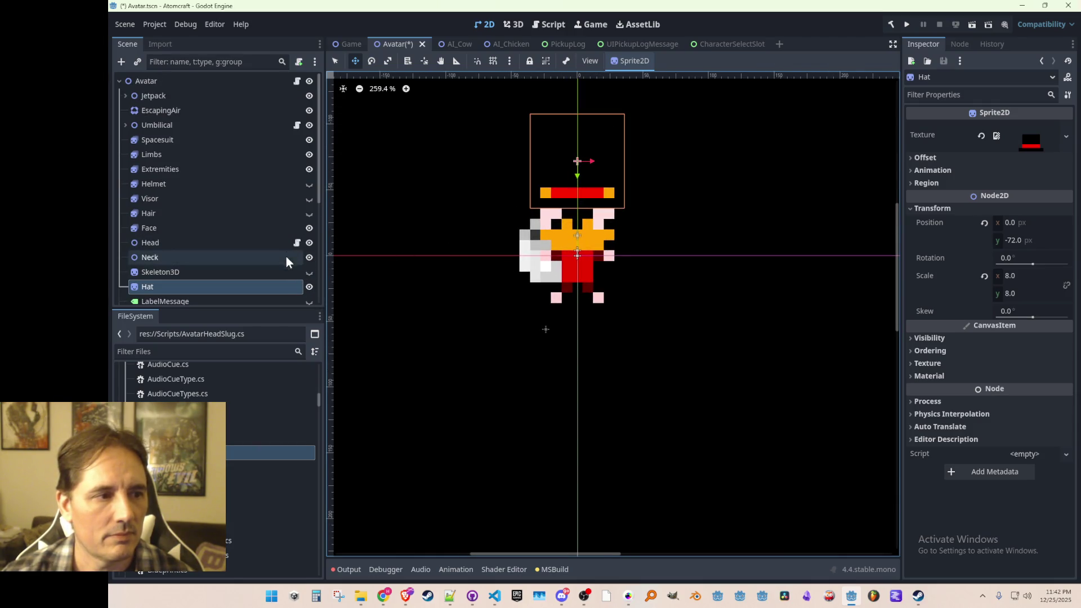
left_click(309, 282)
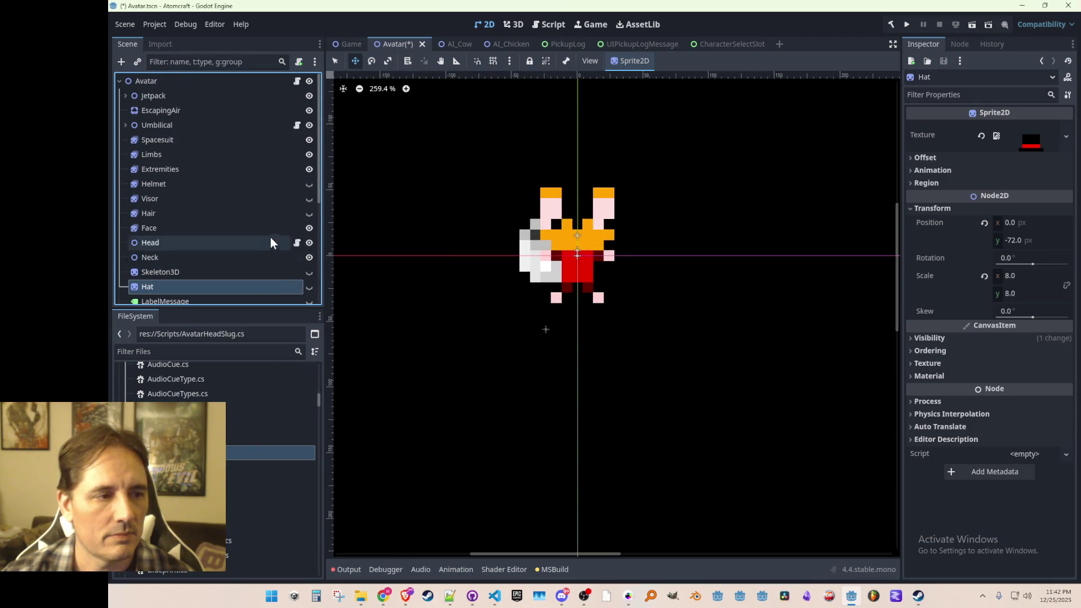
scroll(271, 238, "down", 3)
left_click(307, 217)
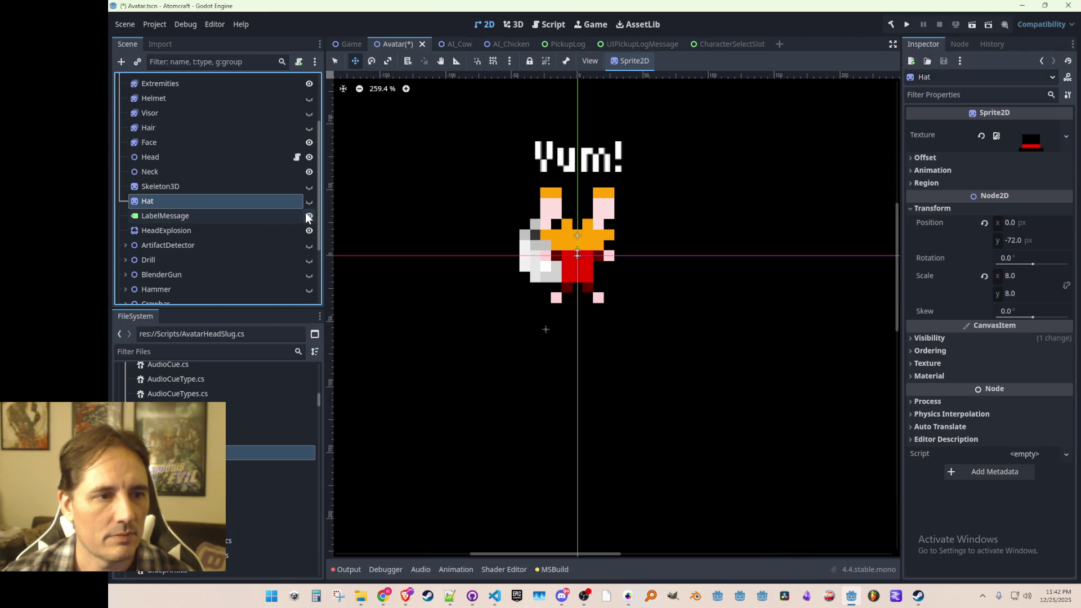
left_click(307, 217)
left_click(307, 216)
left_click(308, 217)
left_click(307, 216)
left_click(308, 216)
left_click(307, 217)
left_click(307, 216)
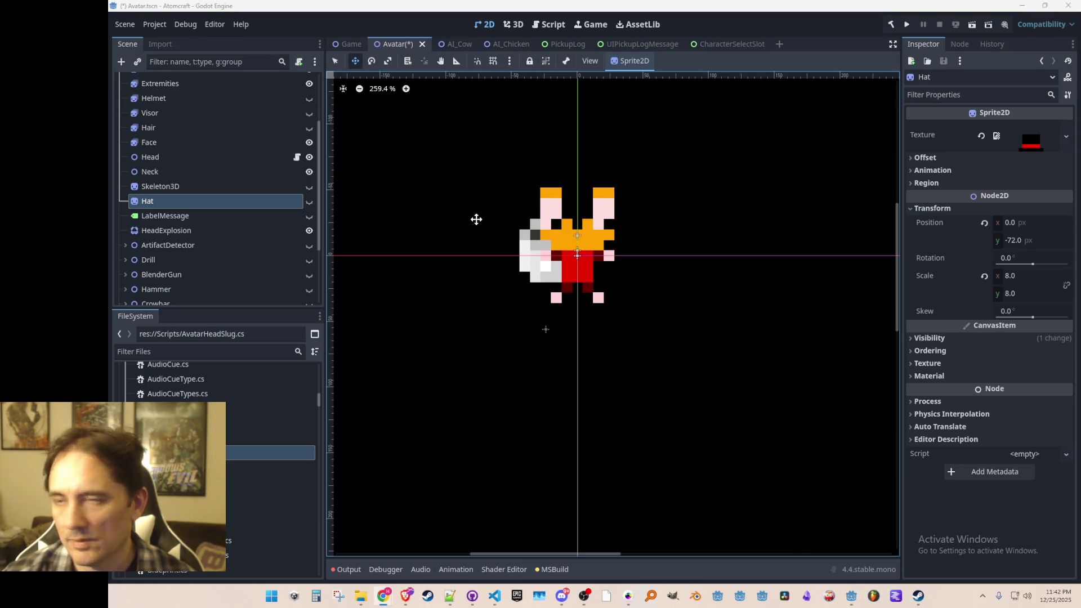
scroll(200, 234, "down", 5)
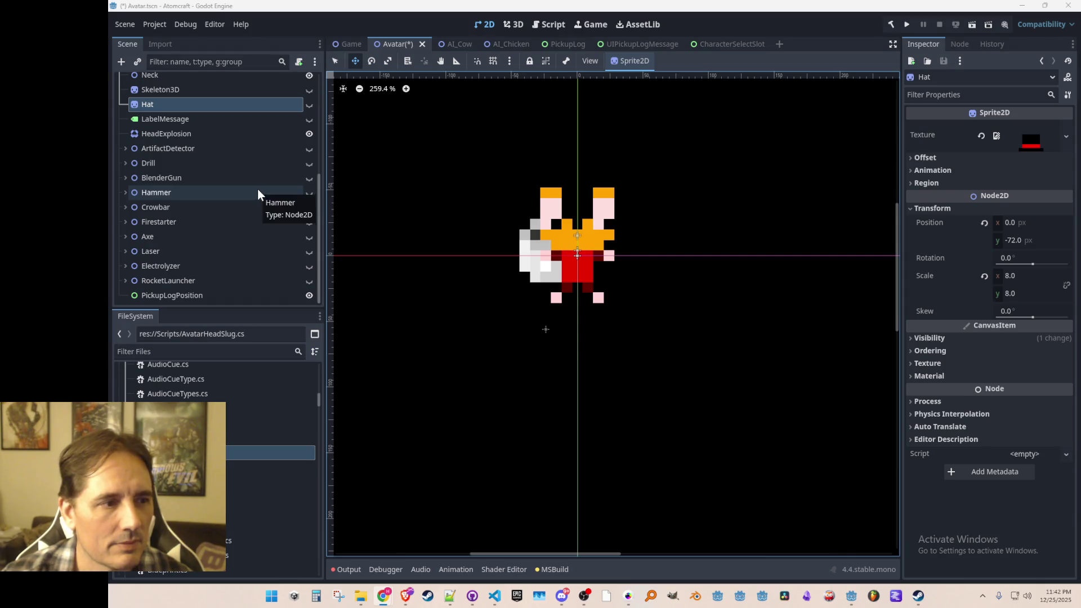
scroll(258, 188, "up", 5)
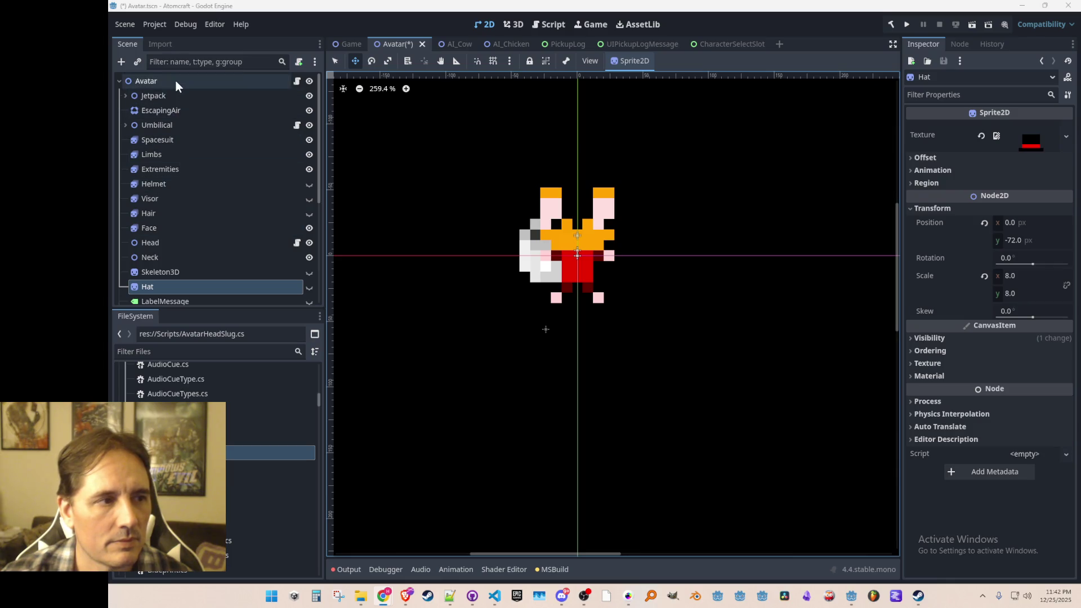
left_click(195, 247)
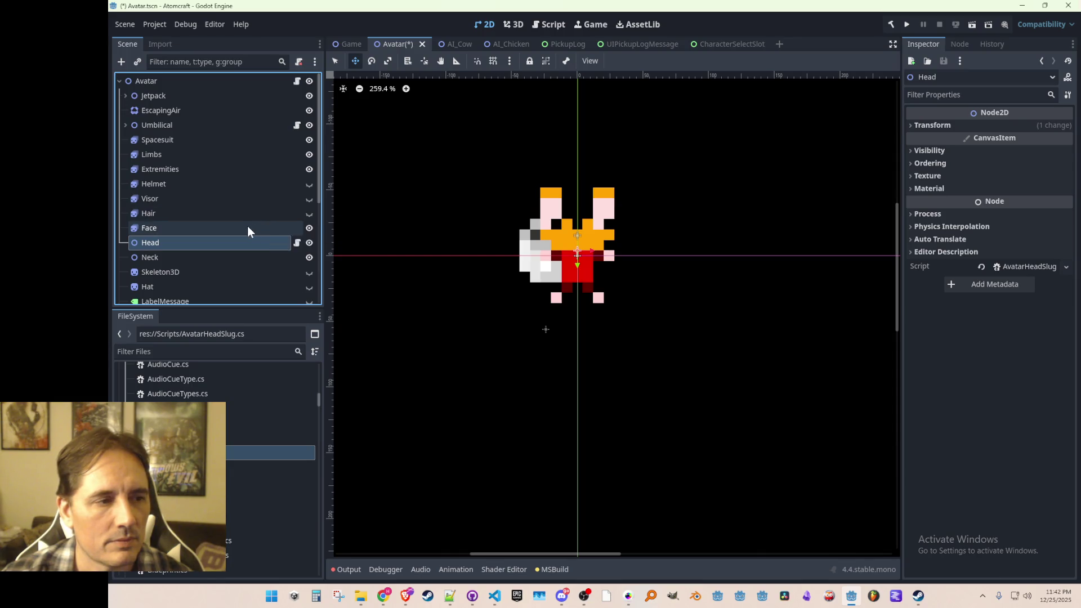
left_click(244, 230)
left_click(242, 243)
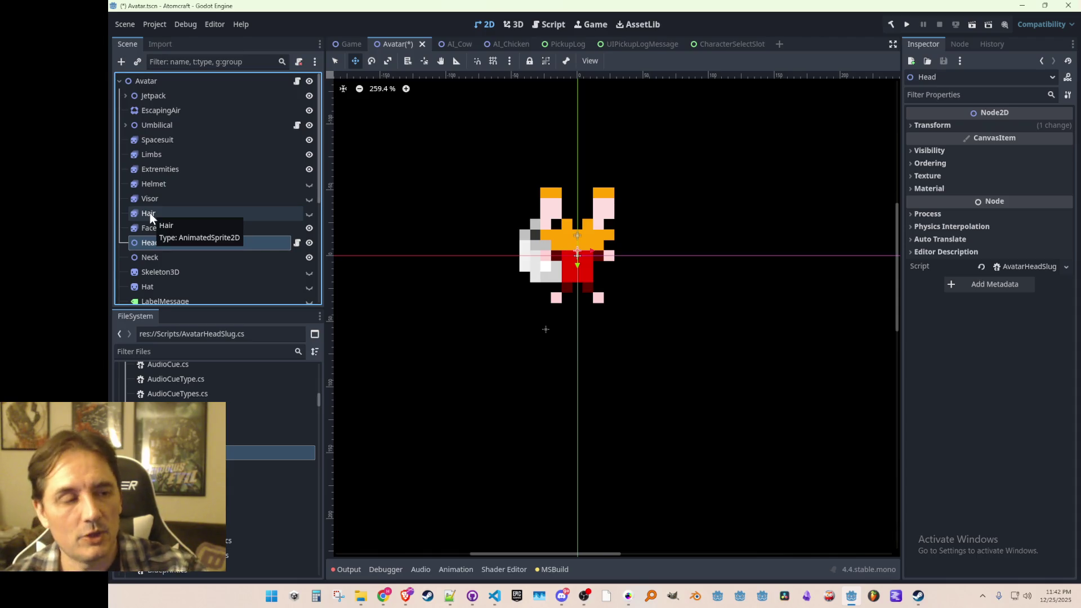
left_click(181, 182)
left_click(174, 229, "shift")
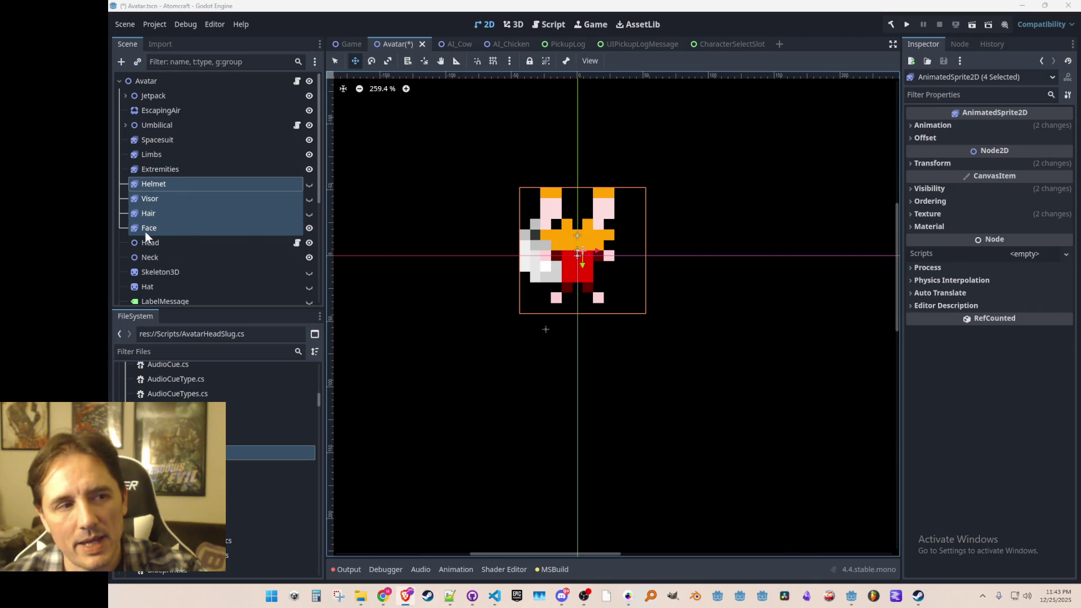
- Hide and re-show the Spacesuit and Extremities sprites, then select Spacesuit
left_click(307, 139)
left_click(307, 140)
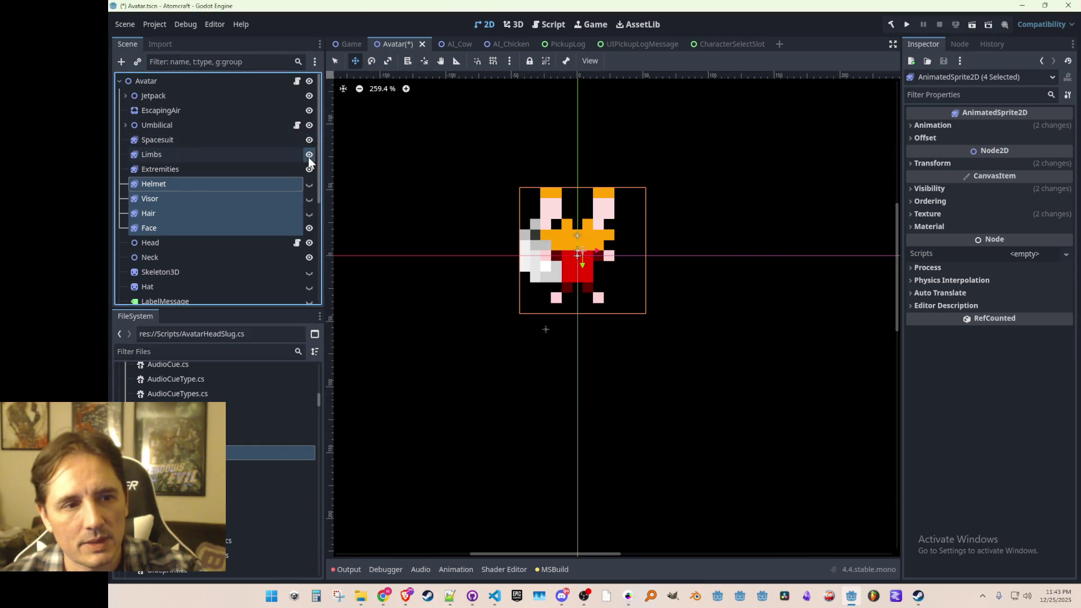
left_click(309, 168)
left_click(309, 169)
left_click(296, 138)
- Expand Umbilical to check its Bubble children, then open its Umbilical.cs script
left_click(285, 124)
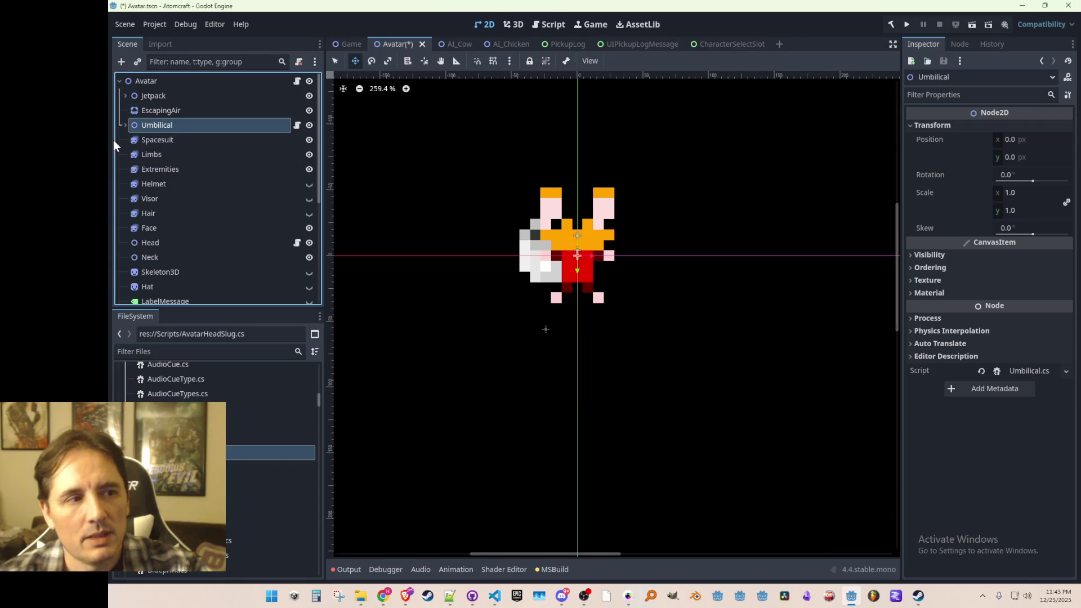
left_click(124, 125)
left_click(165, 139)
left_click(129, 126)
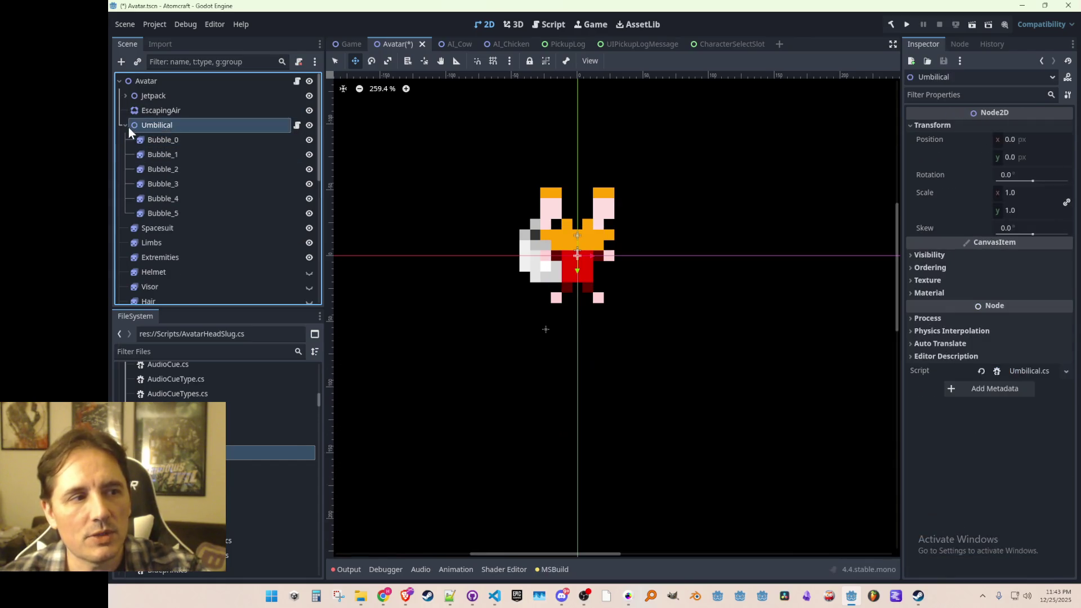
left_click(126, 126)
key("Up")
key("Down")
left_click(298, 125)
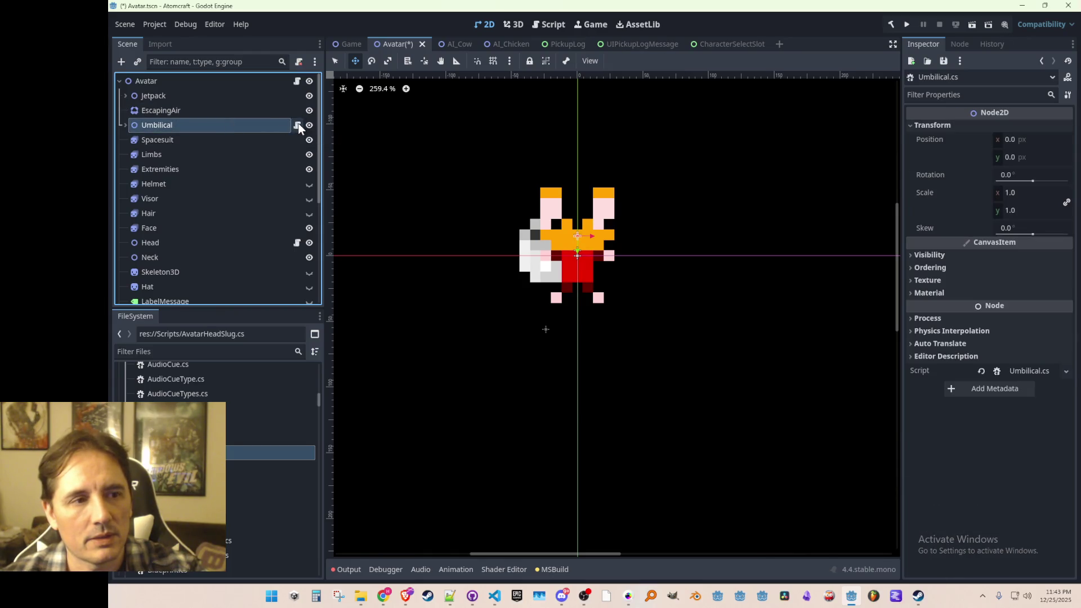
- Peek at where Umbilical.cs's Process and Init methods are referenced
scroll(381, 318, "down", 12)
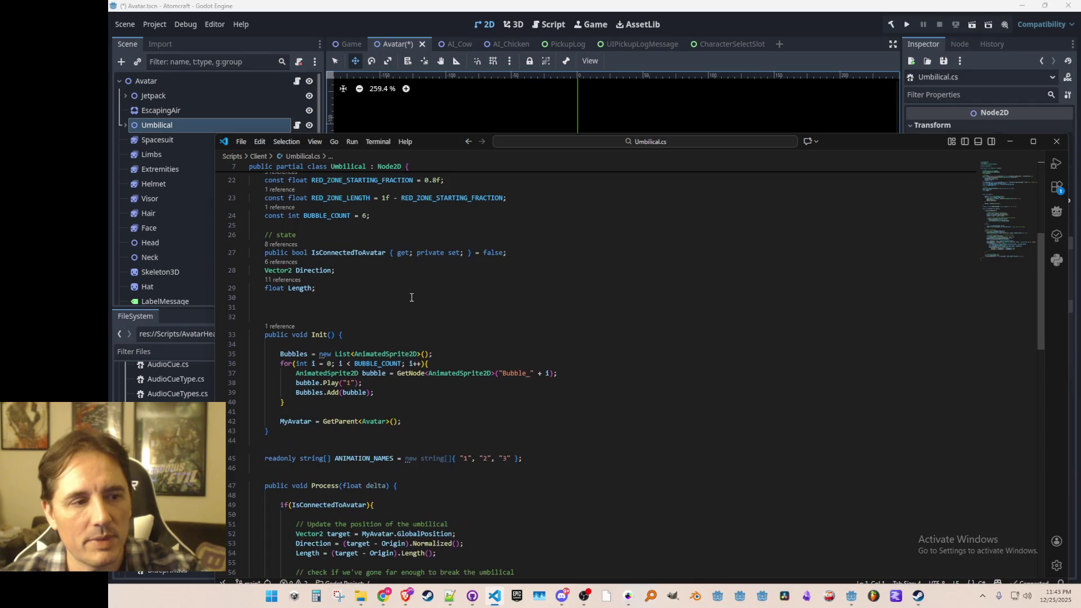
scroll(335, 255, "up", 2)
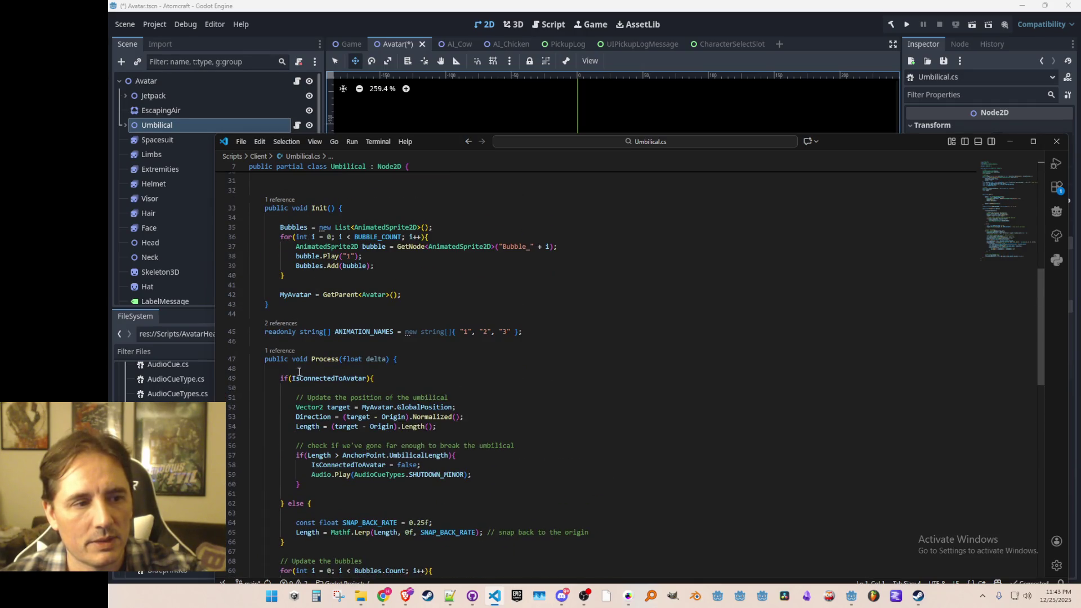
left_click(282, 351)
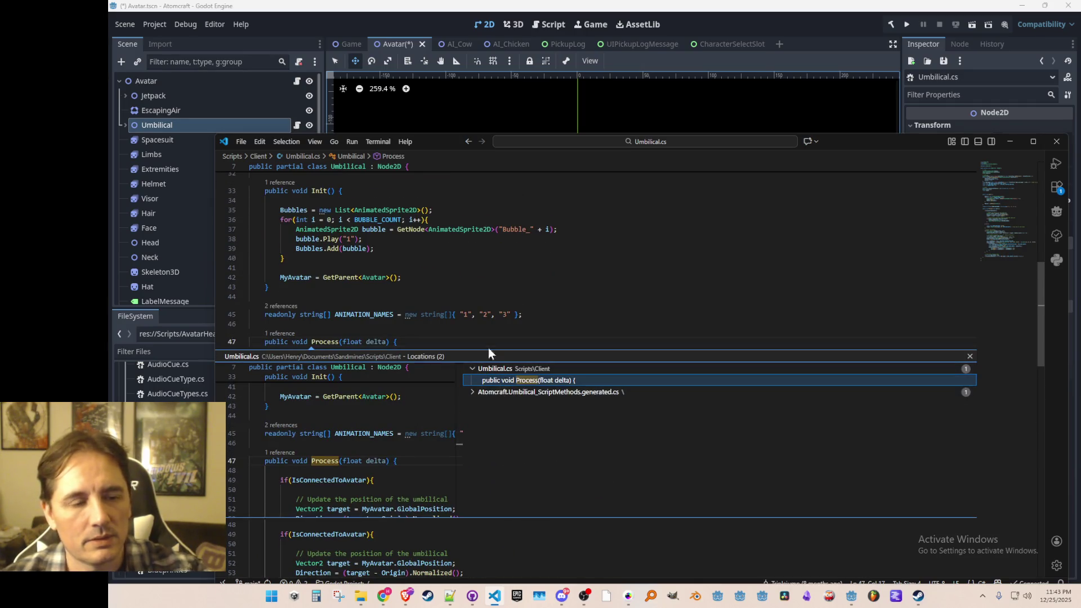
key("Escape")
scroll(287, 290, "up", 3)
left_click(282, 284)
key("Escape")
scroll(501, 292, "up", 5)
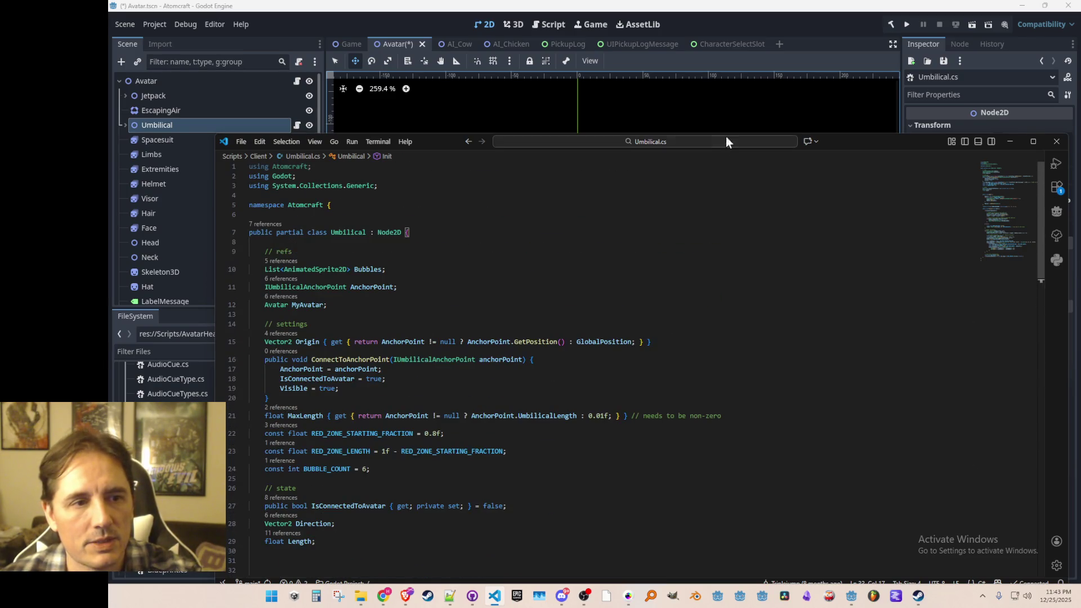
scroll(621, 233, "down", 5)
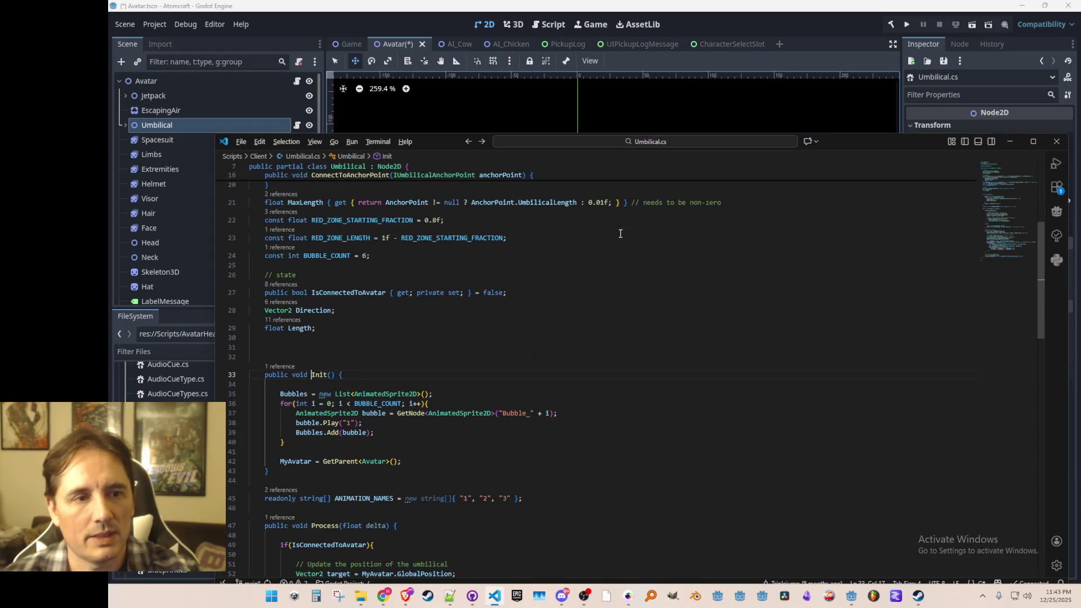
- Go back to Avatar.cs, then return to the Godot editor's file list
key("alt+Left")
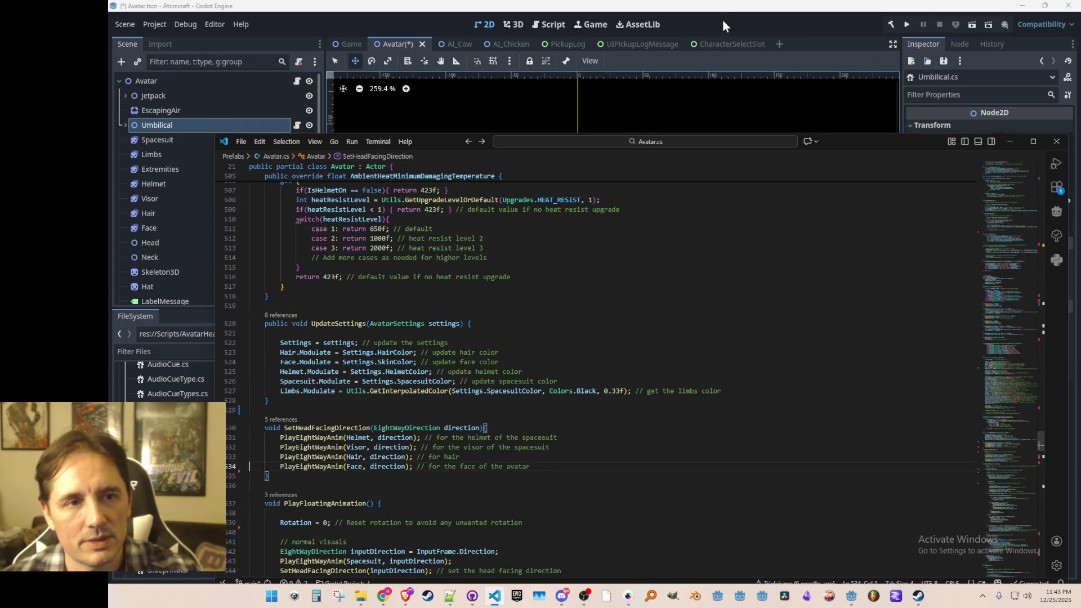
left_click(723, 22)
left_click(265, 409)
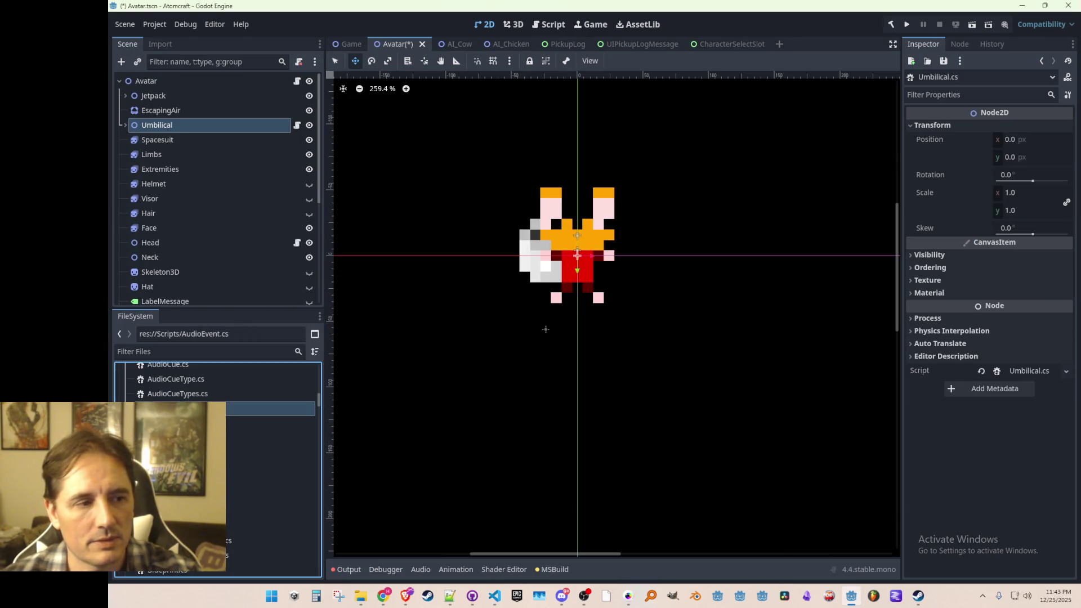
- Filter FileSystem for 'umb' and try deleting Umbilical.cs, cancelling since it's still referenced
scroll(225, 496, "down", 15)
scroll(225, 507, "down", 2)
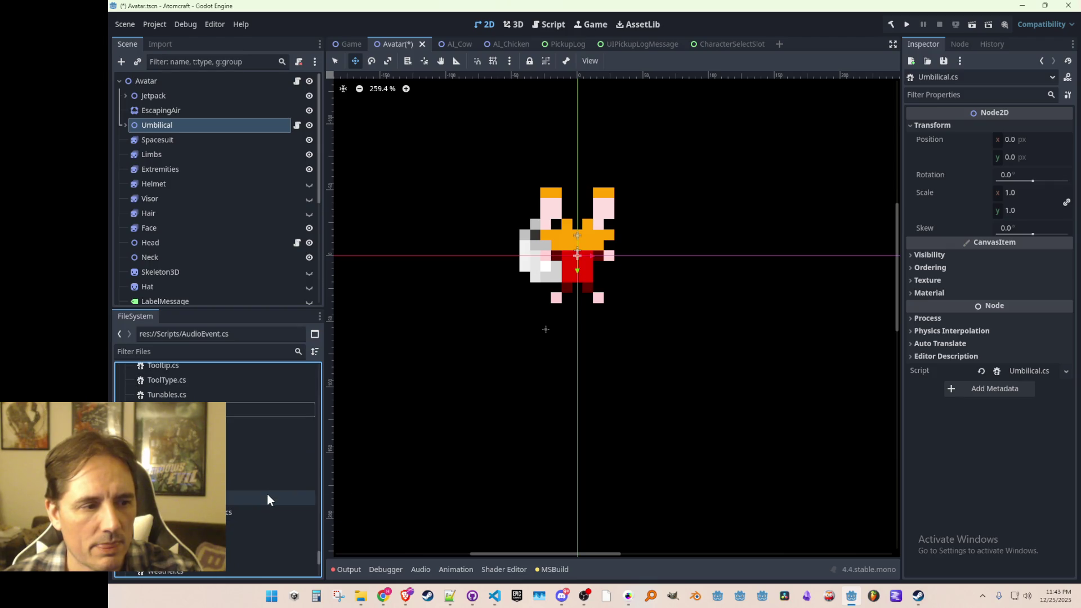
left_click(197, 353)
type("um")
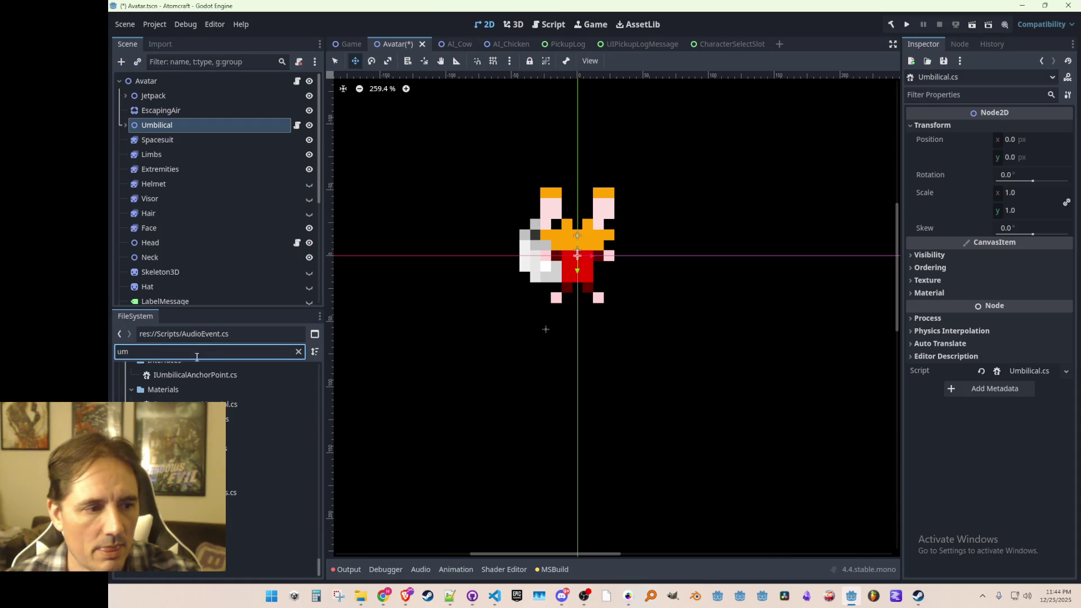
type("b")
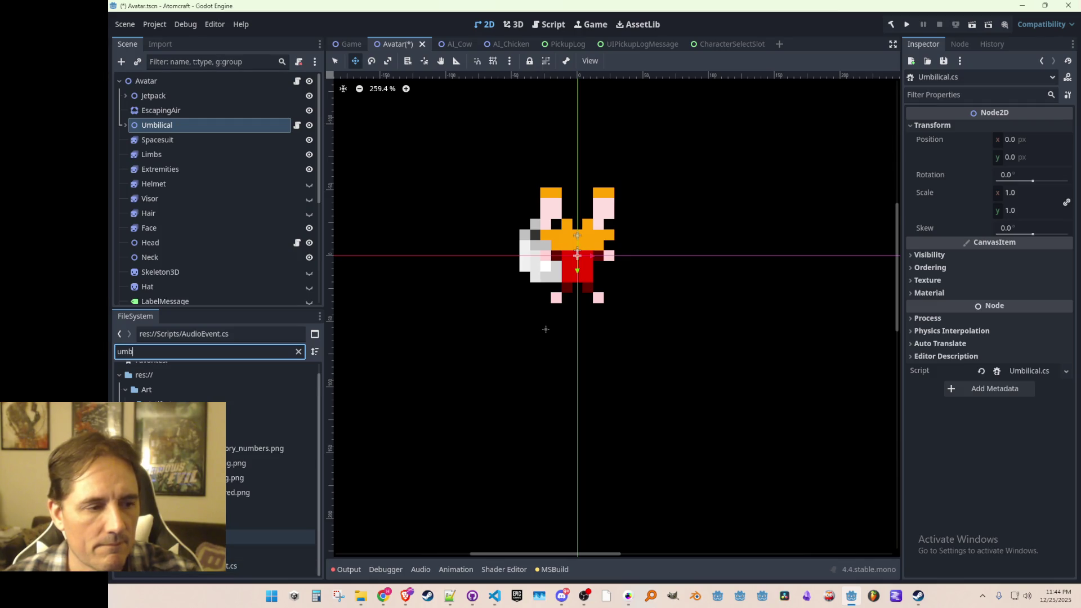
right_click(187, 537)
right_click(188, 537)
right_click(188, 538)
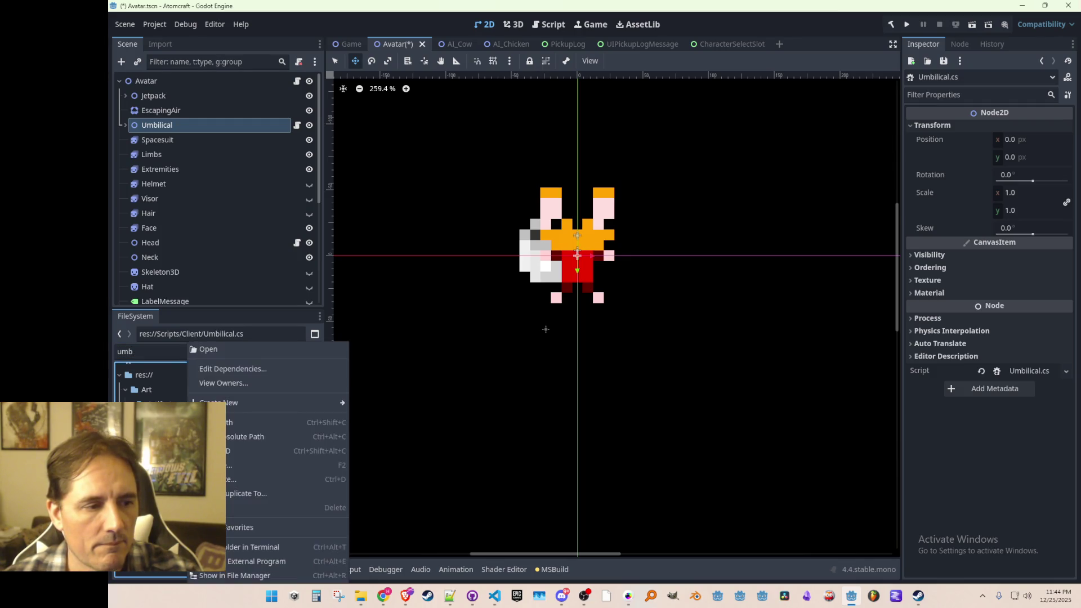
left_click(229, 506)
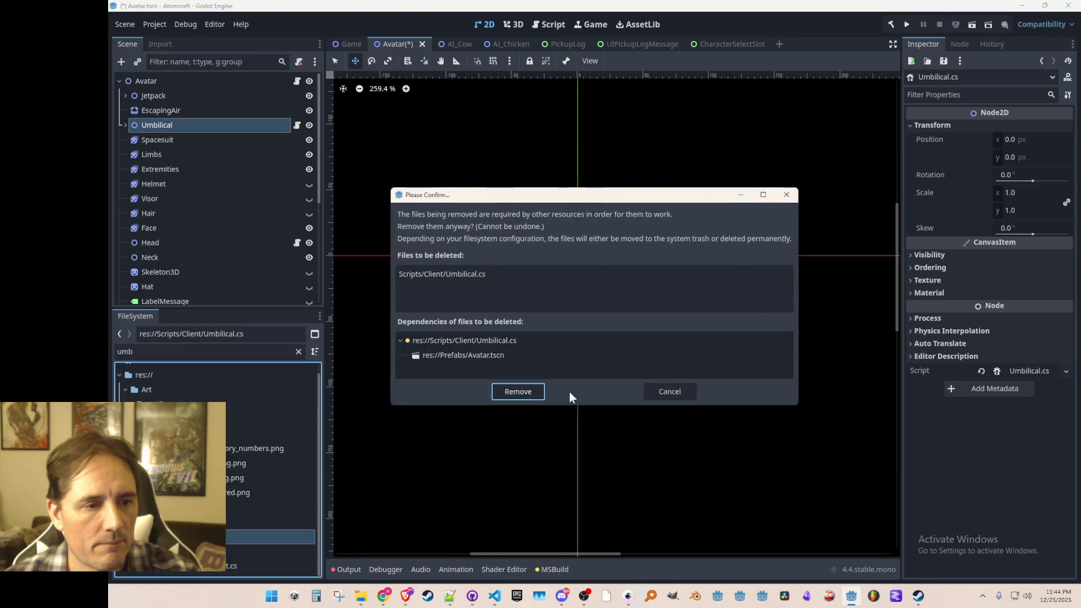
left_click(661, 396)
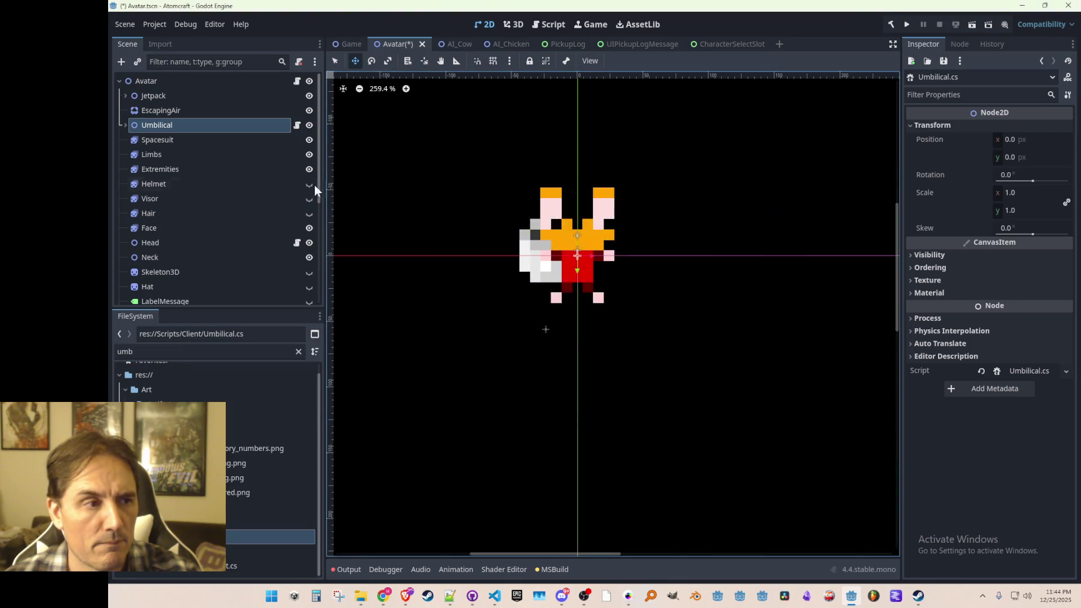
- Delete the Umbilical node and its children from the Avatar scene and save it
left_click(202, 123)
right_click(202, 122)
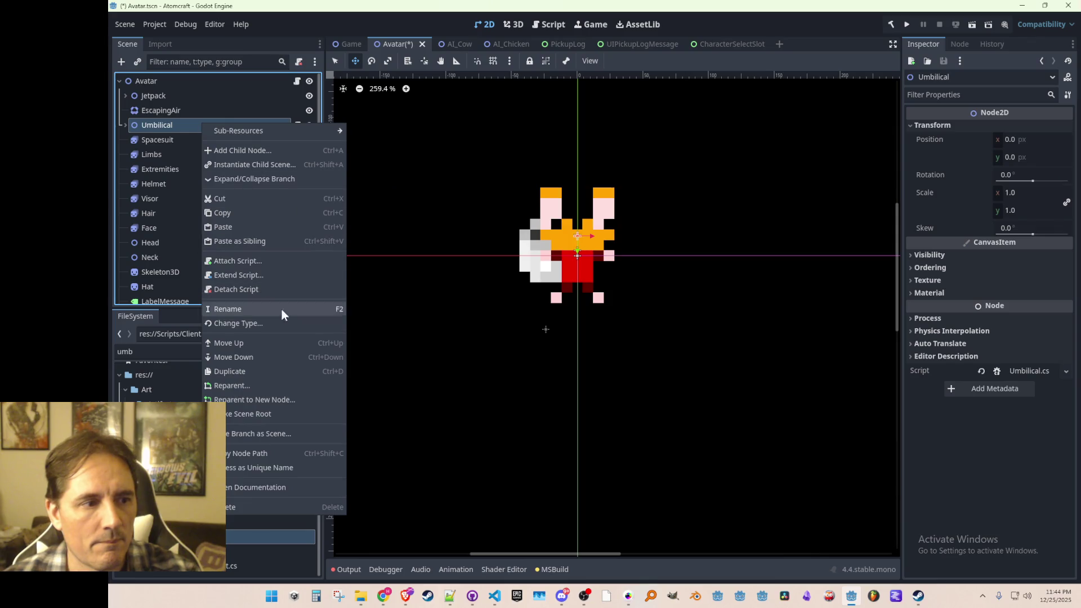
left_click(264, 506)
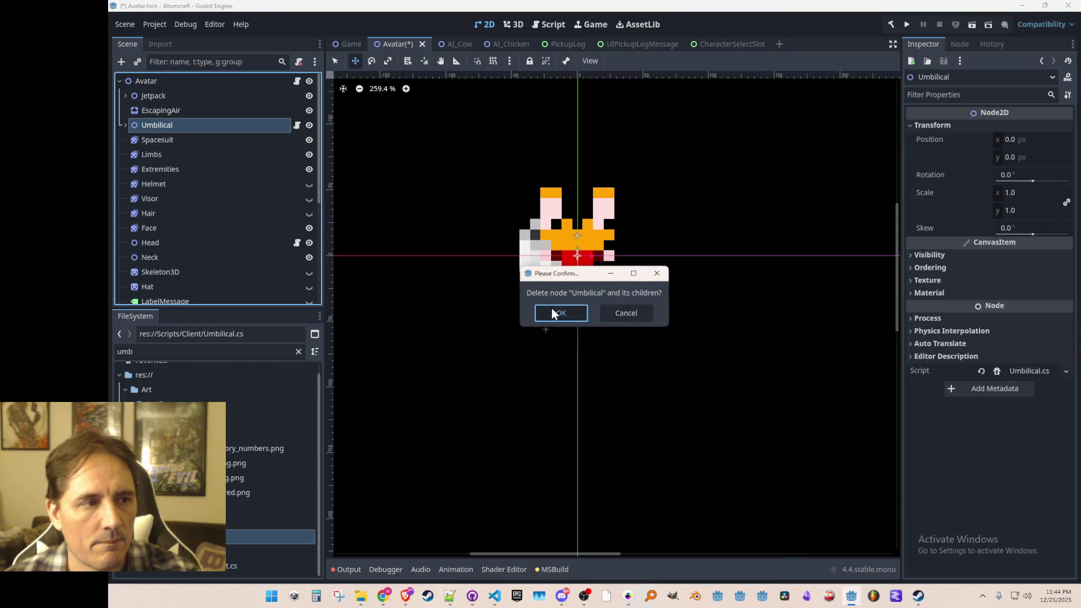
left_click(552, 310)
right_click(183, 537)
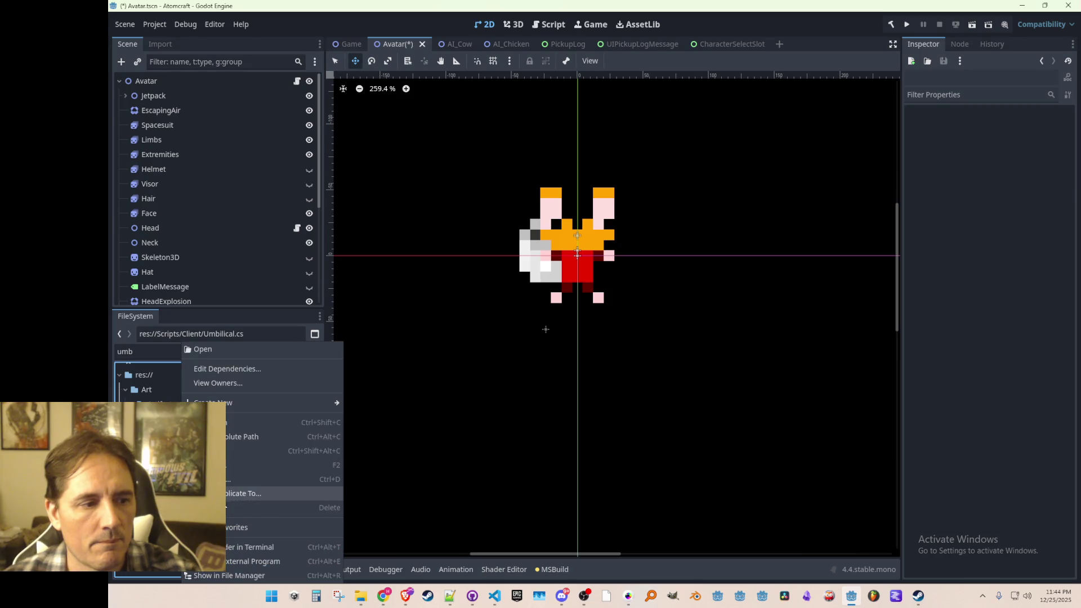
left_click(253, 509)
left_click(671, 388)
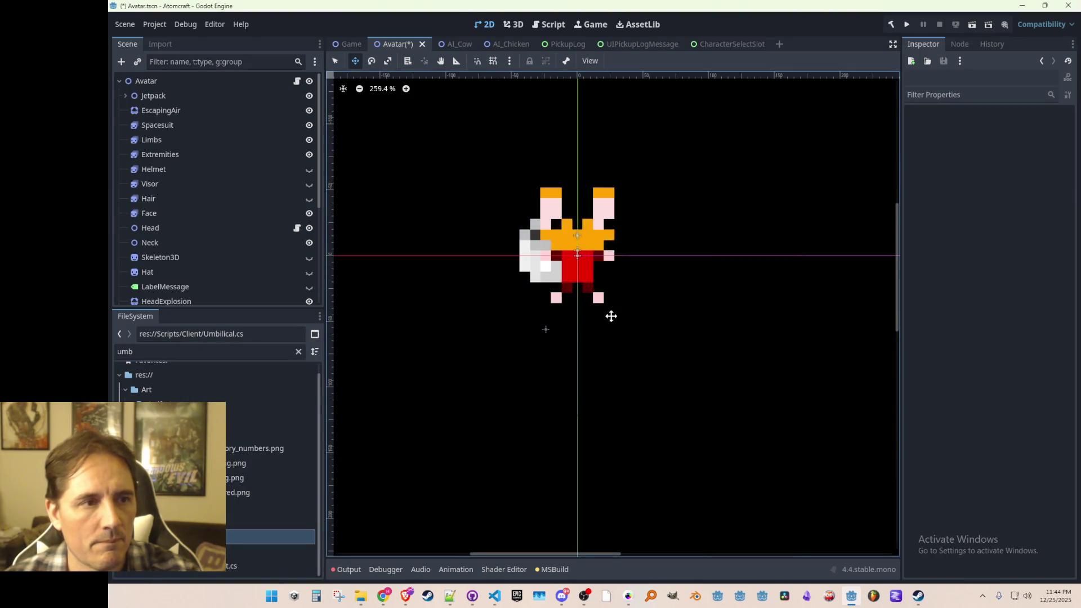
key("ctrl+s")
- Remove Umbilical.cs from the project and clear the file name filter
right_click(198, 551)
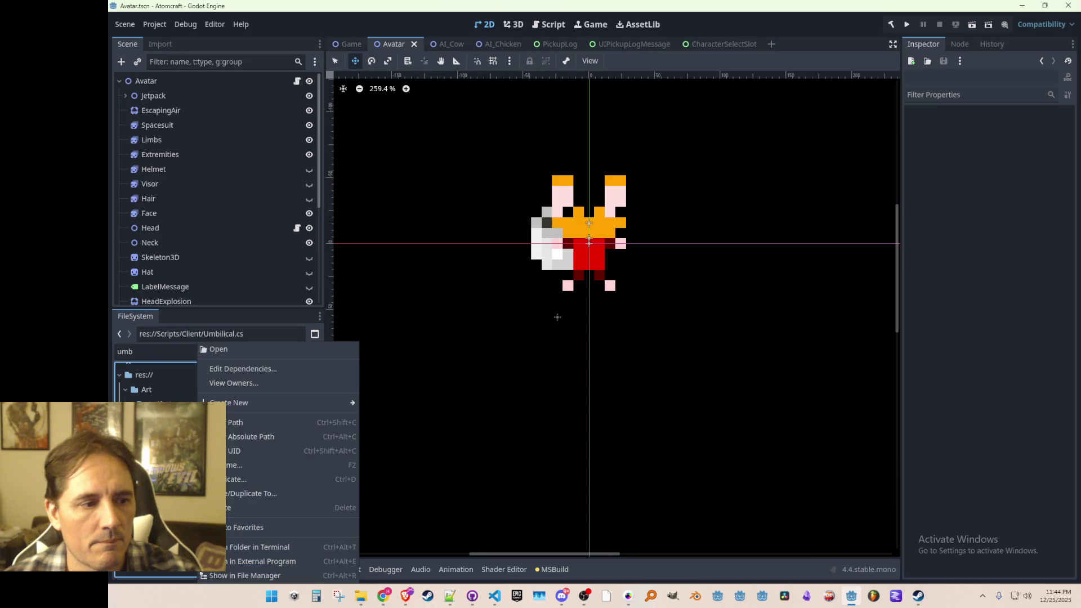
left_click(242, 508)
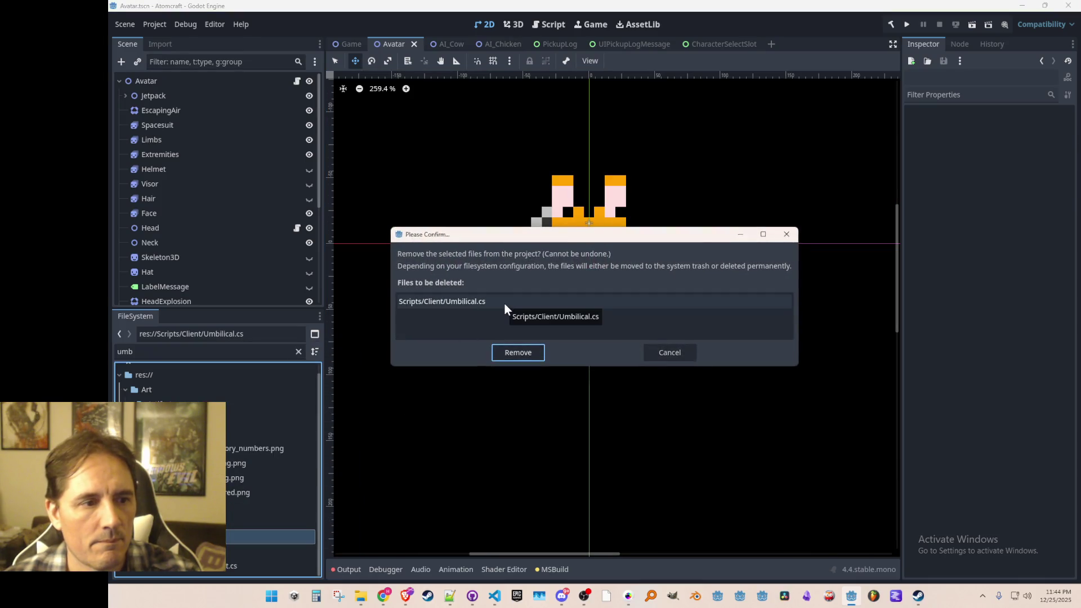
left_click(526, 352)
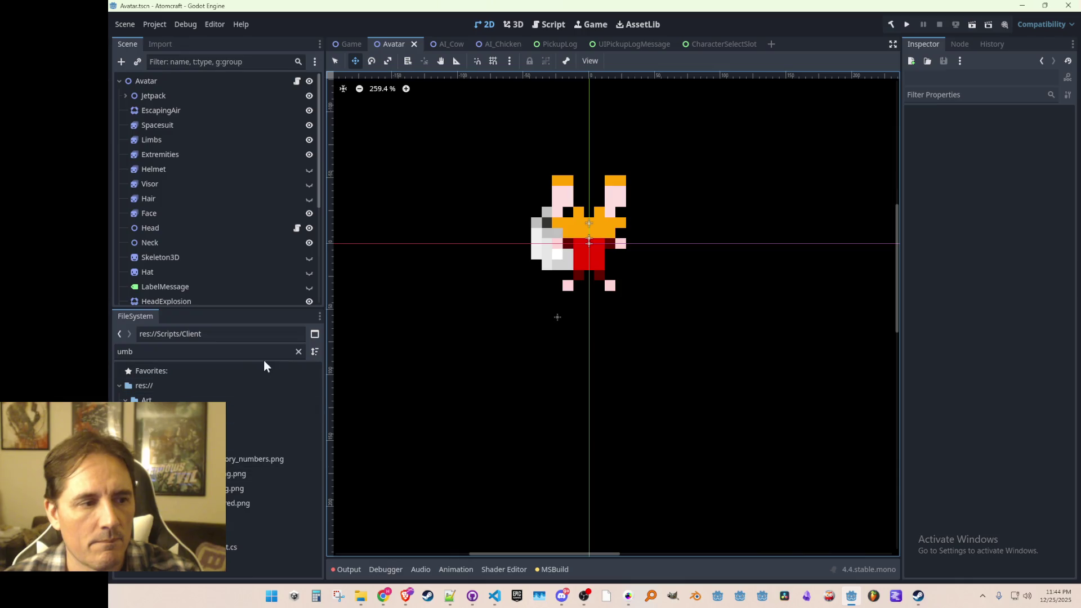
left_click(298, 352)
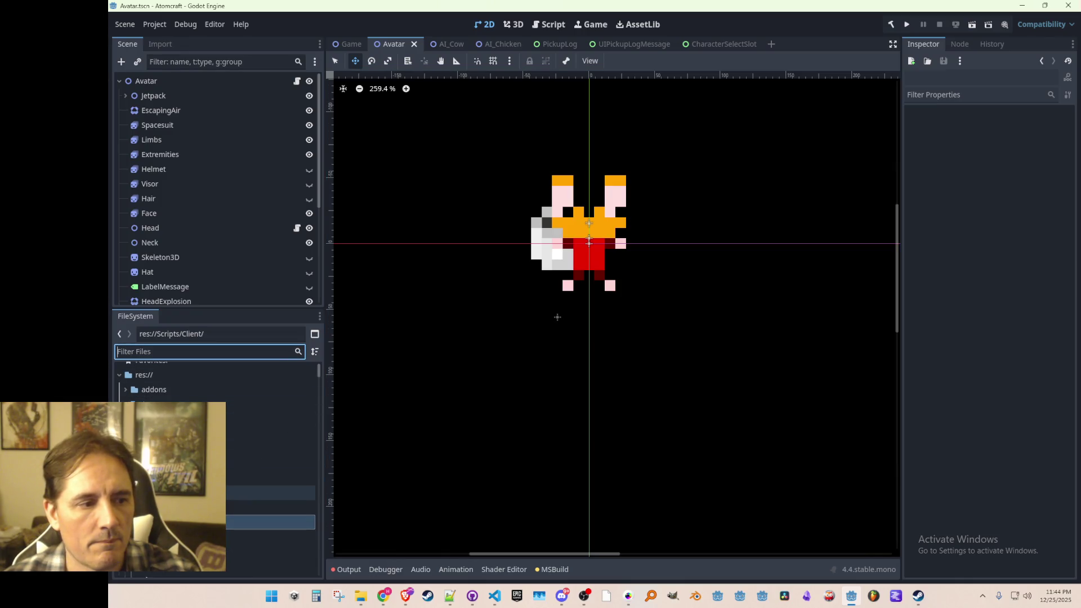
left_click_drag(483, 294, 476, 302)
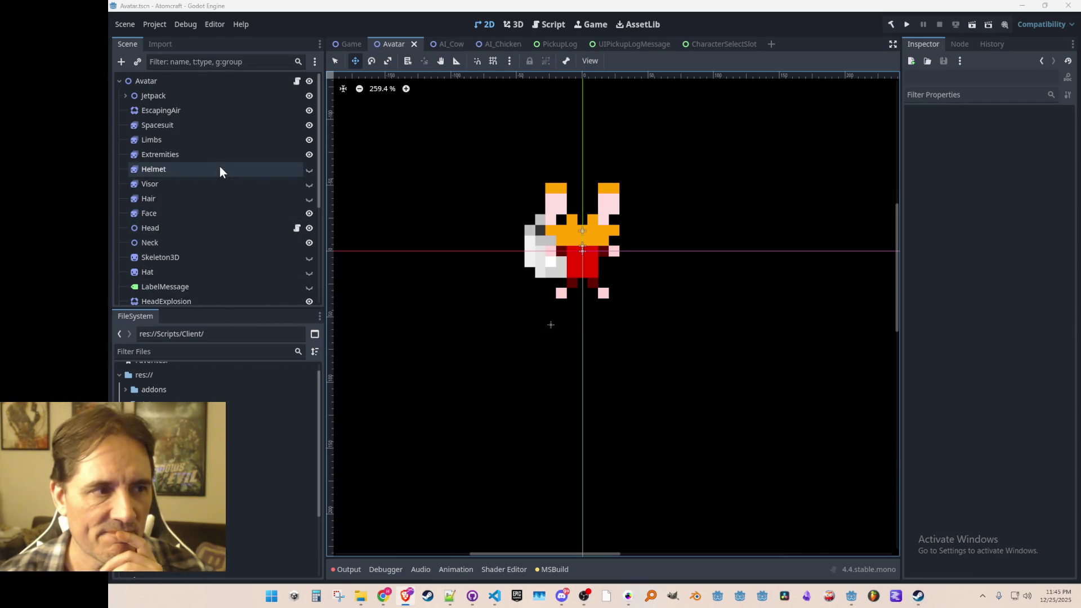
- Search Avatar.cs in VS Code for 'Umbil' references
left_click(495, 596)
left_click(712, 306)
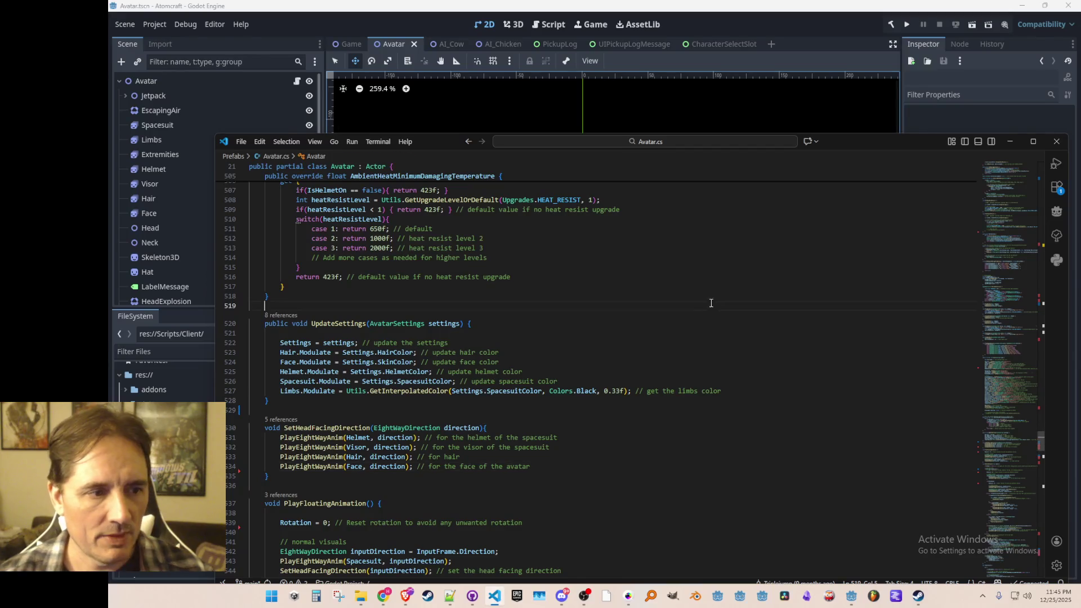
key("ctrl+f")
type("Umbil")
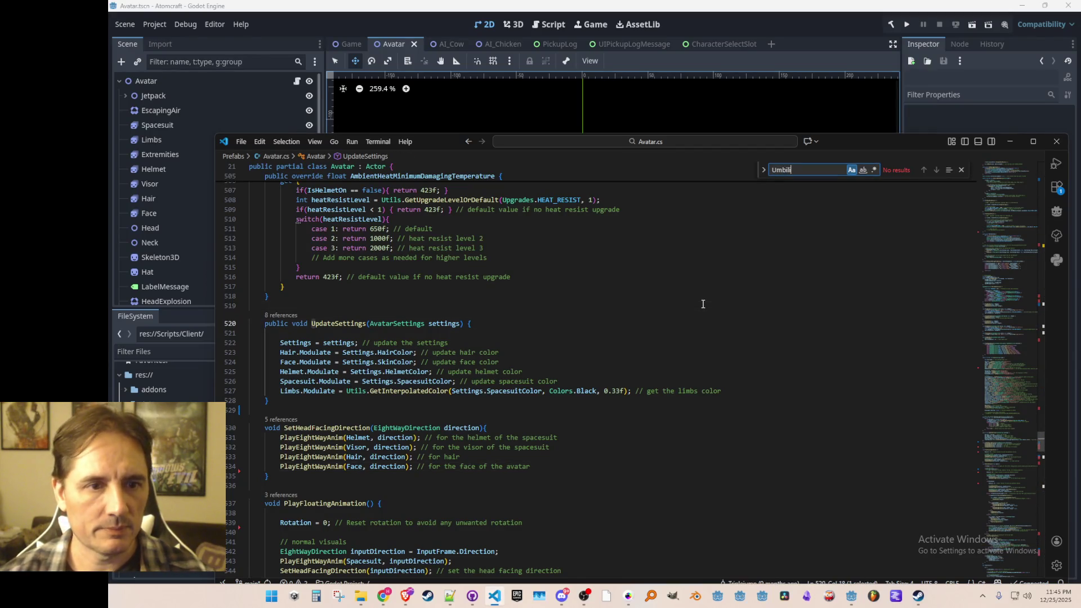
key("Escape")
- Delete the SHOW_EYES constant line near the top of the Avatar class
left_click_drag(1008, 443, 1015, 165)
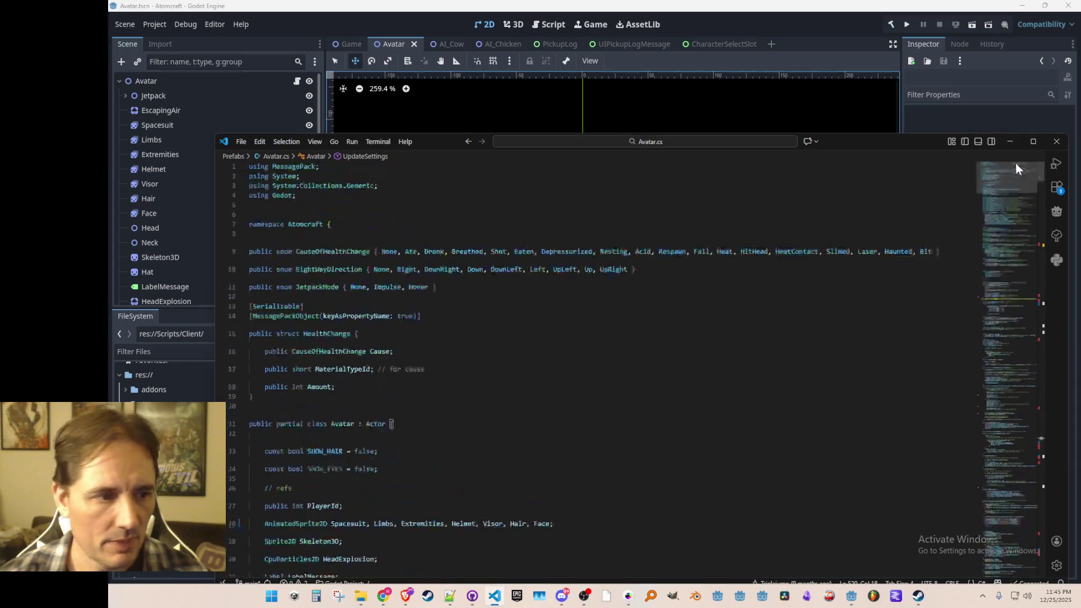
left_click(772, 309)
scroll(772, 309, "down", 8)
scroll(773, 309, "up", 6)
left_click(736, 316)
key("shift+Down")
key("Delete")
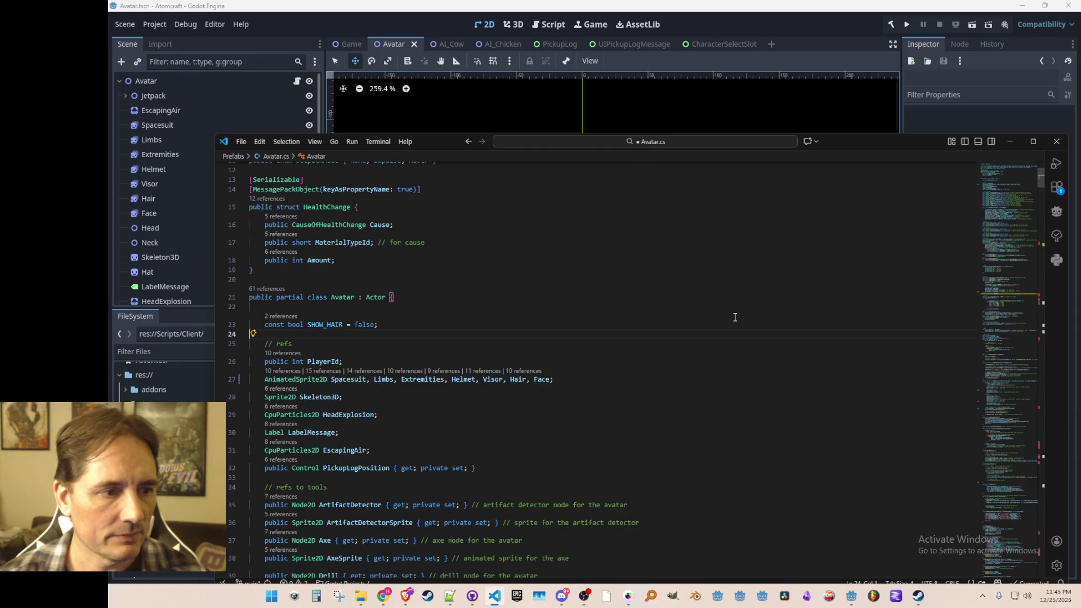
- Look over the tool references around PickupLogPosition, then switch back to Godot
scroll(743, 321, "down", 4)
scroll(749, 325, "down", 2)
left_click(780, 316)
scroll(782, 310, "up", 3)
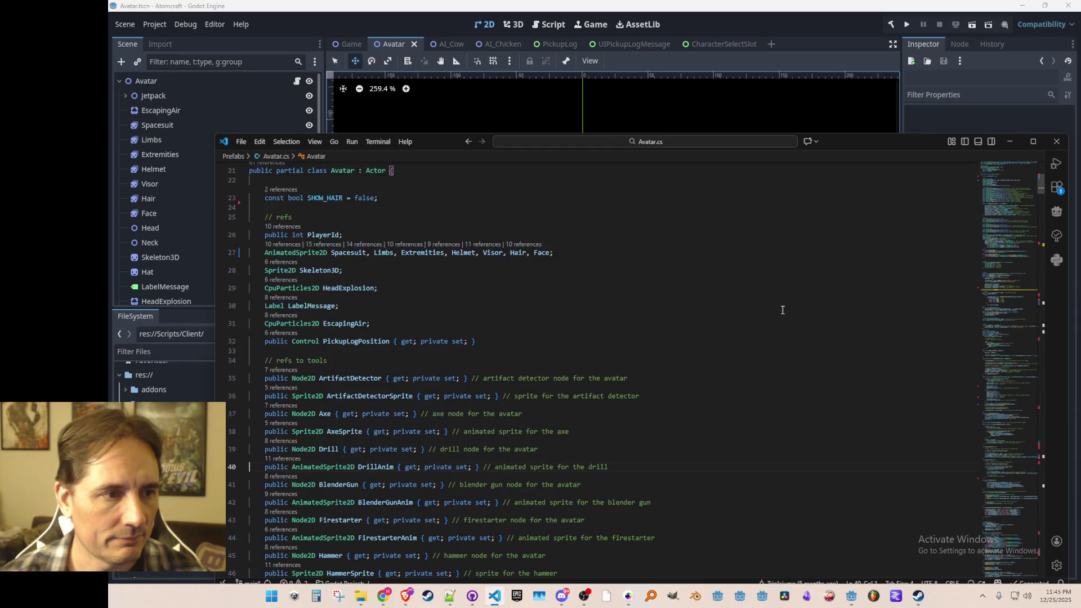
left_click(774, 343)
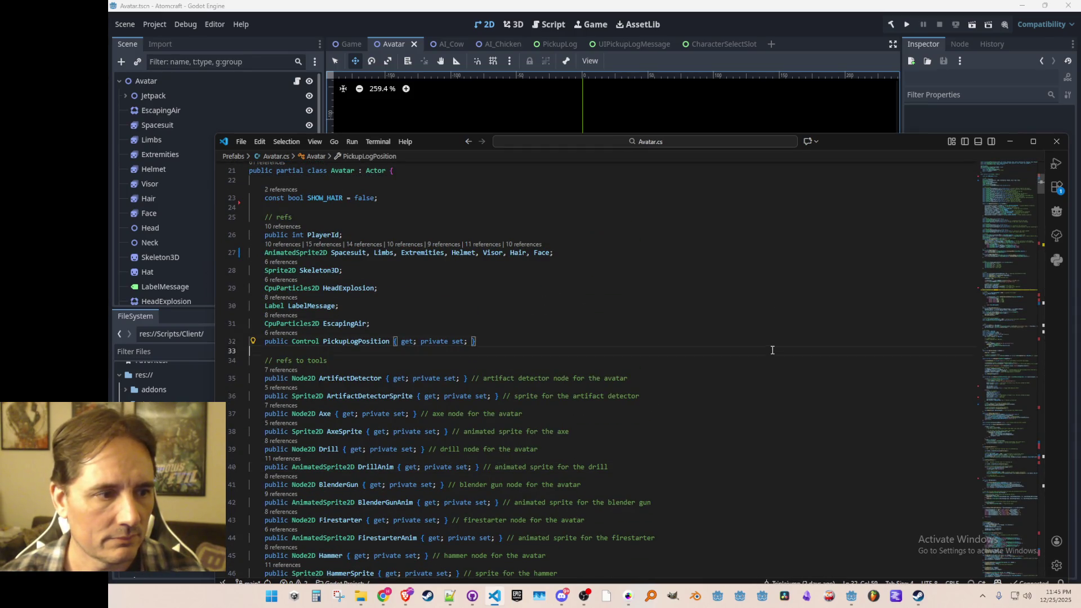
left_click(857, 32)
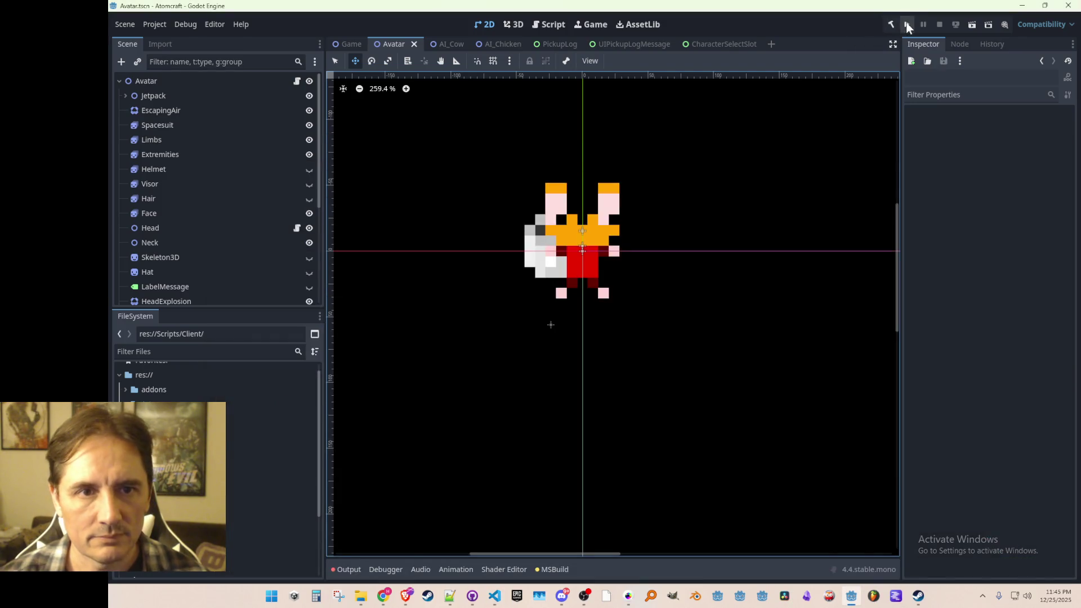
- Launch the debug build with F5 and load a single-player world with a profile
key("F5")
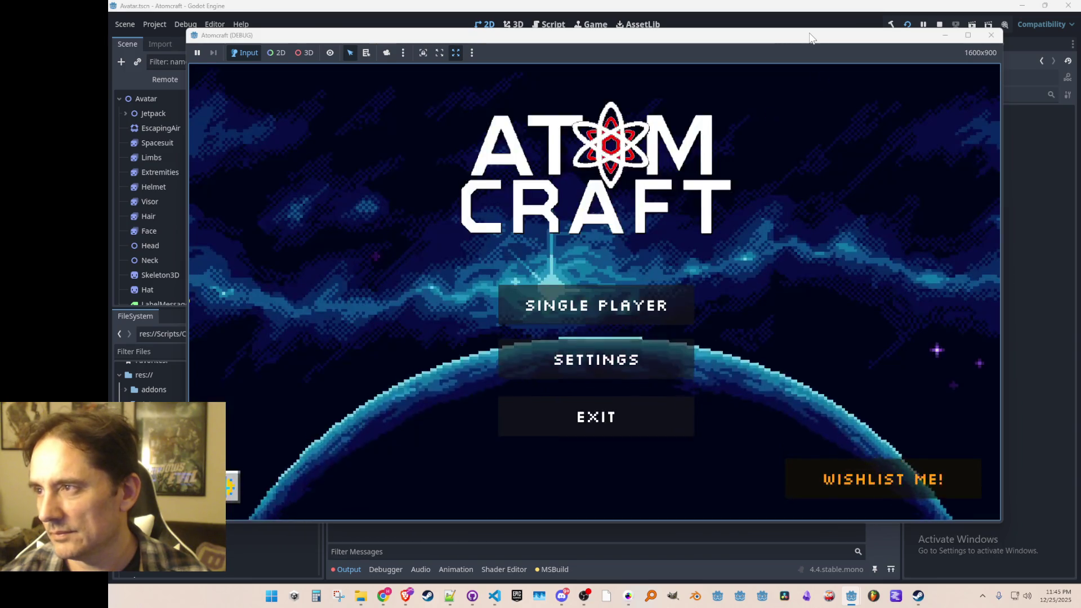
left_click(638, 305)
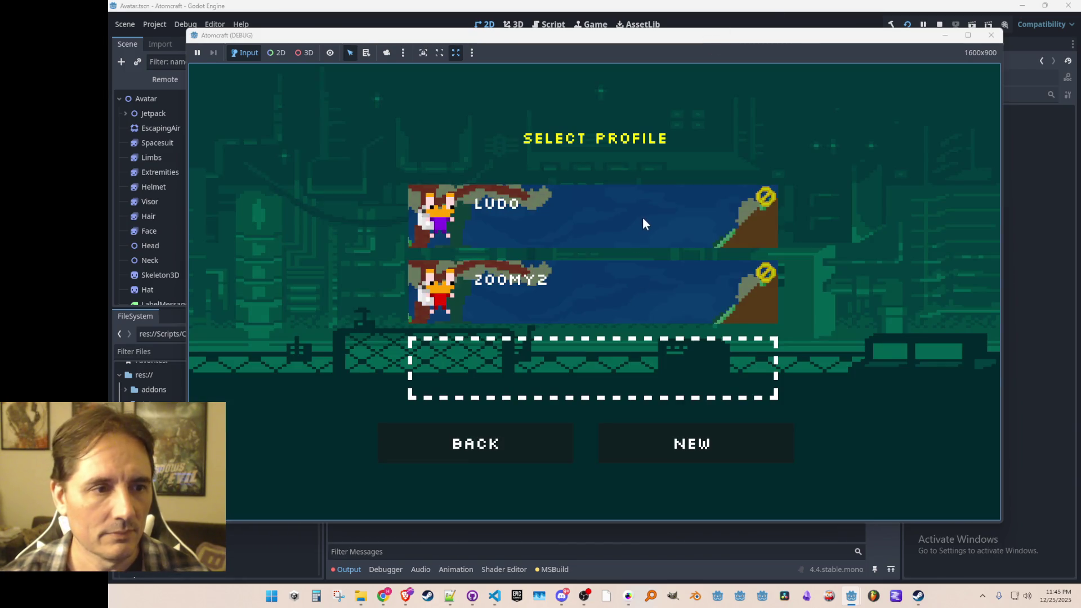
left_click(644, 215)
left_click(653, 207)
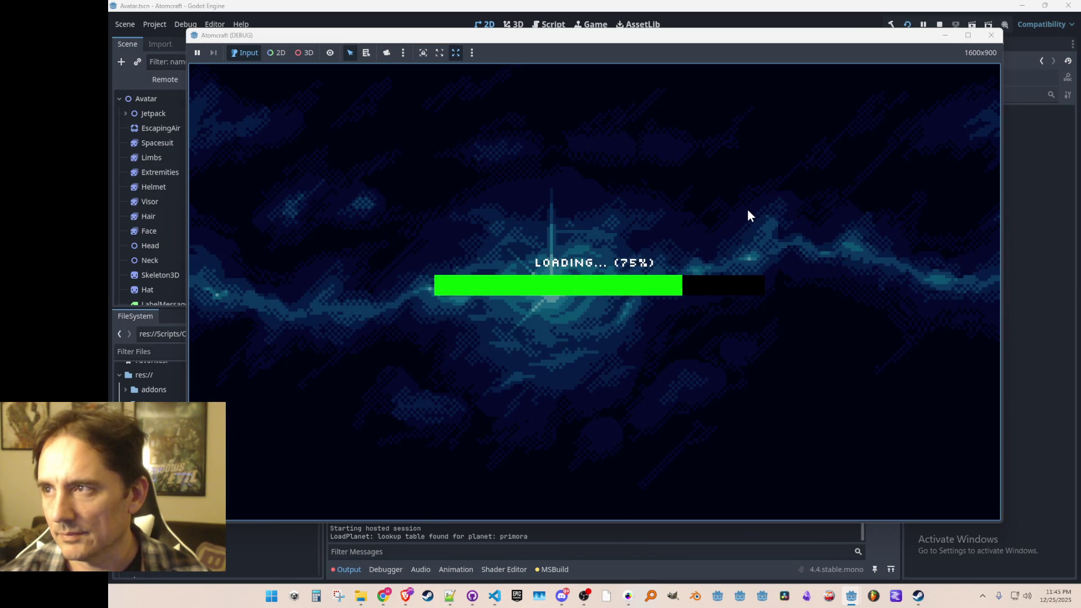
- Jetpack the avatar up through the cave and out onto the surface
key("d")
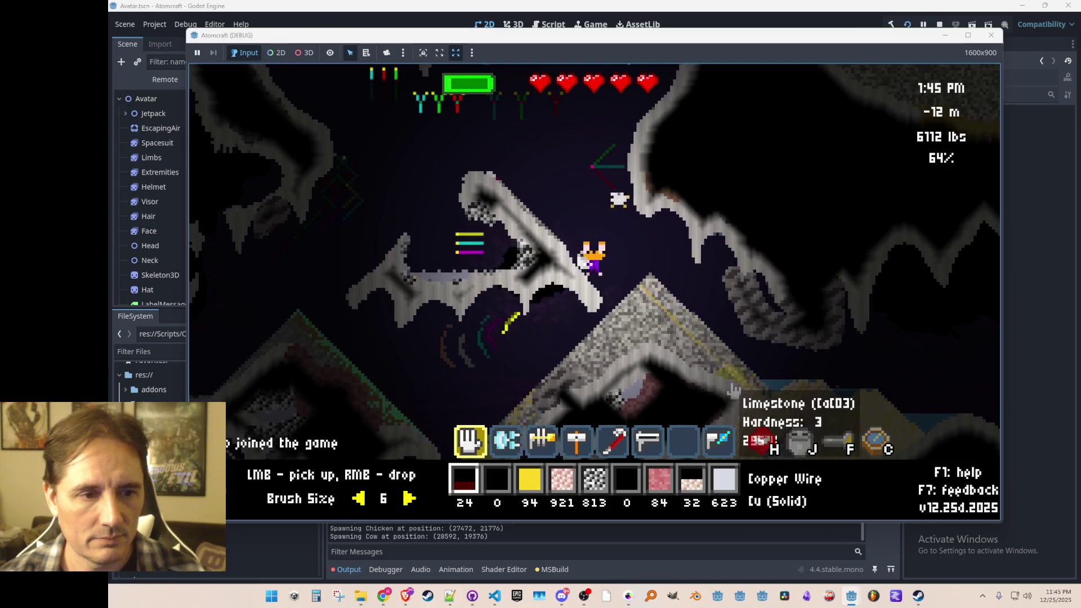
key("space")
key("space")
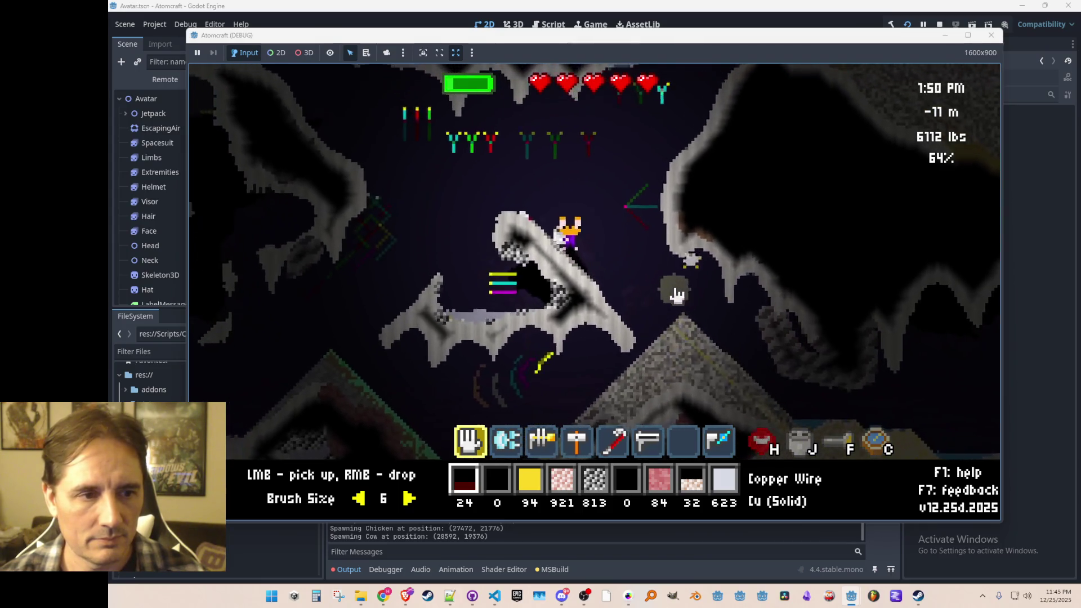
key("space")
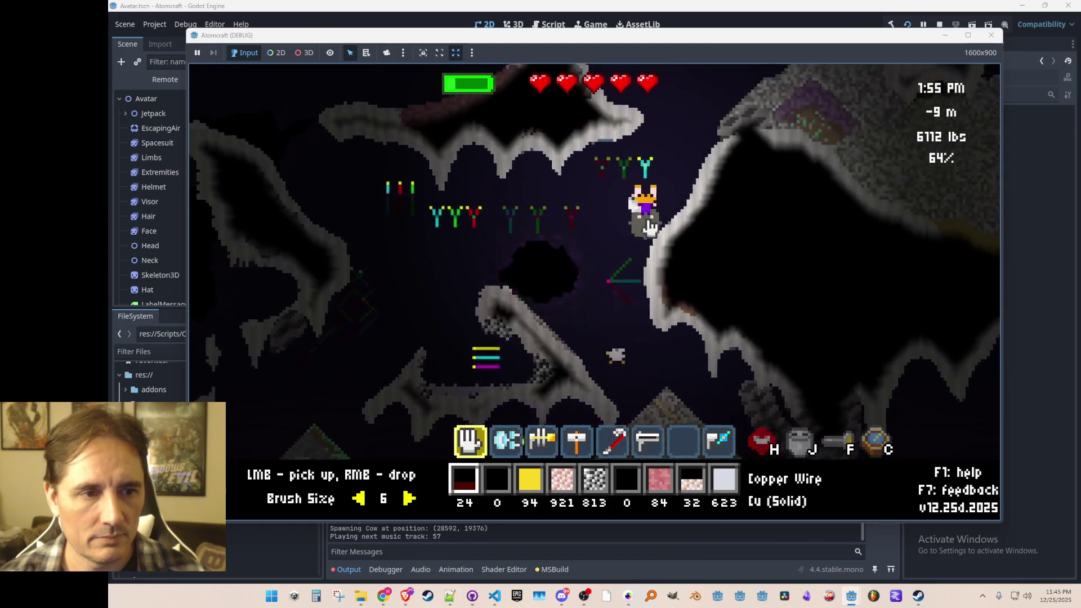
key("space")
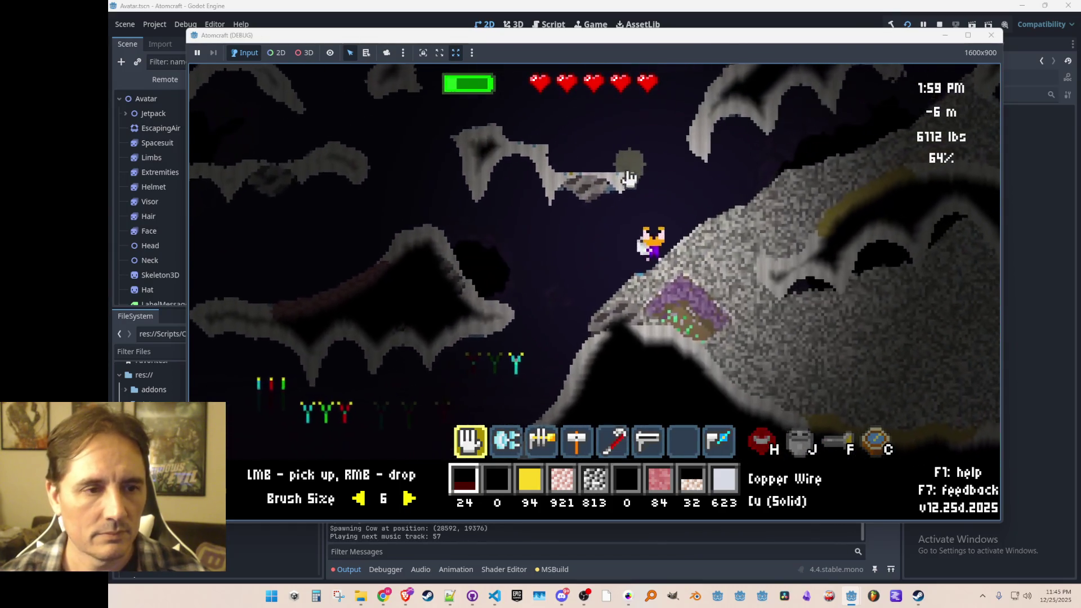
key("space")
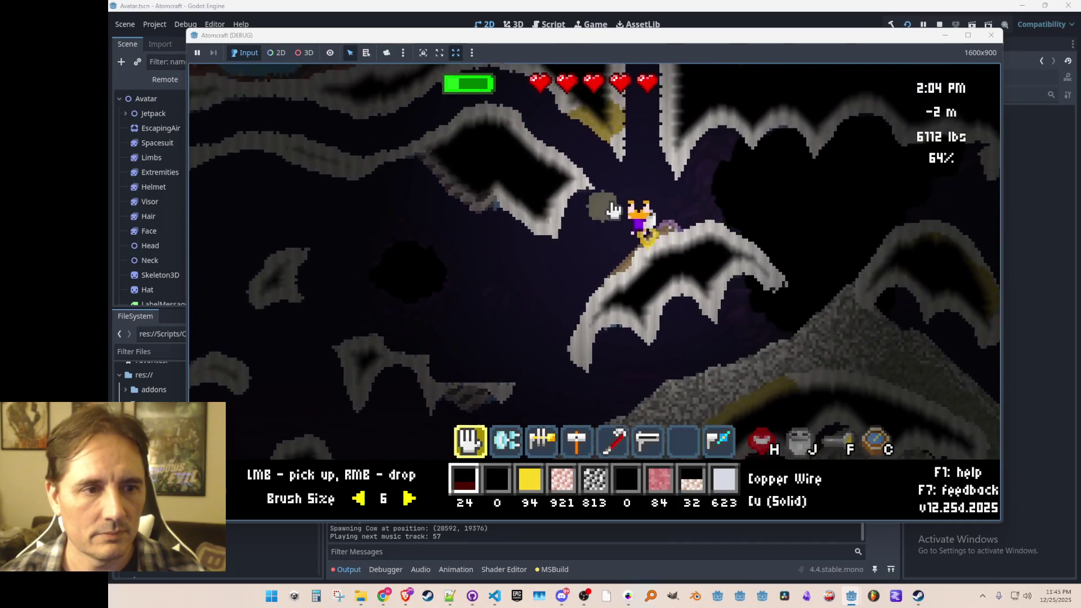
key("space")
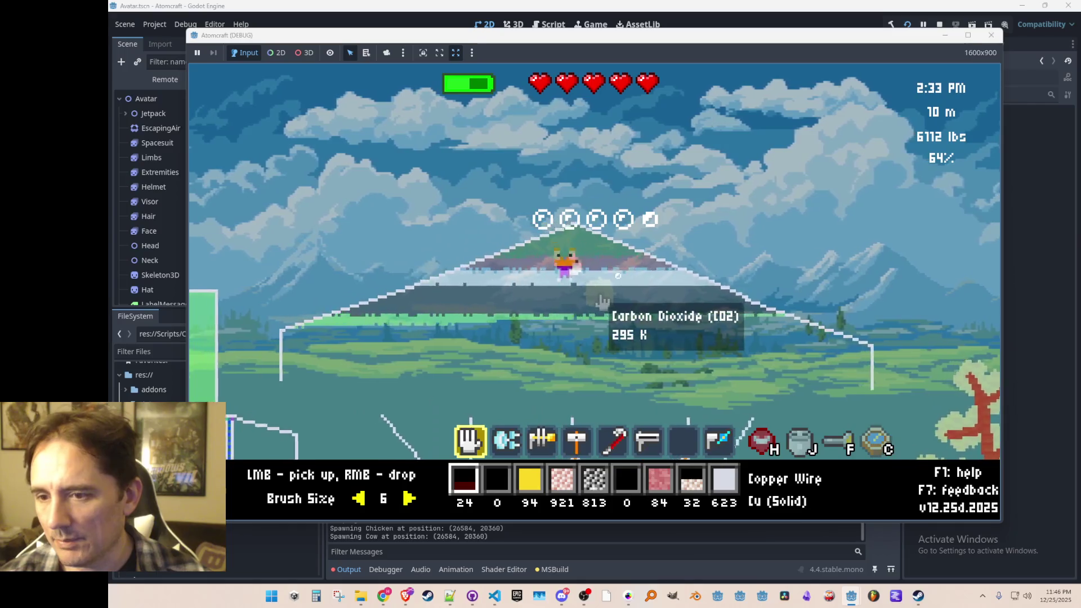
- Fly around the surface, past the BUILD letters and onto the dirt hill
key("w")
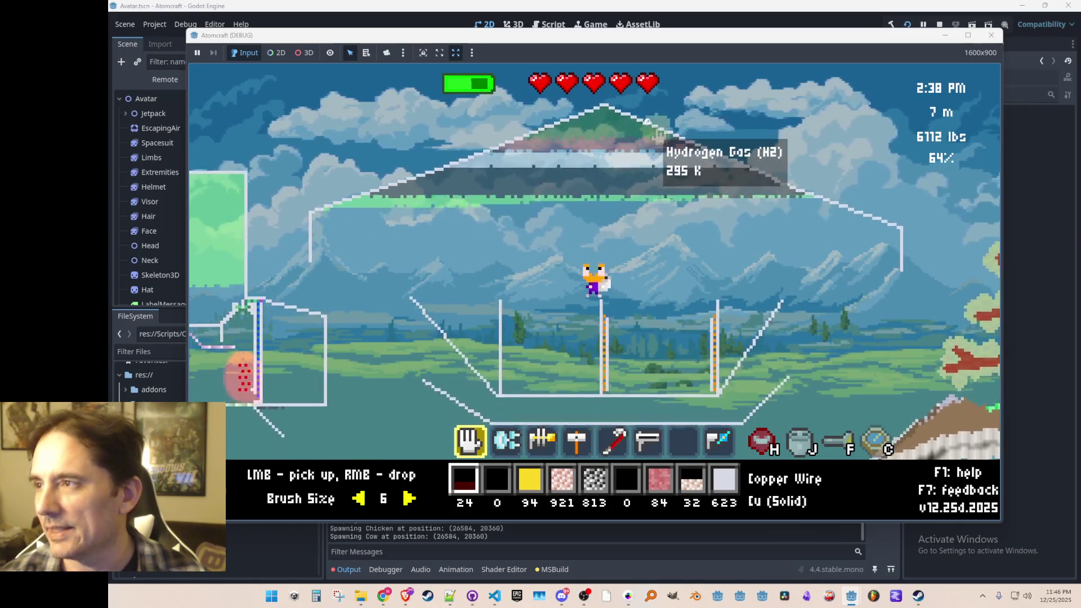
key("a")
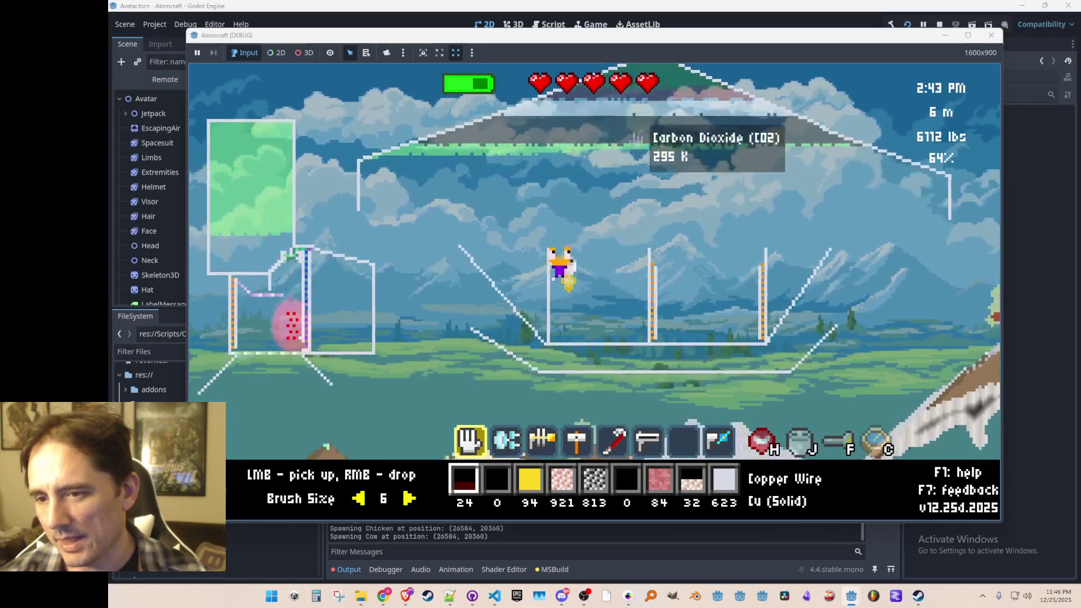
key("w")
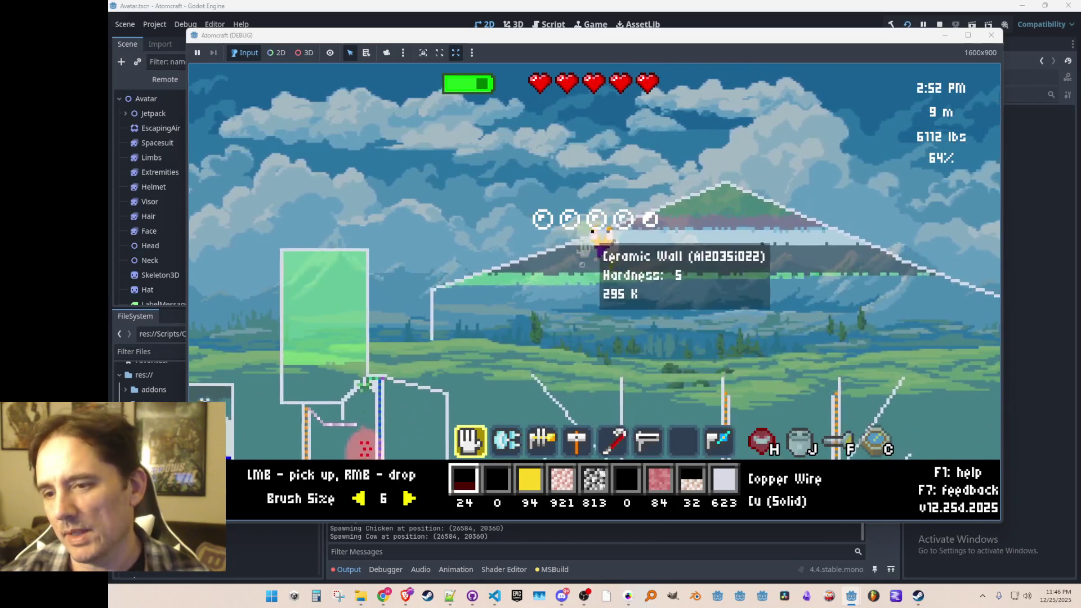
key("w")
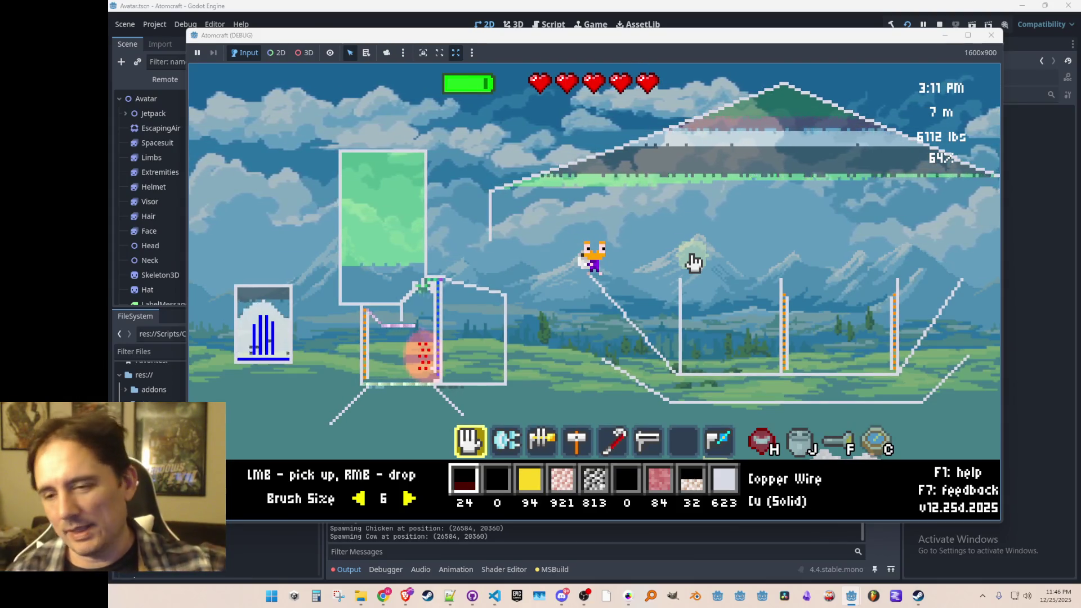
key("a")
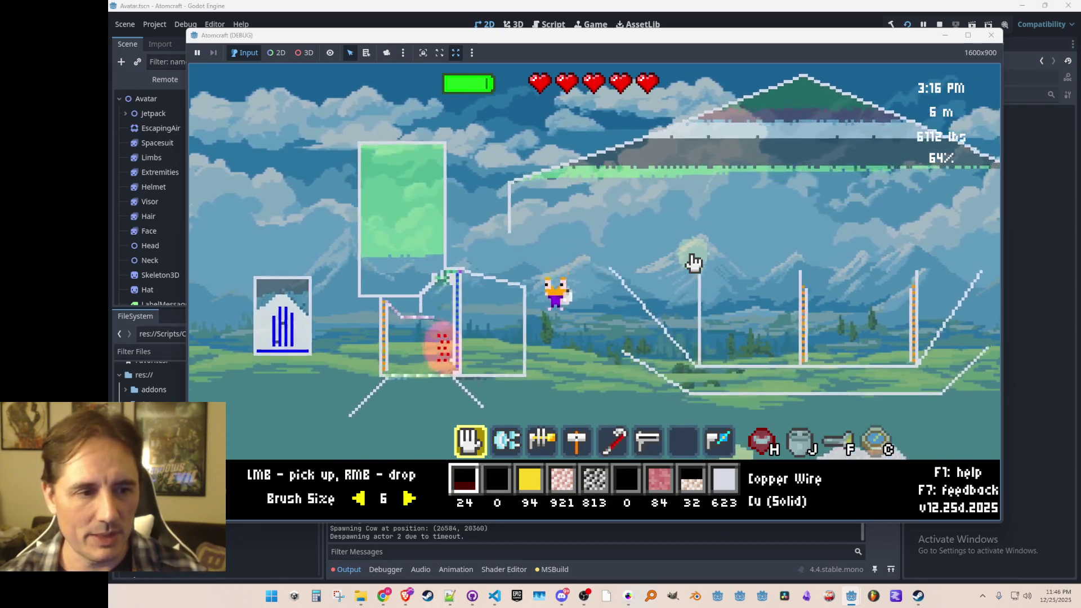
key("a")
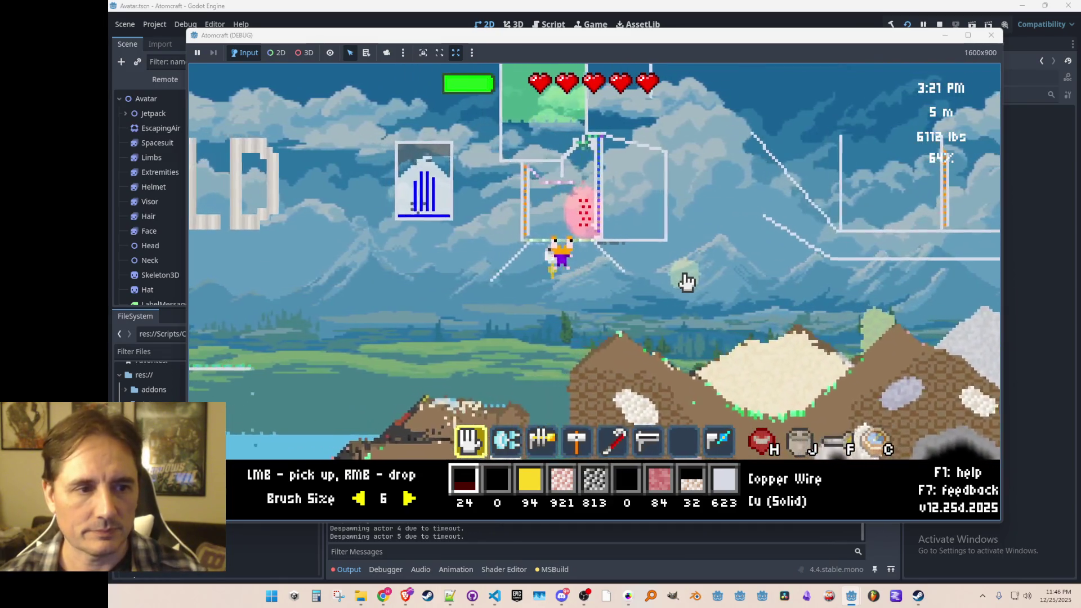
key("a")
key("w")
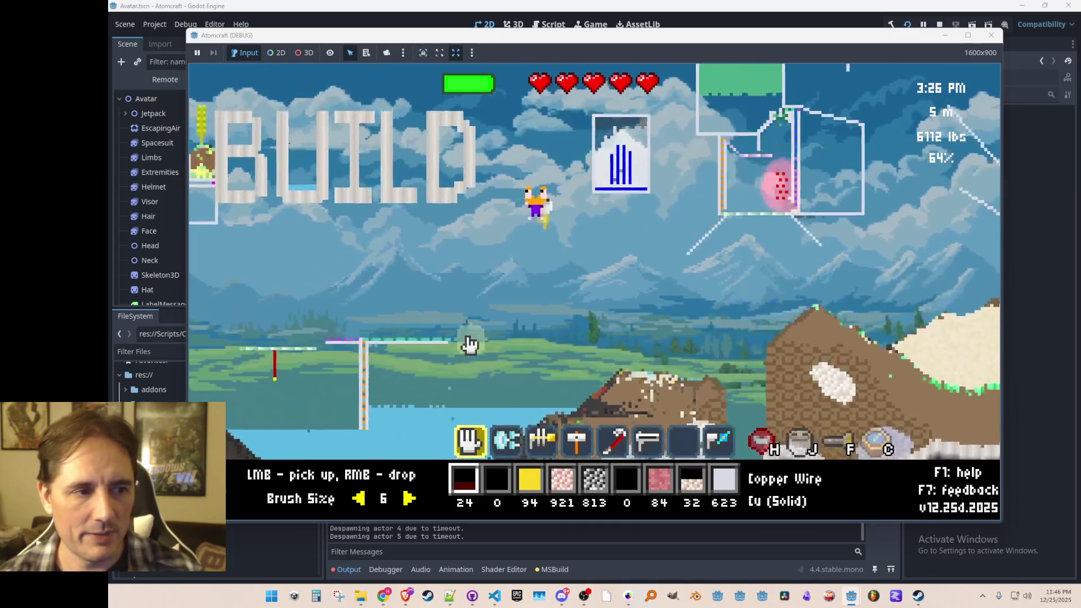
key("d")
- Blast the ground beside the avatar with heat, fly around more, then stop the run
scroll(617, 314, "down", 5)
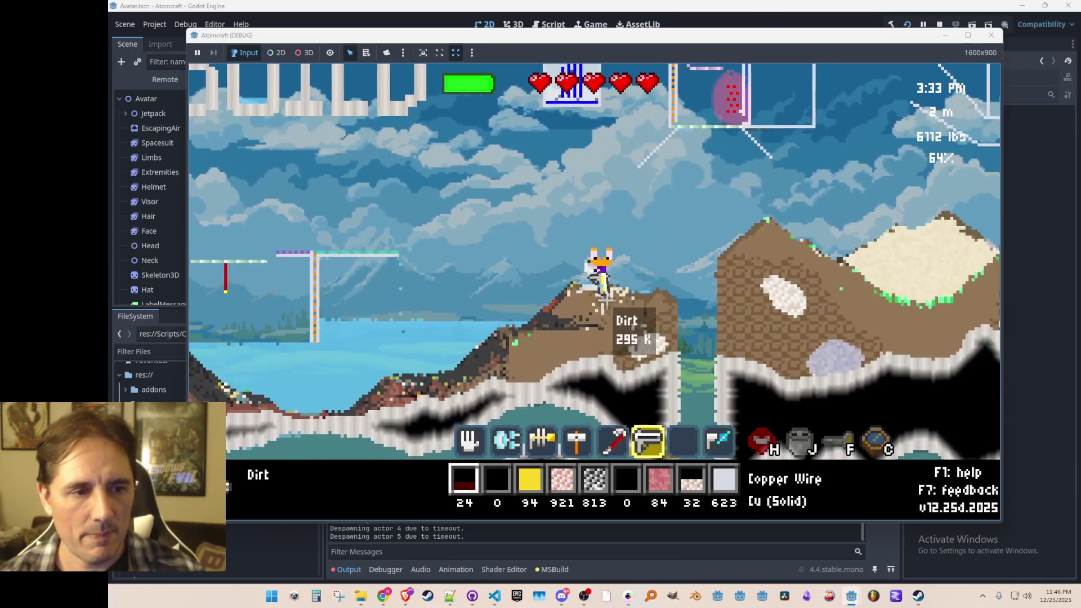
mouse_move(614, 314)
left_mouse_down()
mouse_move(586, 285)
mouse_move(624, 300)
left_mouse_up()
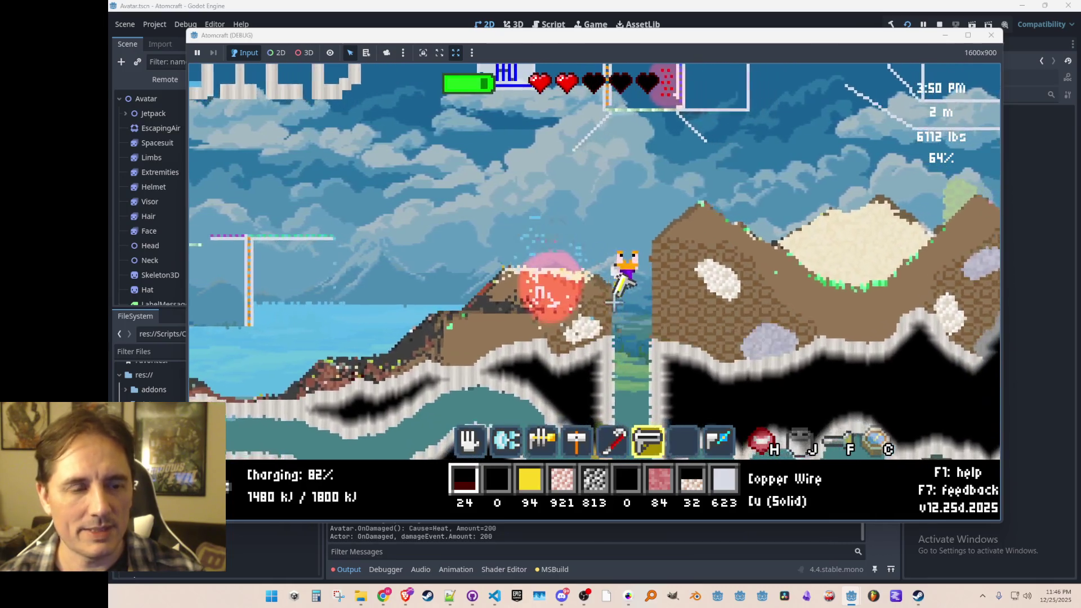
key("space")
key("d")
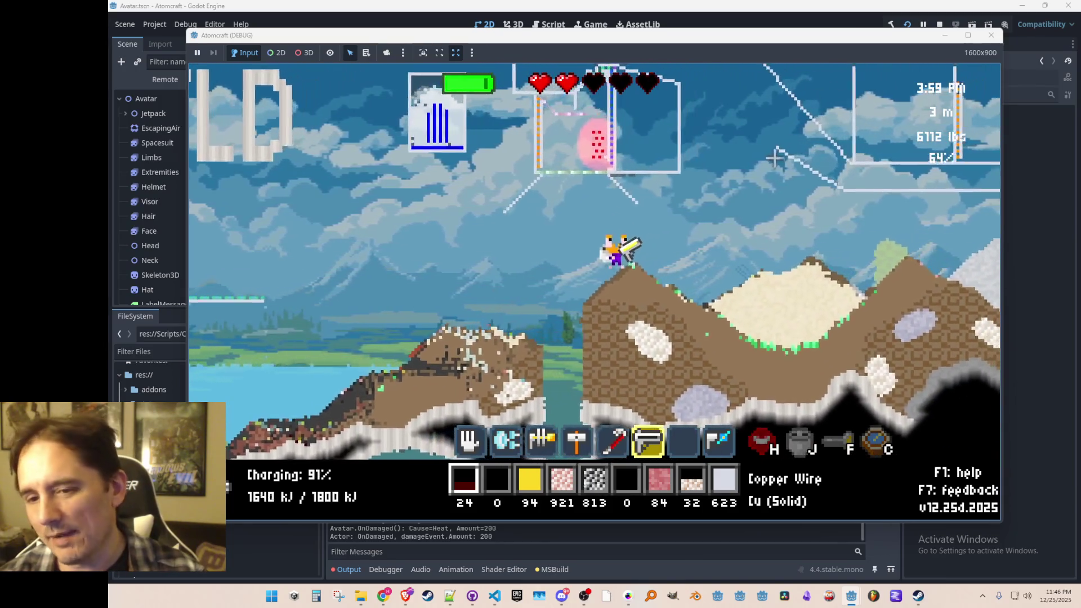
left_click(938, 25)
scroll(711, 248, "down", 1)
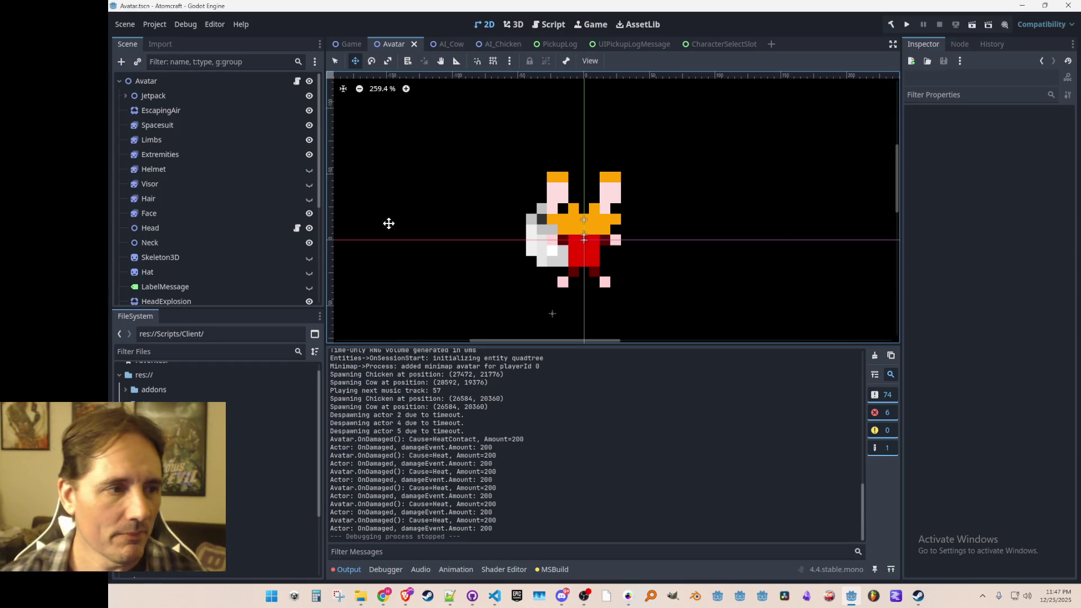
- Check the Output log, then bring Avatar.cs to the front to view UpdateVisibleTool
scroll(207, 189, "down", 1)
scroll(251, 196, "up", 1)
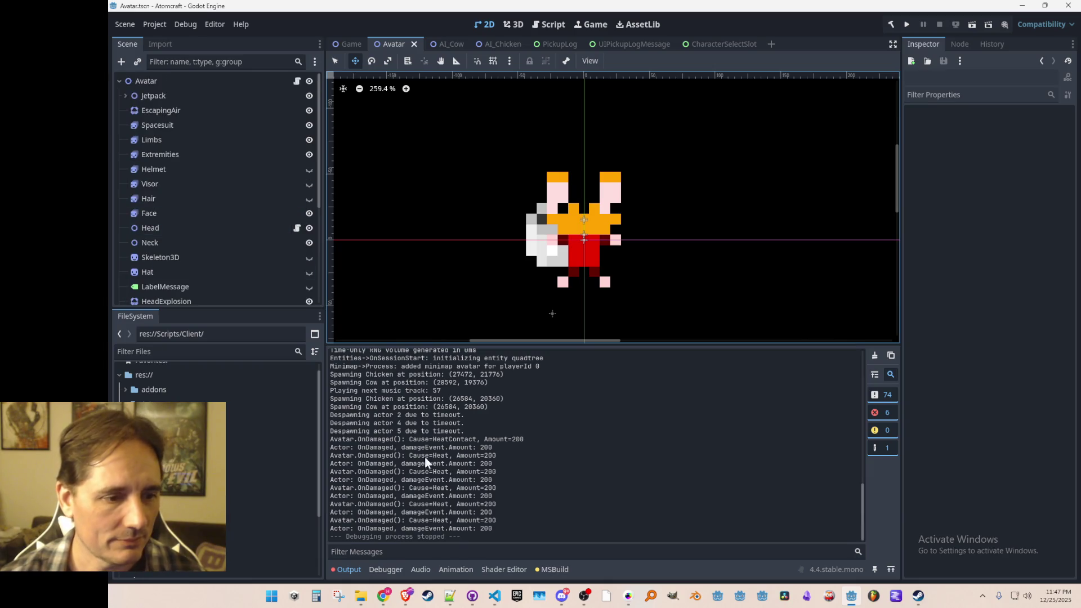
left_click(494, 596)
scroll(557, 328, "down", 1)
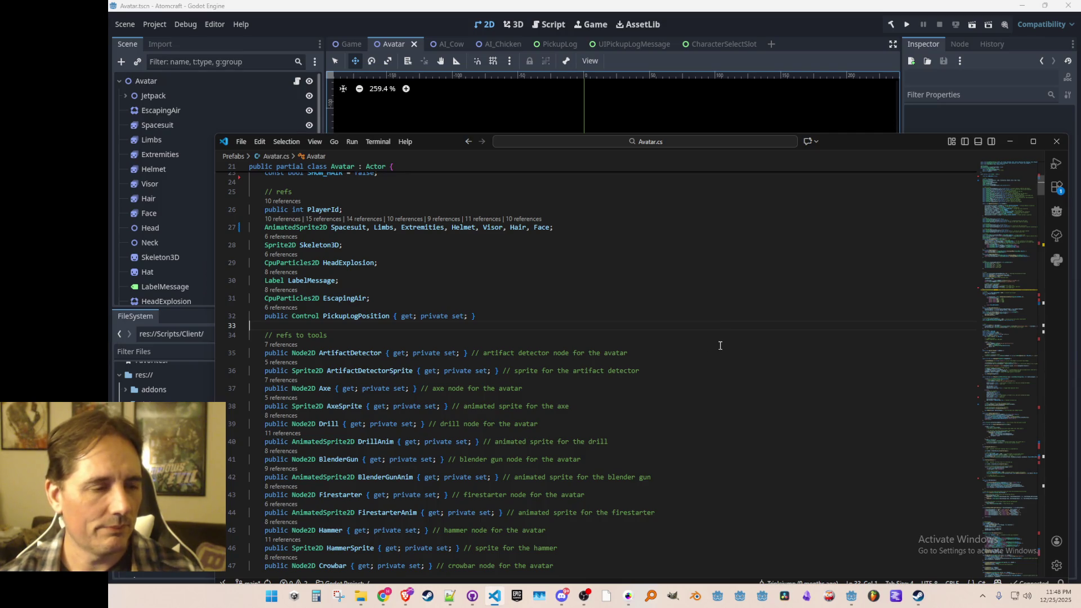
left_click_drag(747, 245, 753, 472)
- Scroll Avatar.cs from the refs section past the weight properties to SetHair near line 170
left_click(742, 319)
left_click_drag(742, 319, 749, 484)
left_click(749, 313)
scroll(811, 367, "down", 5)
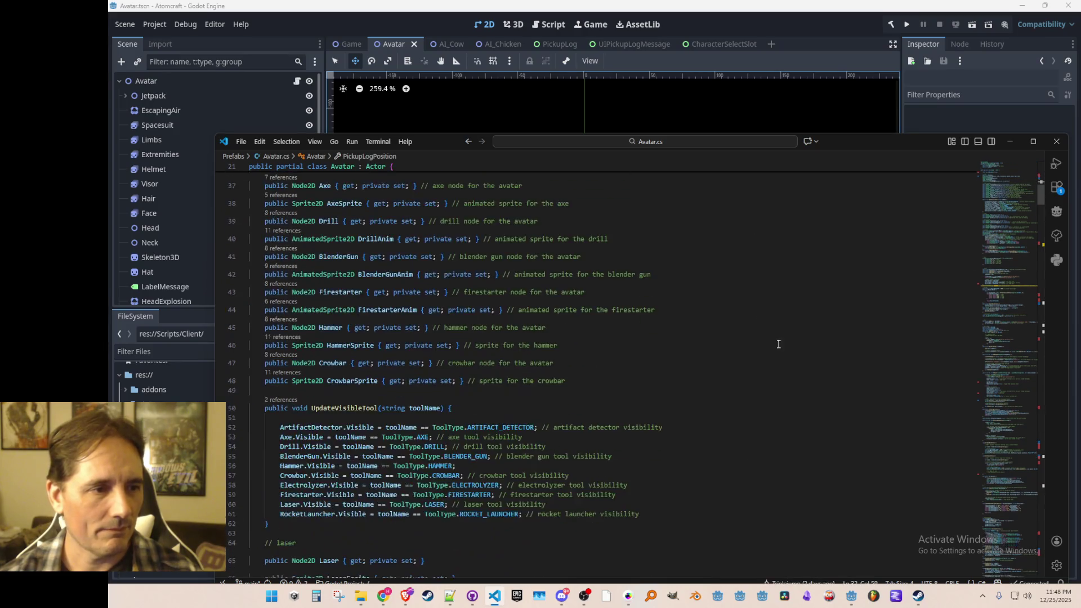
scroll(811, 367, "down", 3)
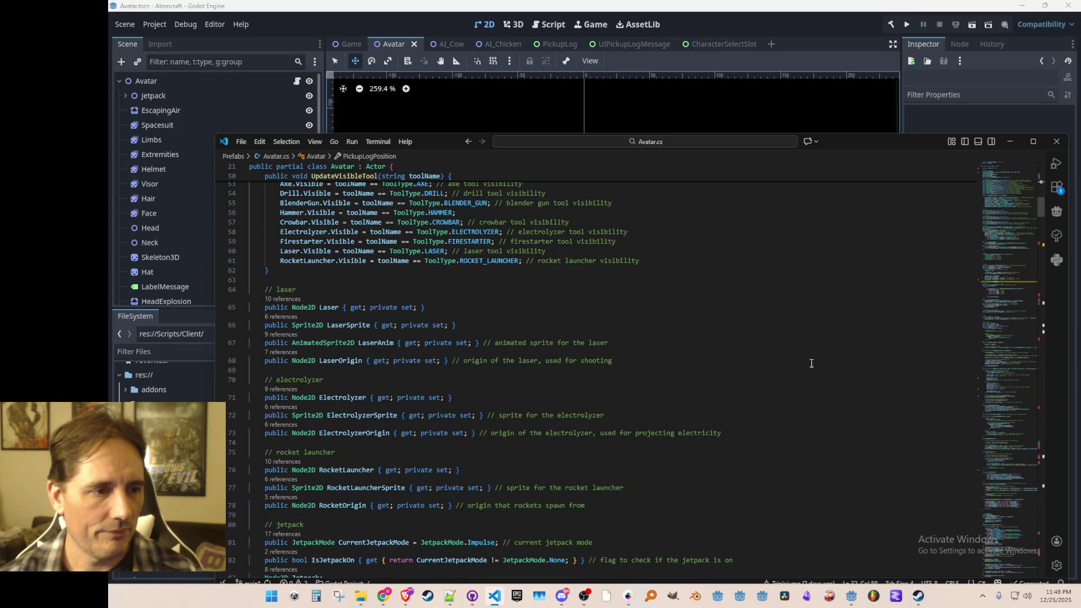
scroll(823, 379, "down", 8)
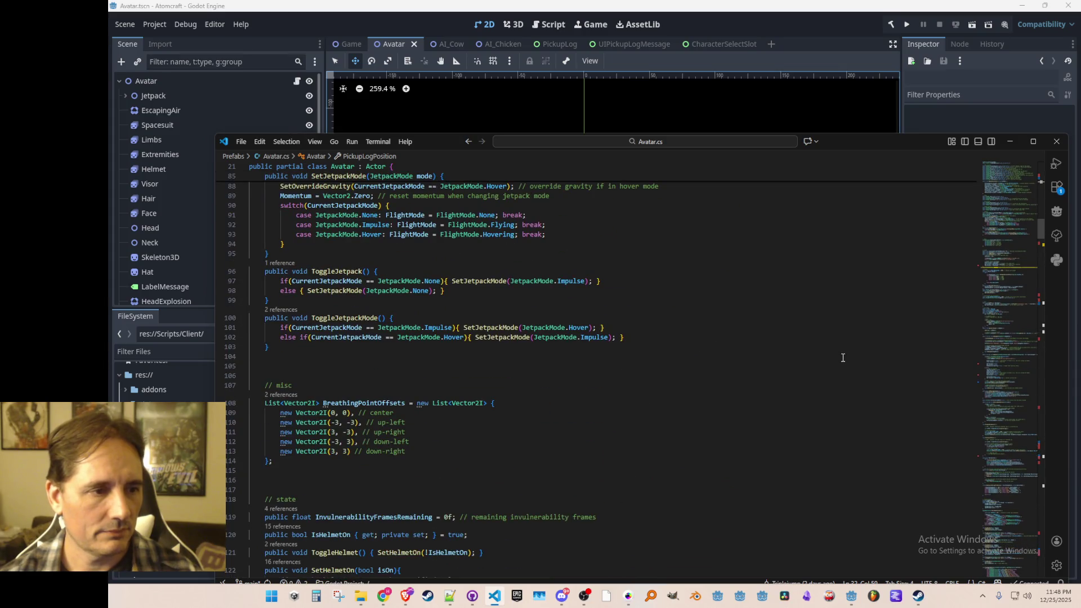
scroll(813, 432, "up", 3)
scroll(563, 338, "up", 10)
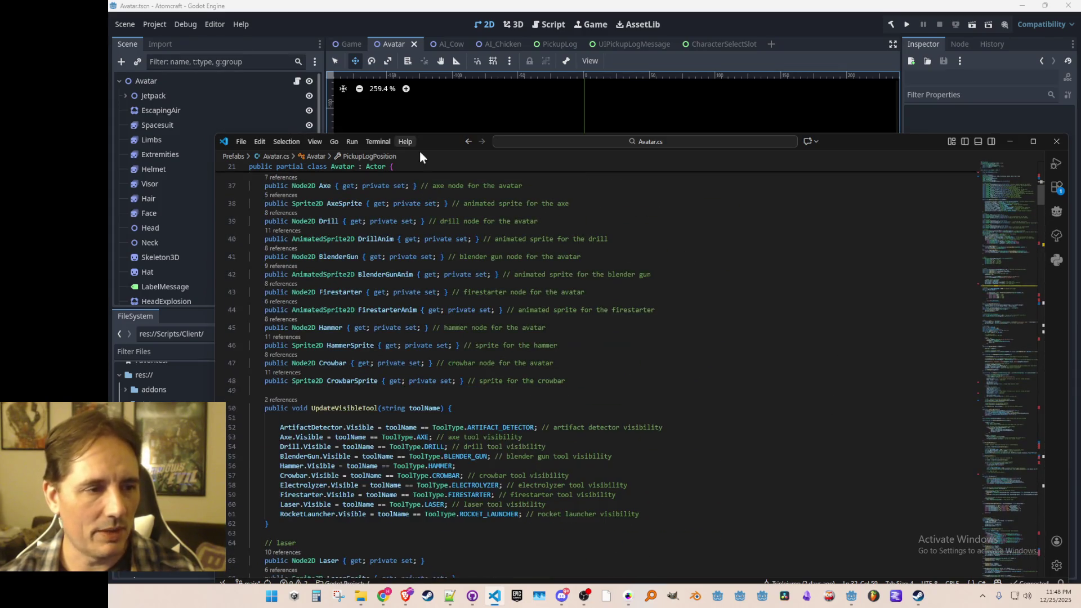
scroll(470, 370, "down", 8)
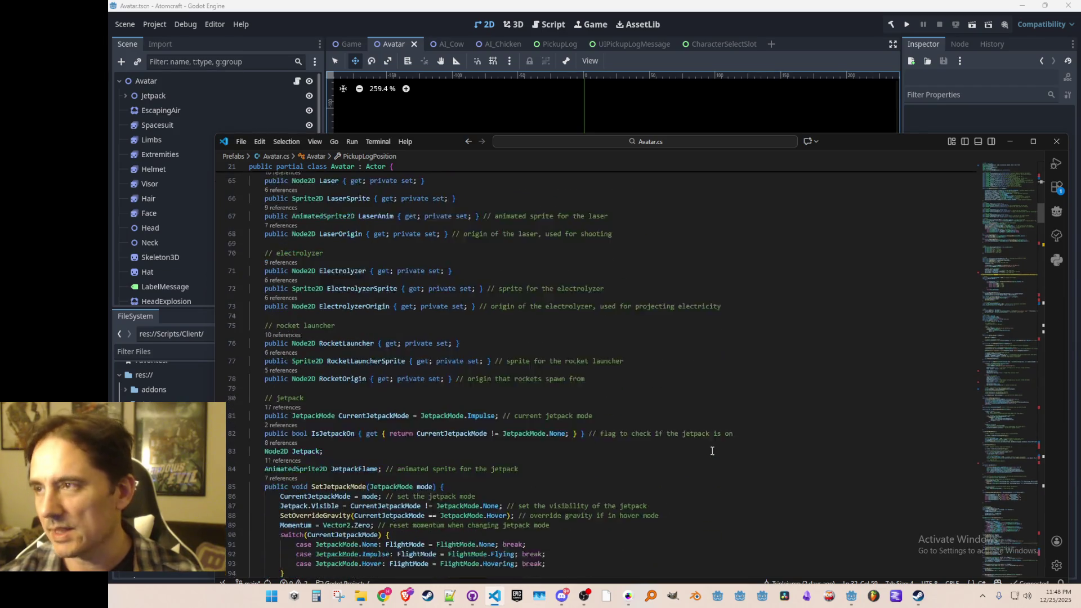
scroll(701, 429, "down", 3)
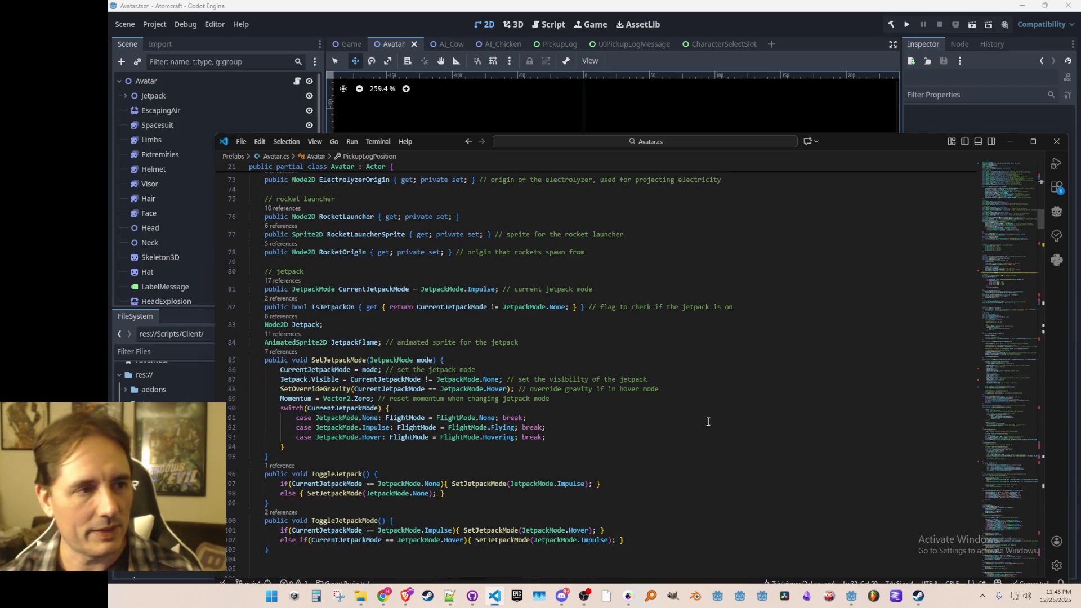
scroll(758, 439, "down", 3)
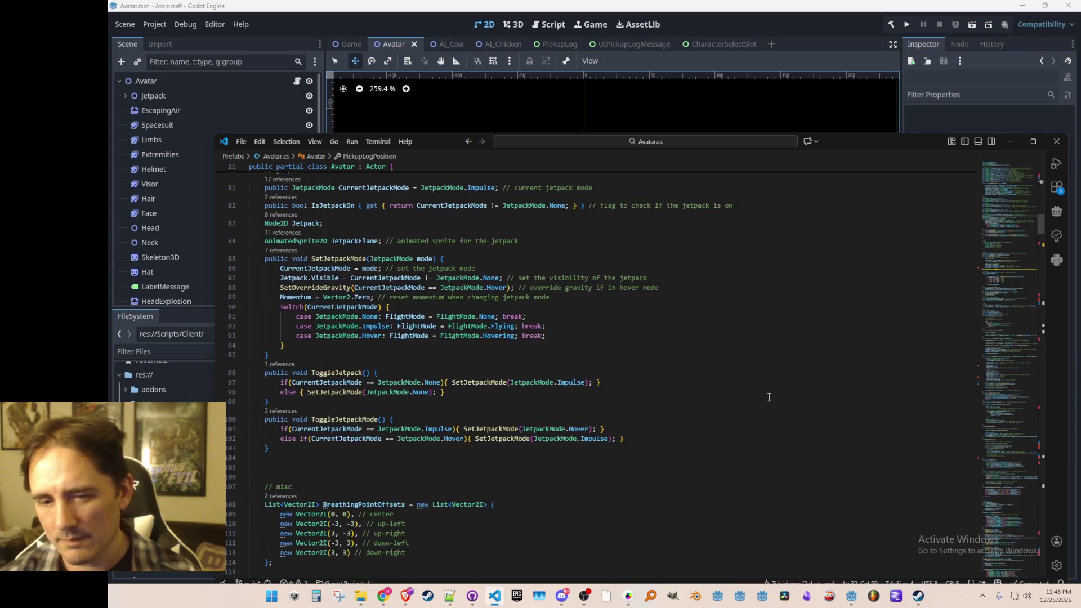
scroll(752, 387, "down", 6)
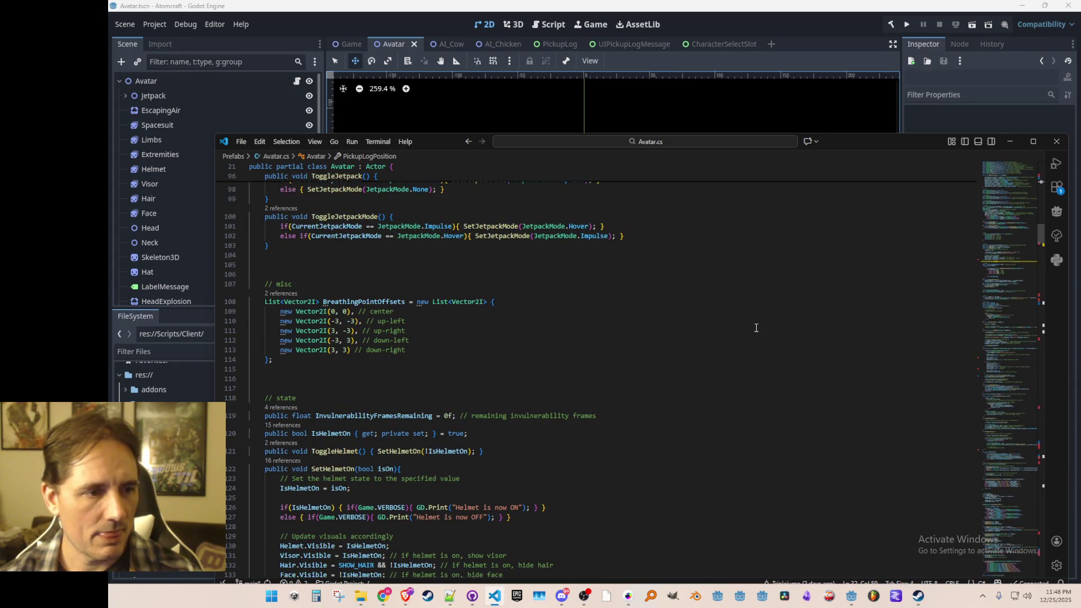
scroll(756, 328, "down", 5)
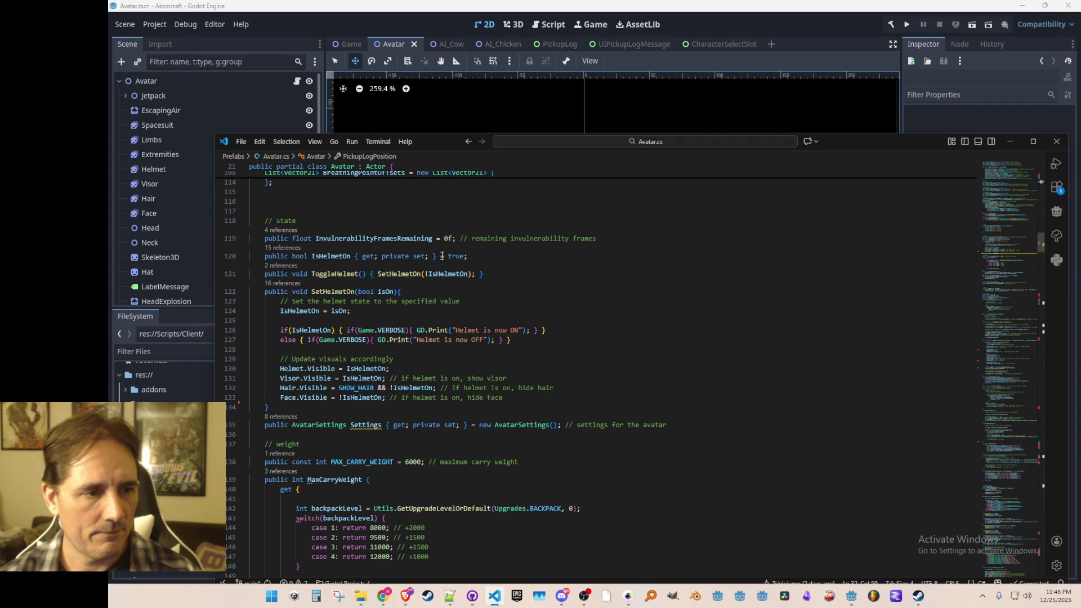
scroll(507, 436, "down", 2)
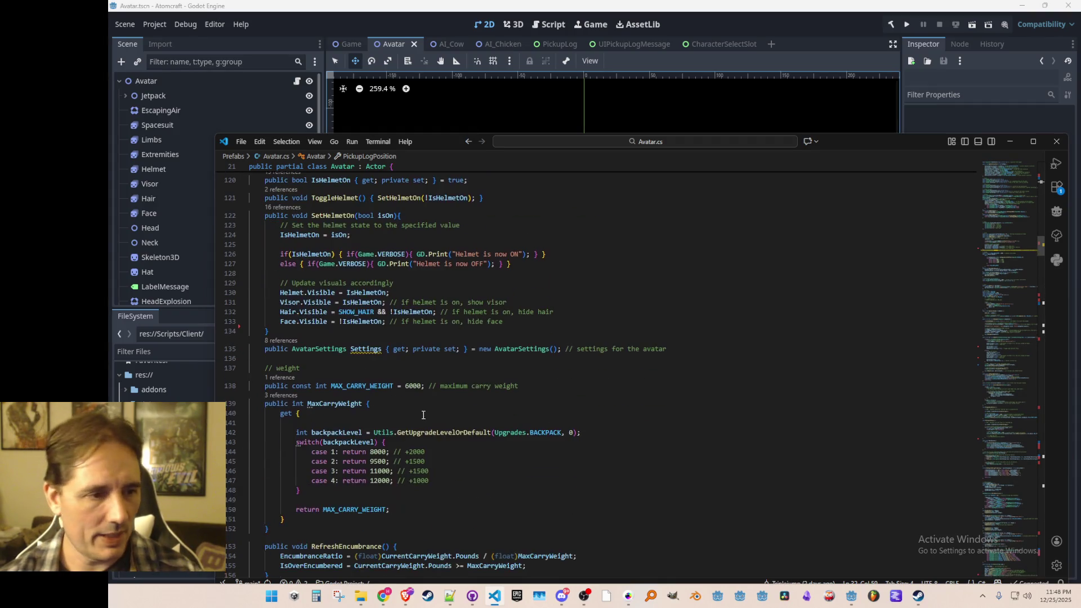
scroll(440, 386, "down", 1)
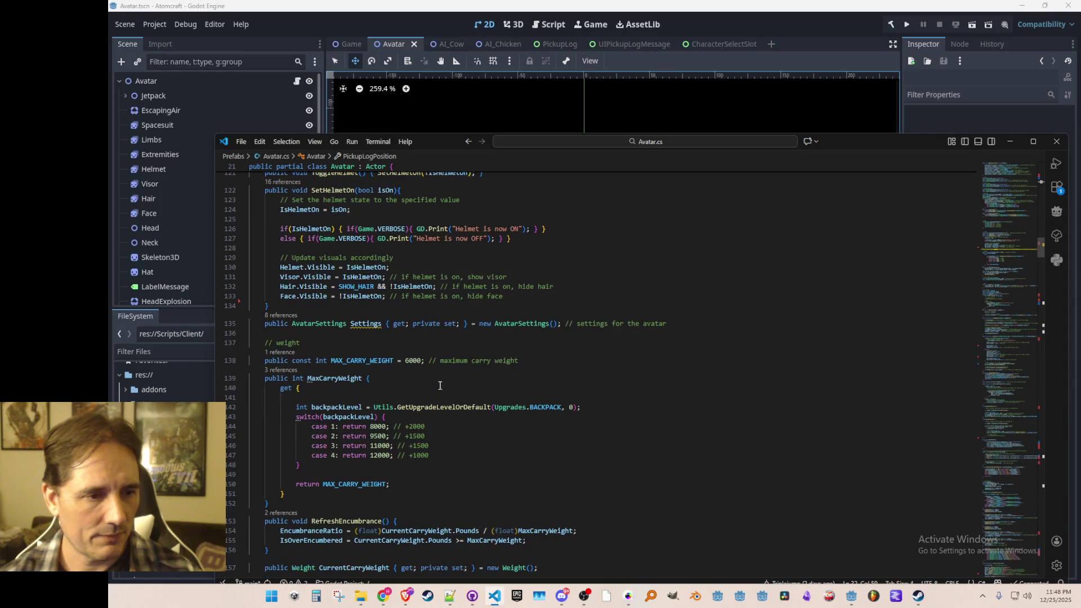
scroll(581, 374, "down", 4)
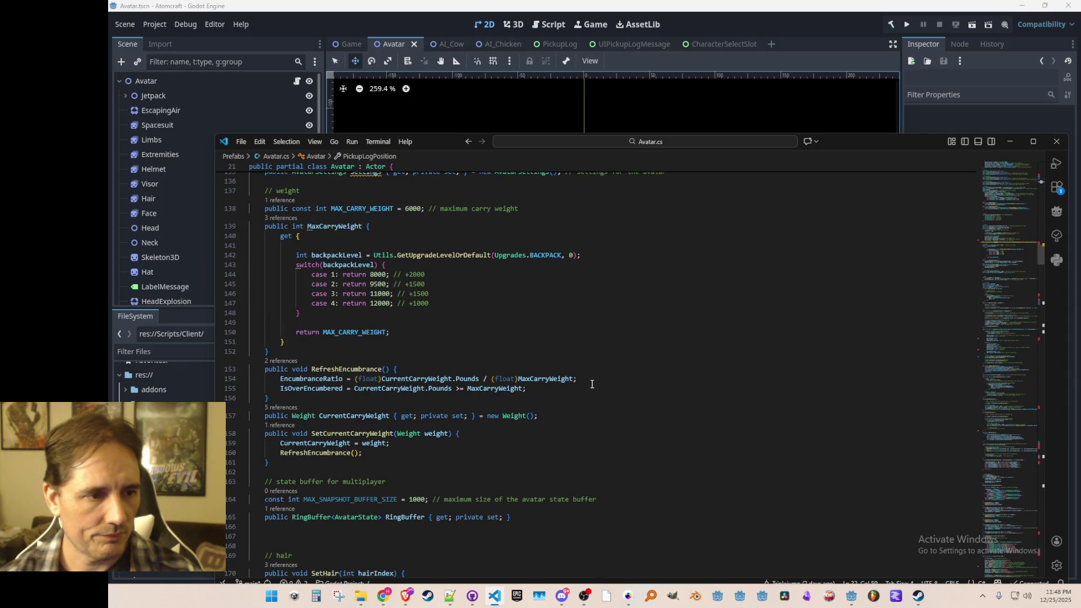
scroll(586, 383, "up", 3)
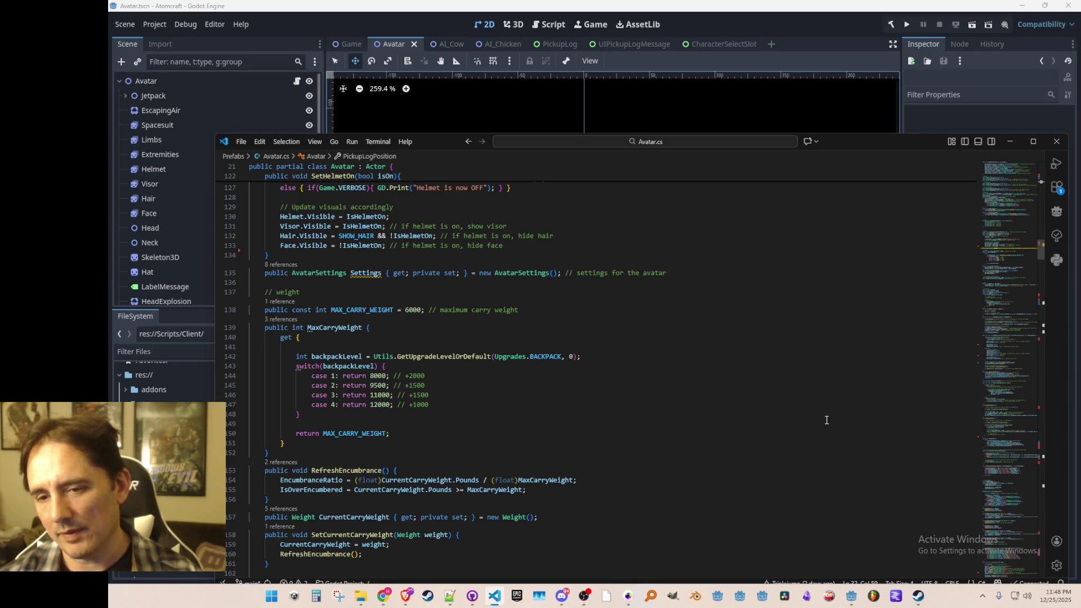
scroll(520, 411, "down", 2)
scroll(689, 402, "down", 3)
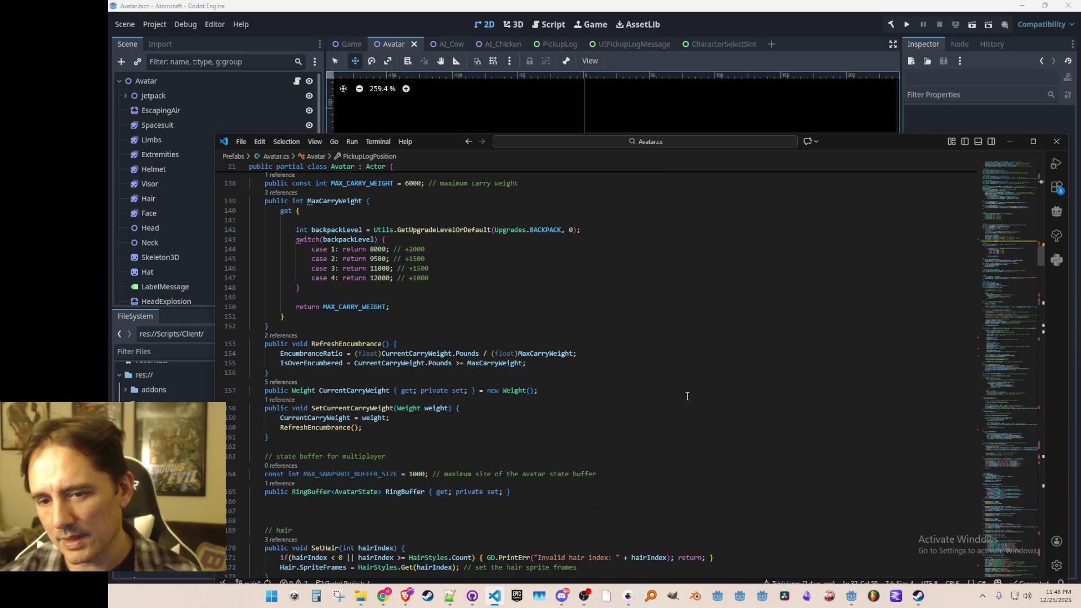
scroll(692, 394, "up", 1)
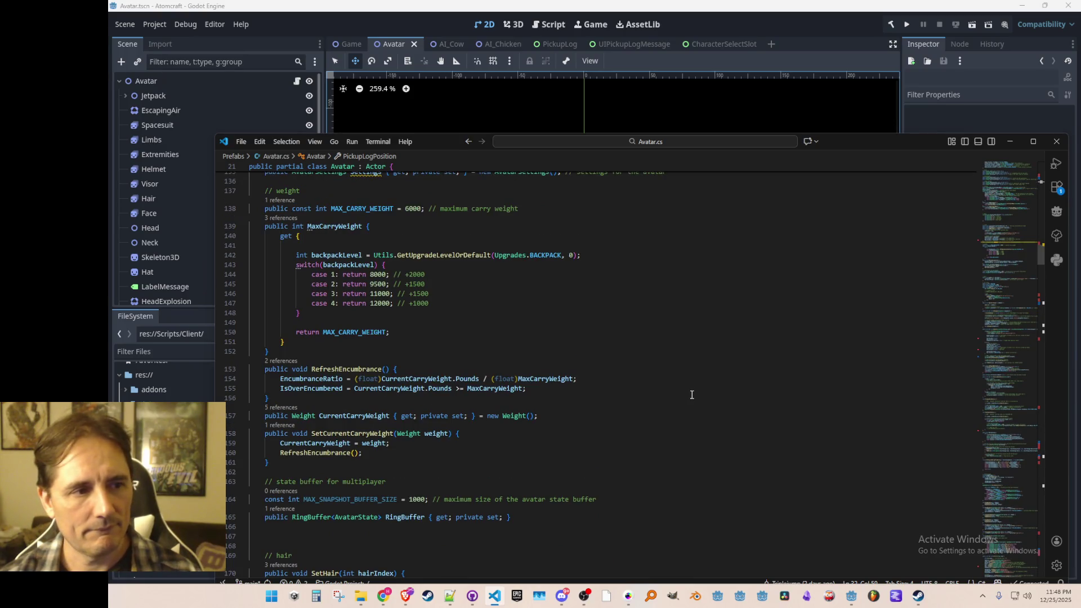
scroll(695, 389, "down", 5)
scroll(732, 338, "down", 4)
scroll(754, 245, "down", 4)
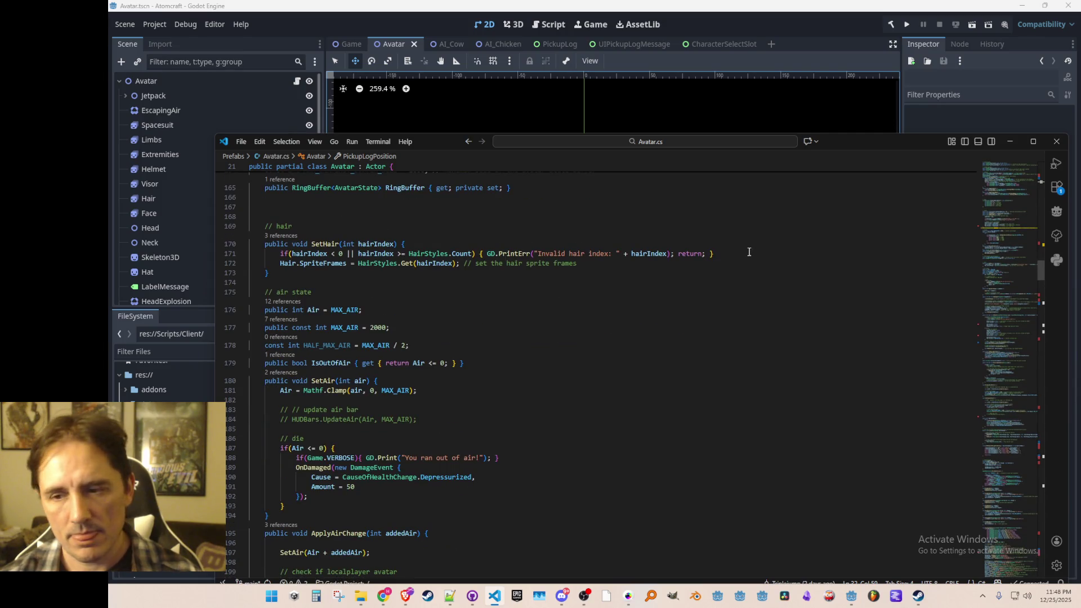
scroll(749, 252, "up", 1)
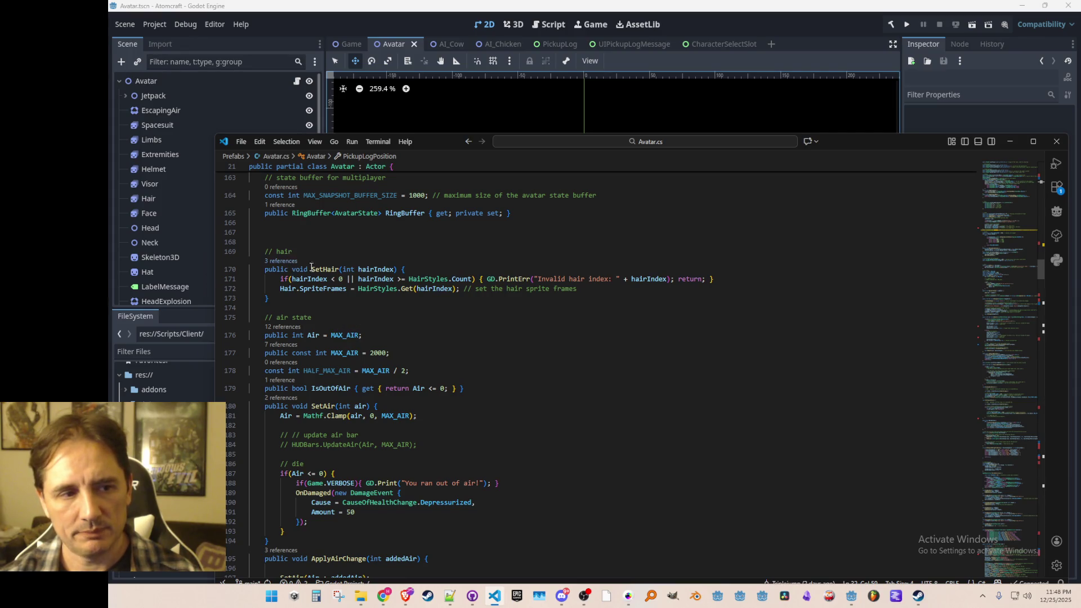
- Peek SetHair's references, open NewPlayerMenu.cs at the OnOpen call, then return to SetHair
left_click(287, 261)
left_click(556, 320)
left_click(559, 342)
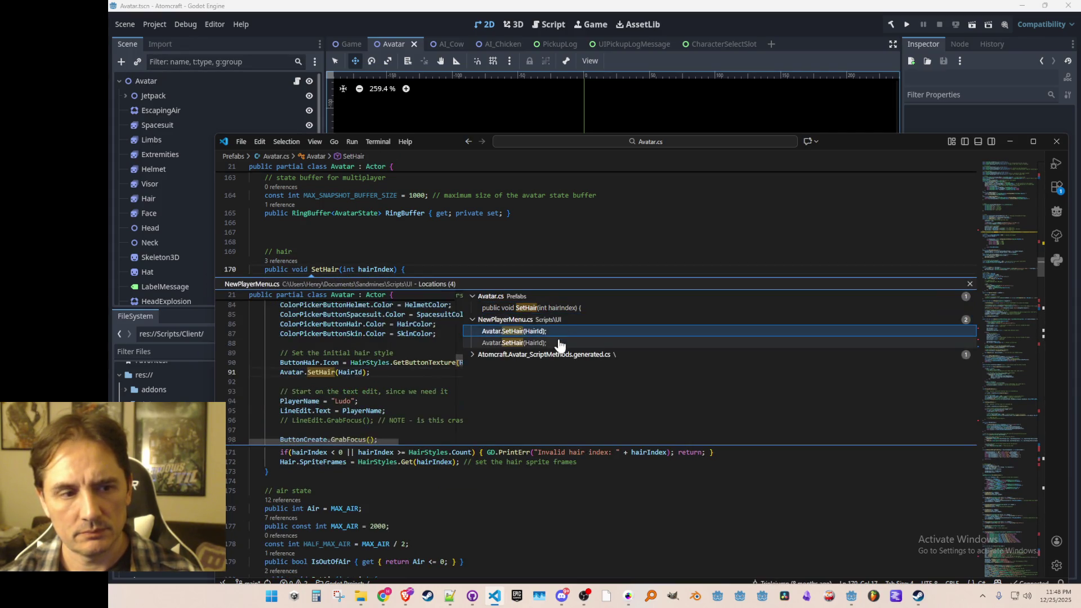
left_click(561, 336)
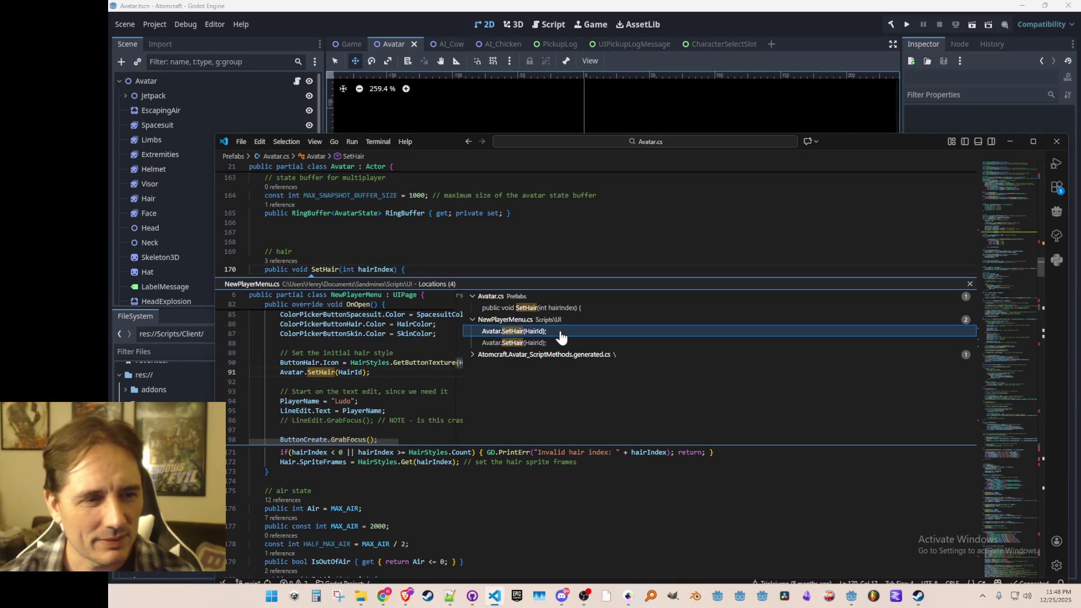
double_click(561, 332)
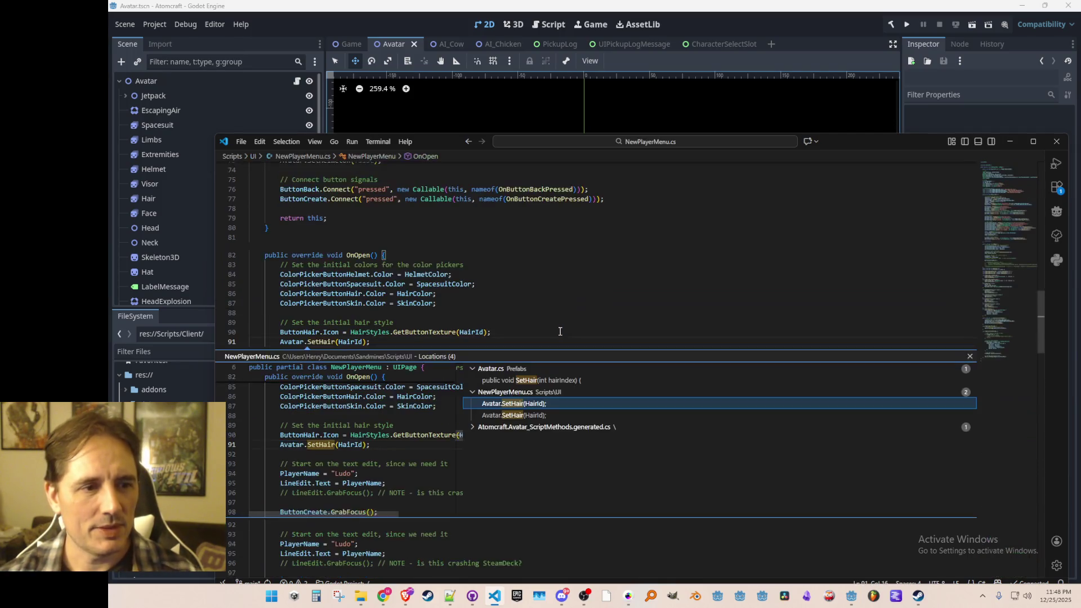
key("Escape")
key("F12")
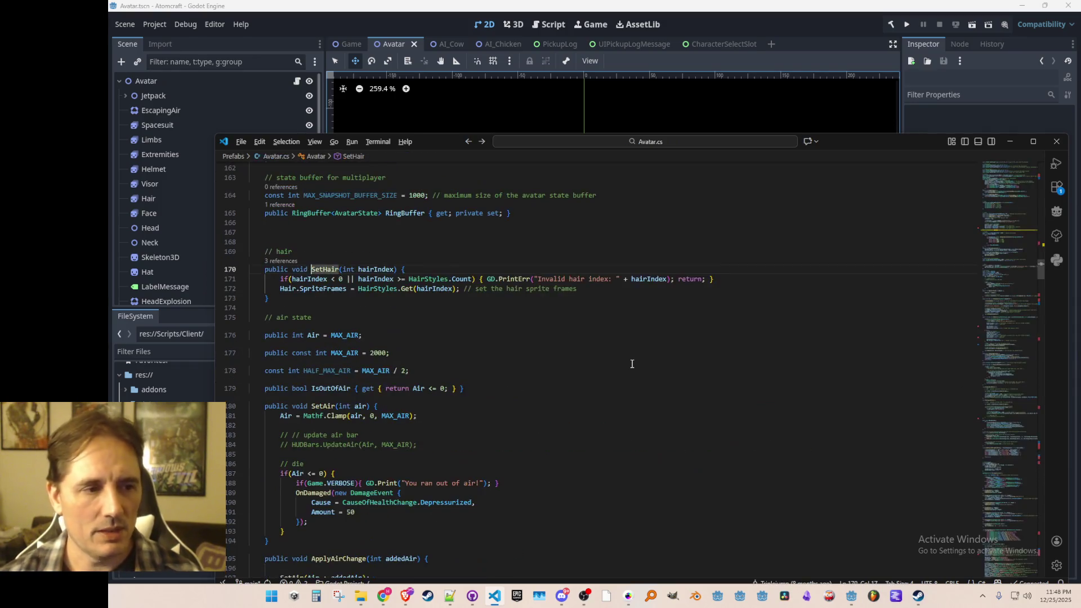
- Try selecting the SetHair method lines in Avatar.cs, then clear the selection
key("Home")
key("Home")
key("Down")
key("Down")
key("Down")
key("Down")
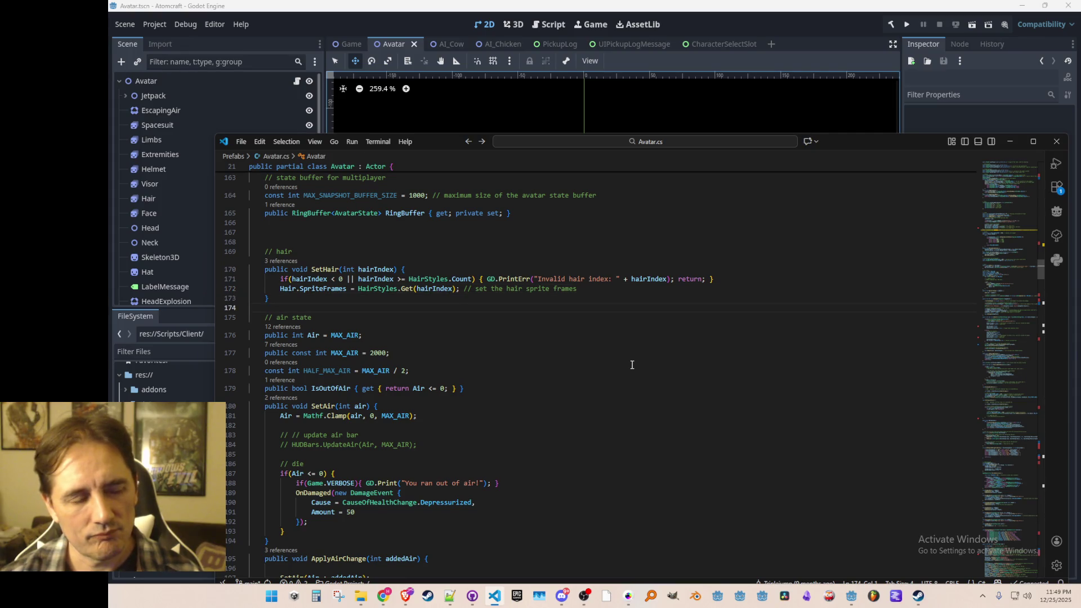
key("shift+Up")
key("shift+Up")
key("shift+Up")
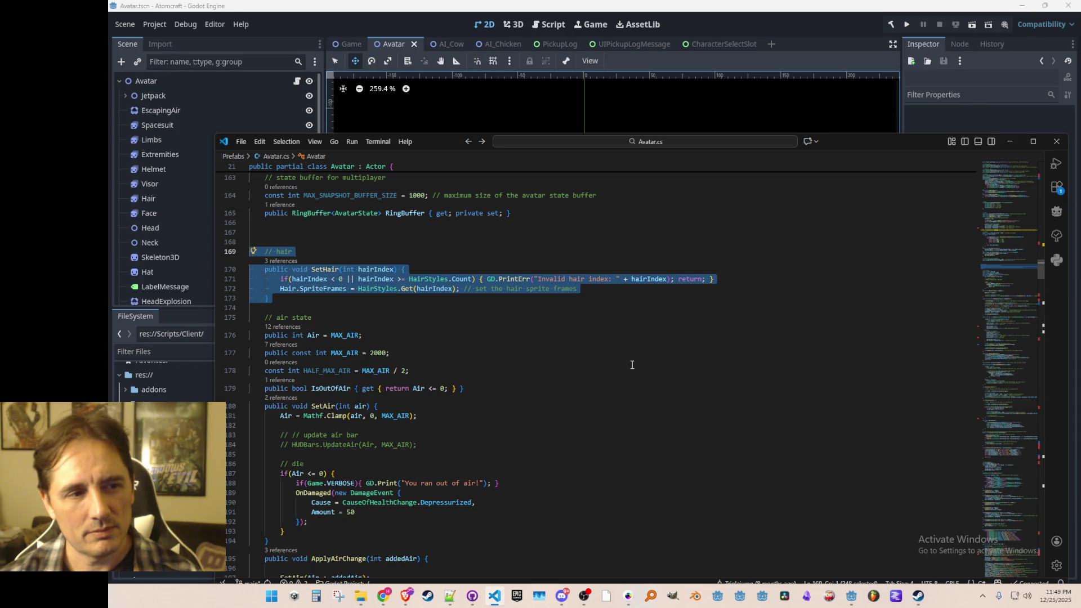
key("Up")
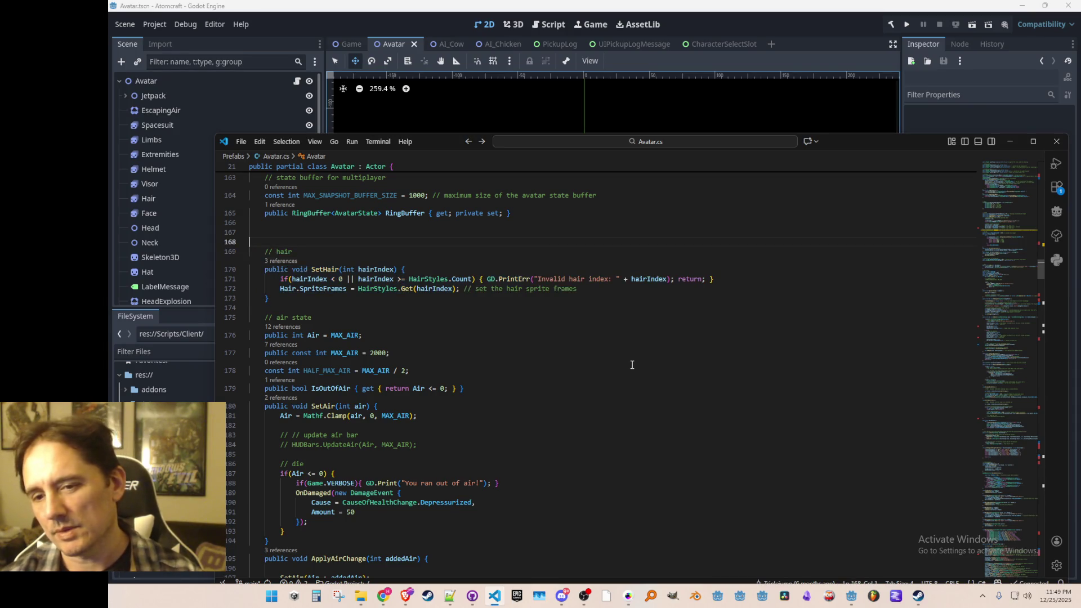
key("Up")
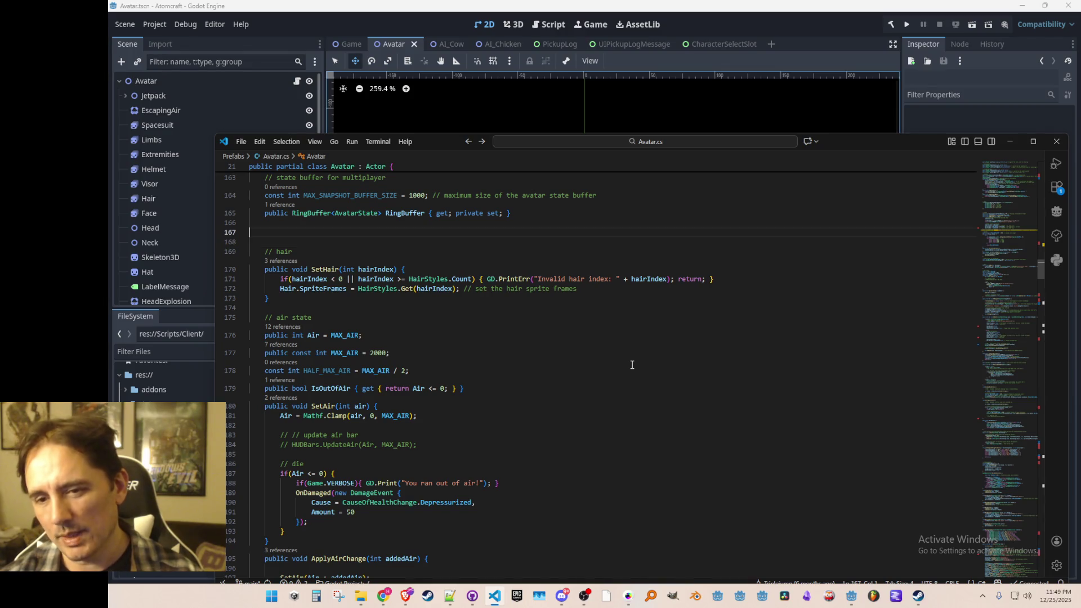
key("Down")
key("Down")
key("Up")
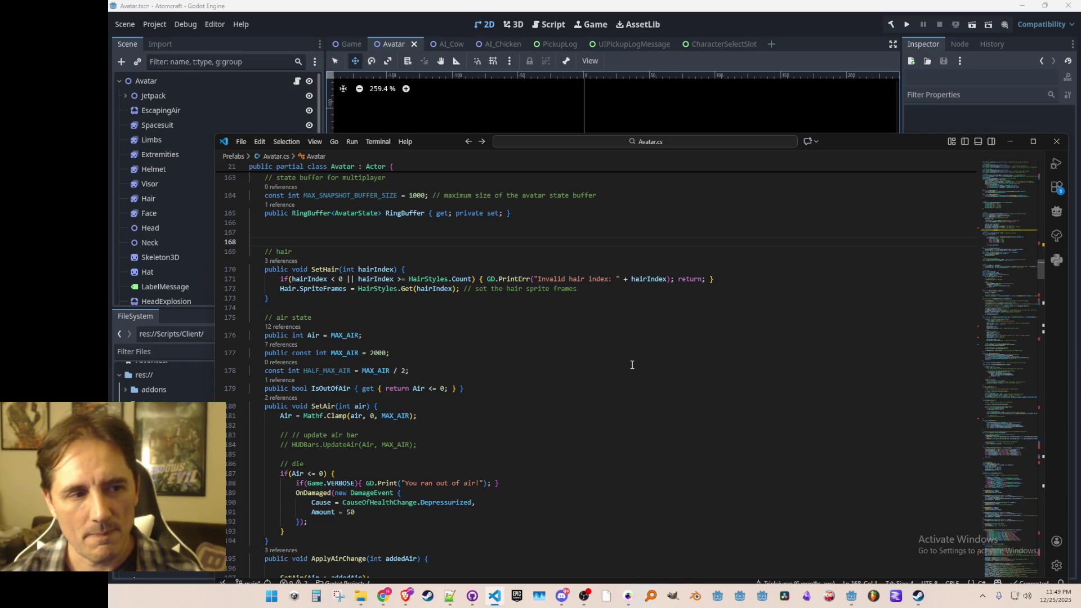
key("Down")
key("Down")
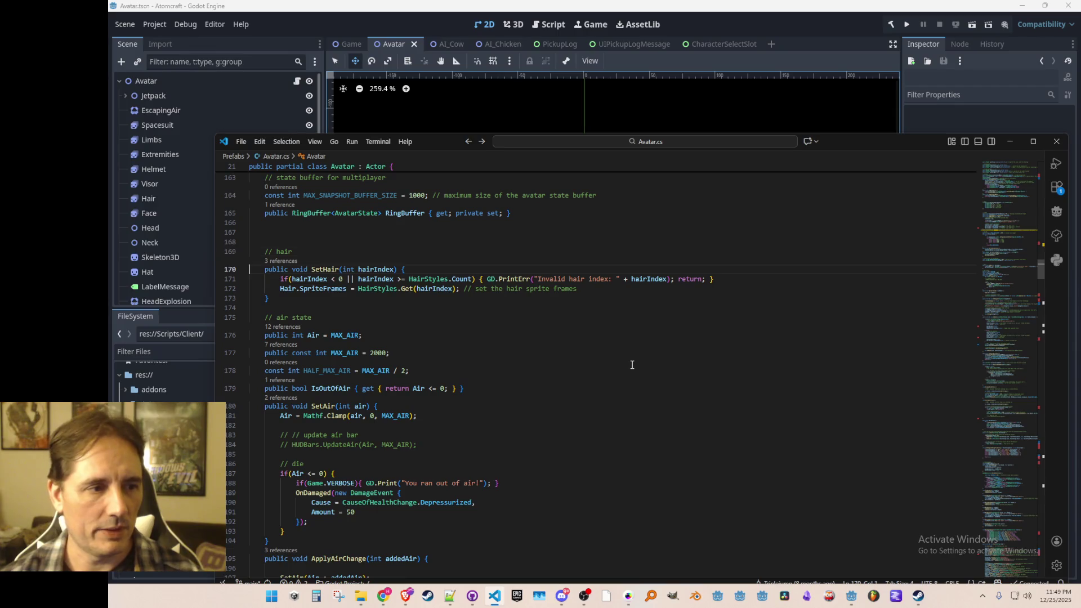
key("shift+Down")
key("shift+Down")
key("shift+Down")
key("Escape")
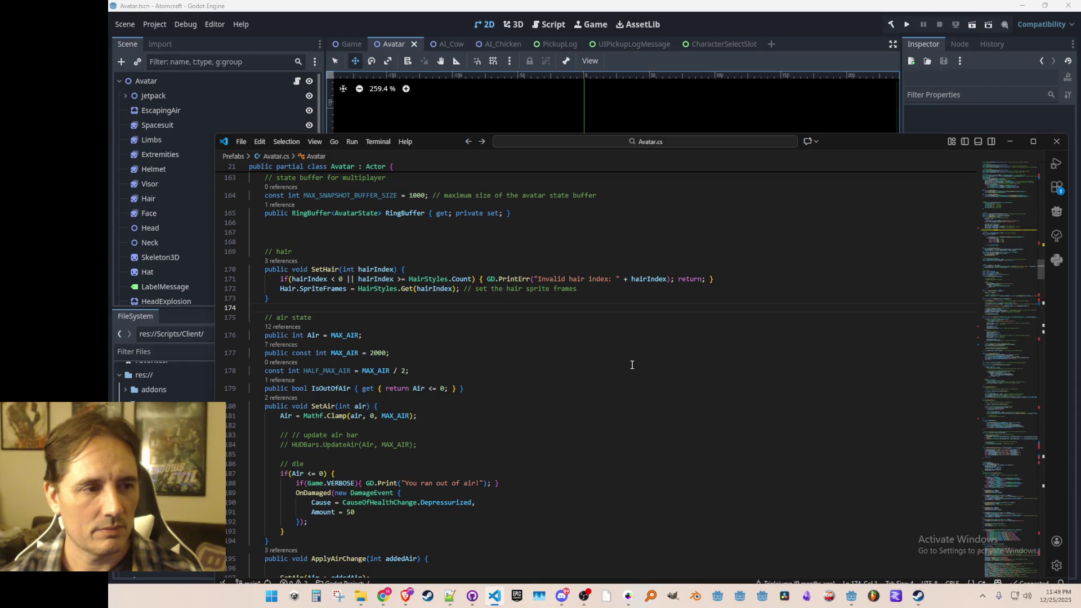
- Select the SetHair block including its hair comment and bring up the quick file list
key("shift+Up")
key("shift+Up")
key("shift+Up")
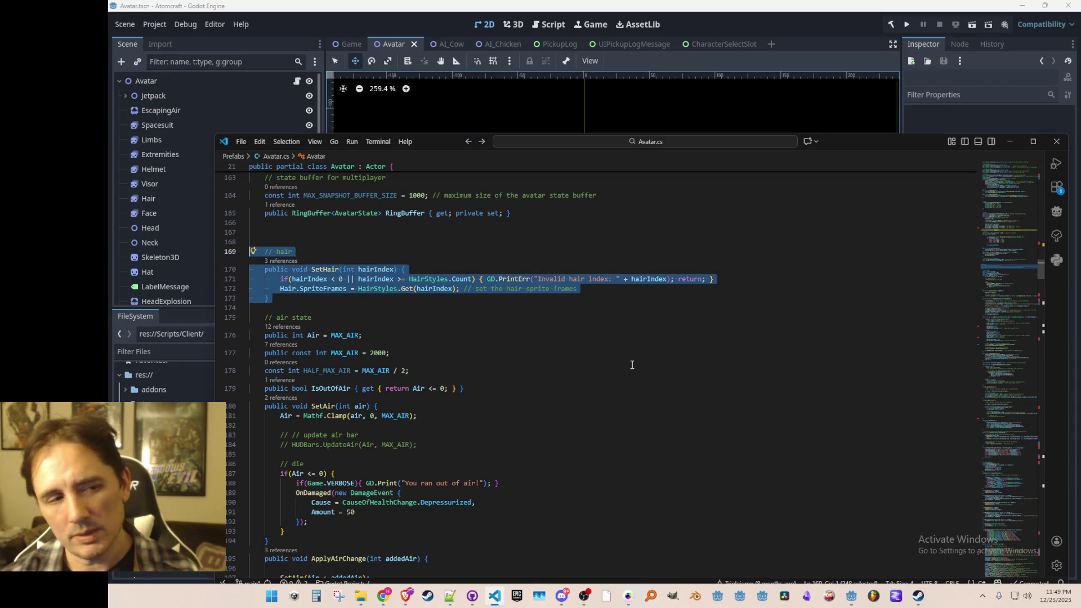
key("Up")
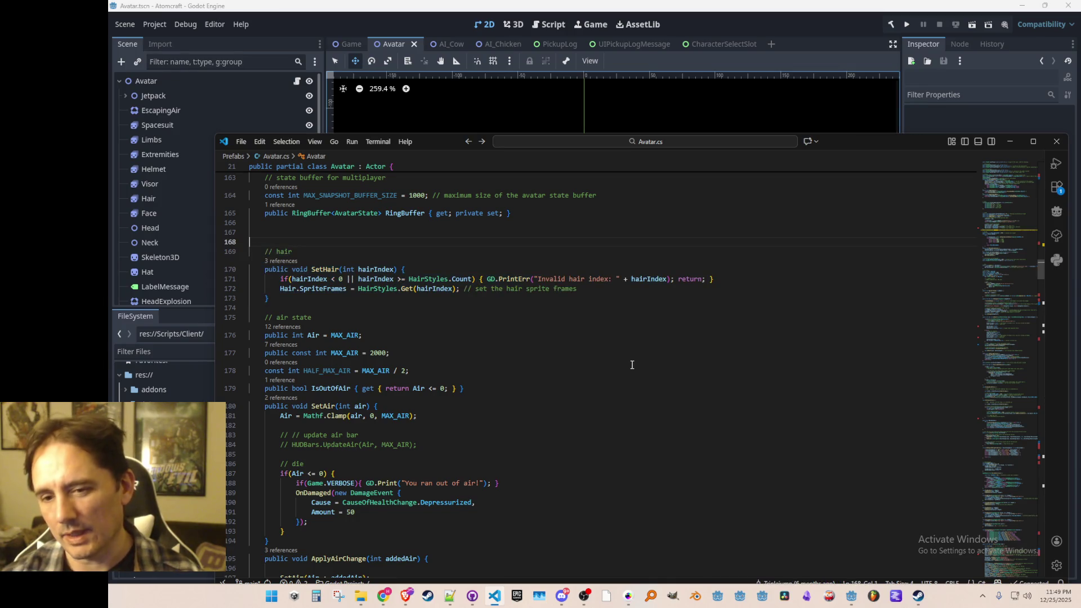
key("Up")
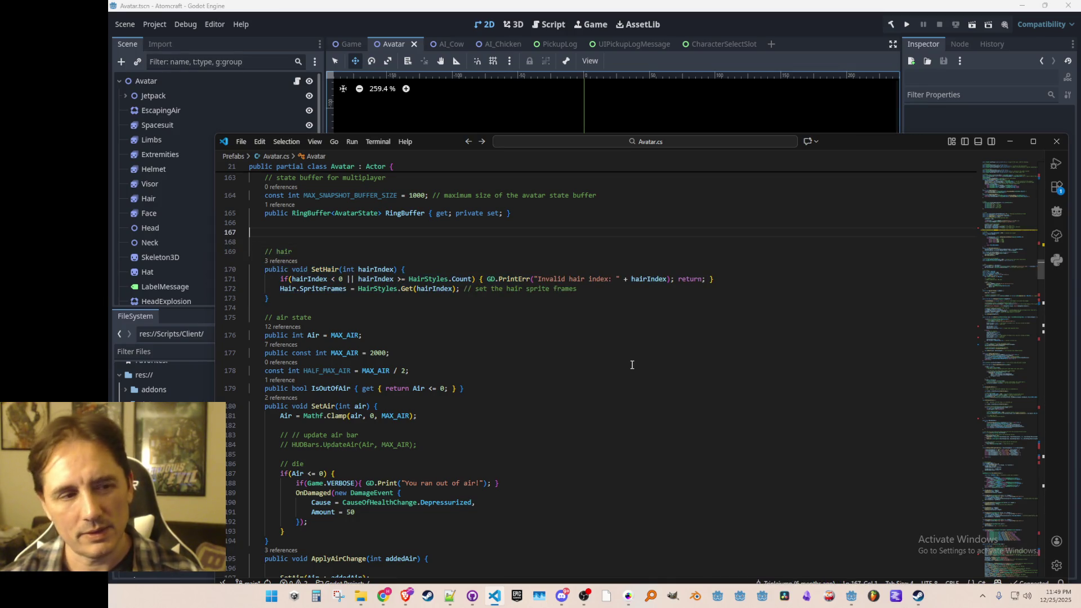
key("ctrl+p")
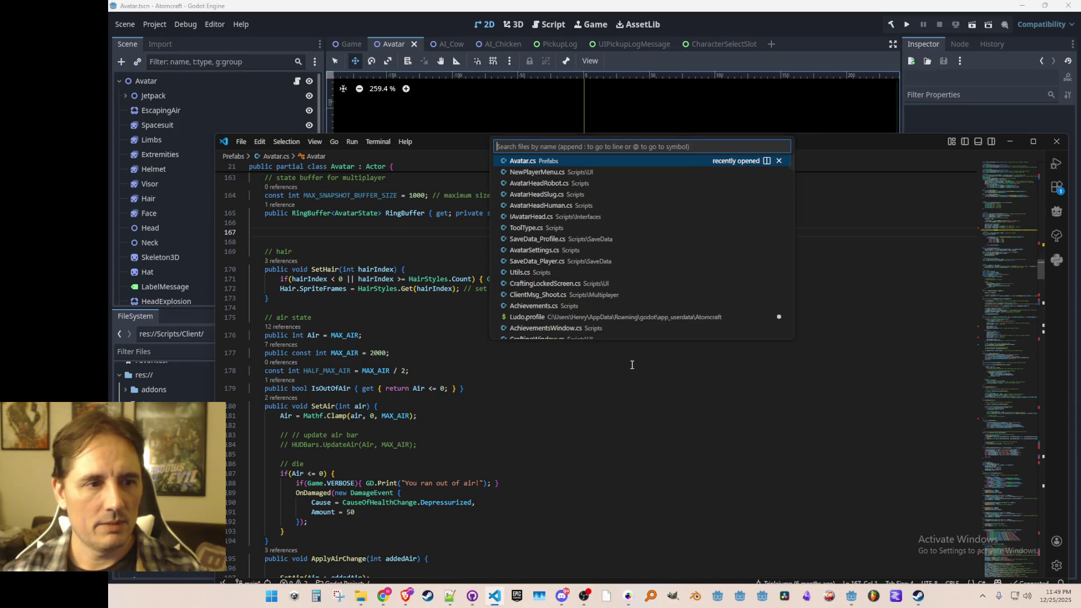
- Open AvatarHeadHuman.cs and paste the SetHair method right after SetHeadgear
left_click(570, 206)
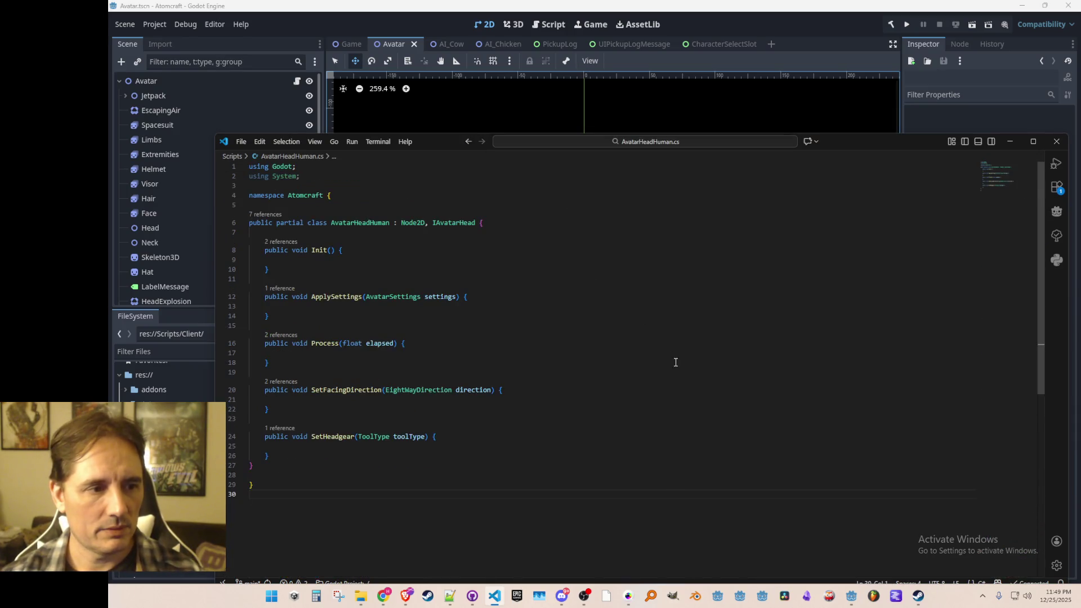
left_click(683, 405)
key("Return")
key("Return")
key("ctrl+v")
key("BackSpace")
- Remove the public modifier from the pasted SetHair and save AvatarHeadHuman.cs
key("Up")
key("Up")
key("Up")
key("Home")
key("ctrl+shift+Right")
key("ctrl+shift+Right")
key("ctrl+shift+Left")
key("Delete")
key("ctrl+s")
- Comment out the pasted SetHair method and delete its hair comment line
key("Down")
key("Down")
key("Down")
key("shift+Up")
key("shift+Up")
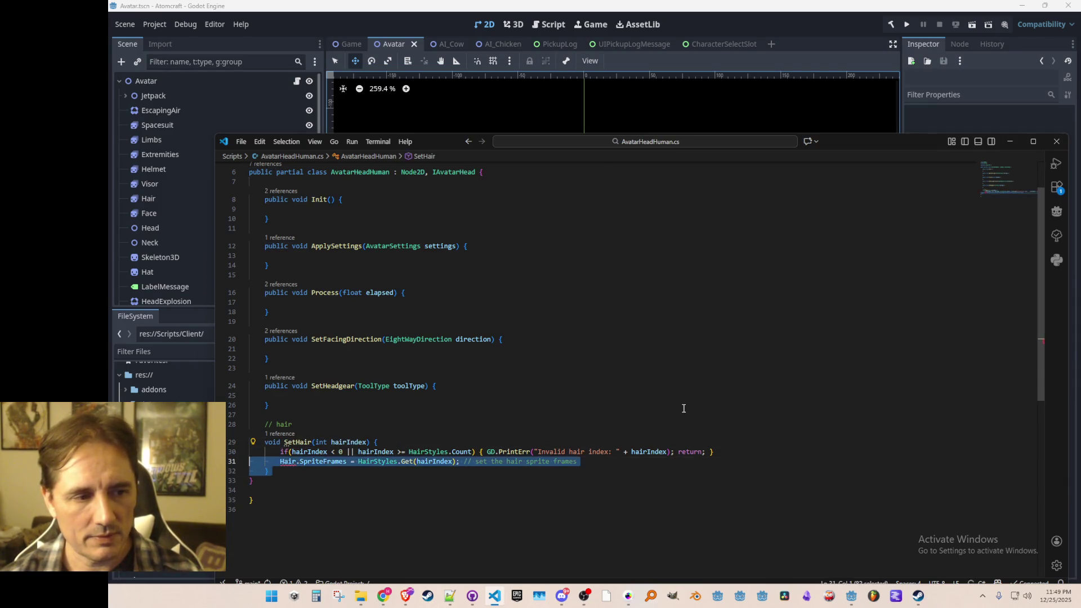
key("shift+Up")
key("shift+Up")
key("ctrl+slash")
key("Up")
key("ctrl+shift+k")
key("Up")
- Place the cursor inside Init() and switch back to Avatar.cs
scroll(606, 362, "up", 2)
left_click(659, 251)
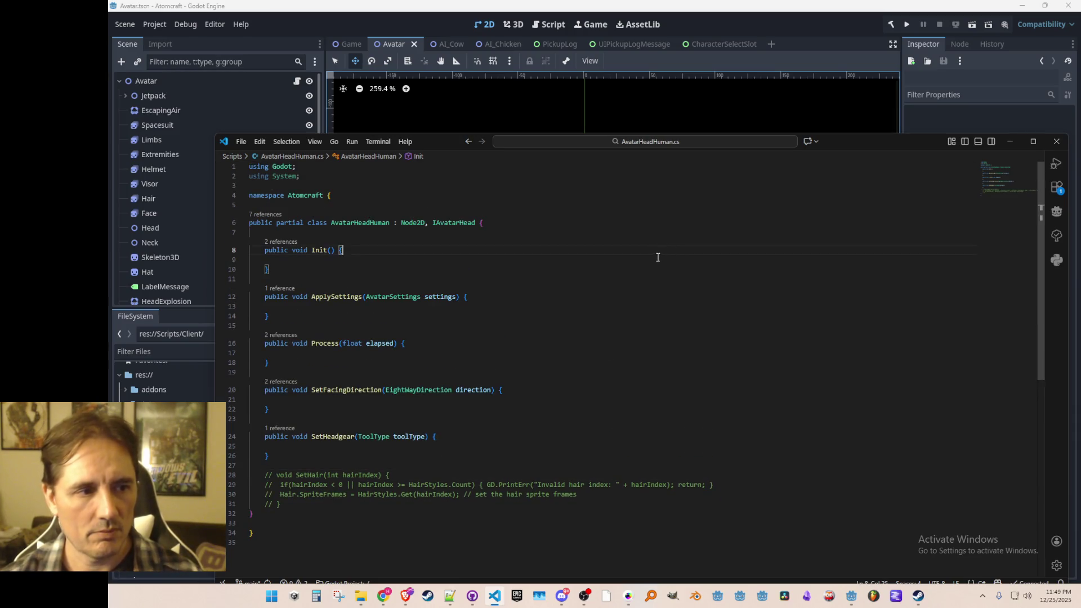
key("ctrl+Tab")
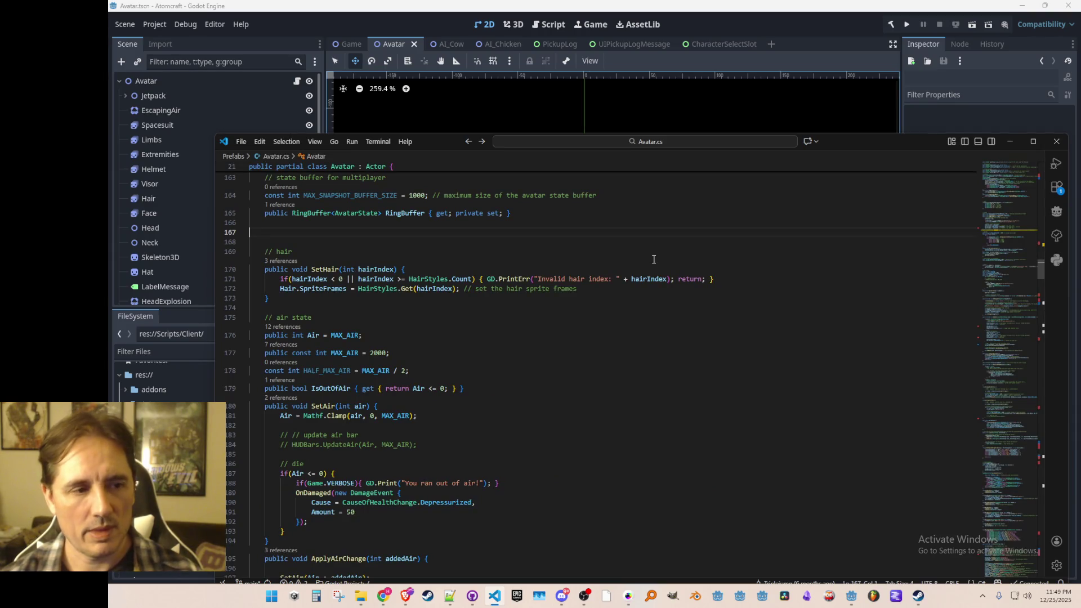
scroll(648, 263, "up", 20)
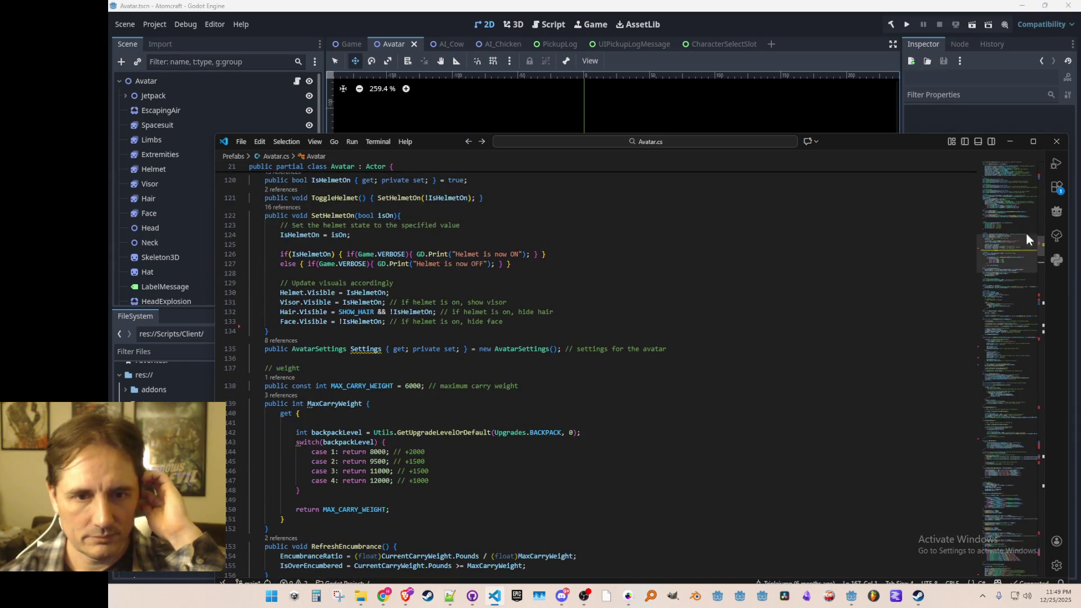
- Jump to the top of Avatar.cs via the minimap, then switch briefly to Discord
left_click_drag(1005, 204, 1002, 176)
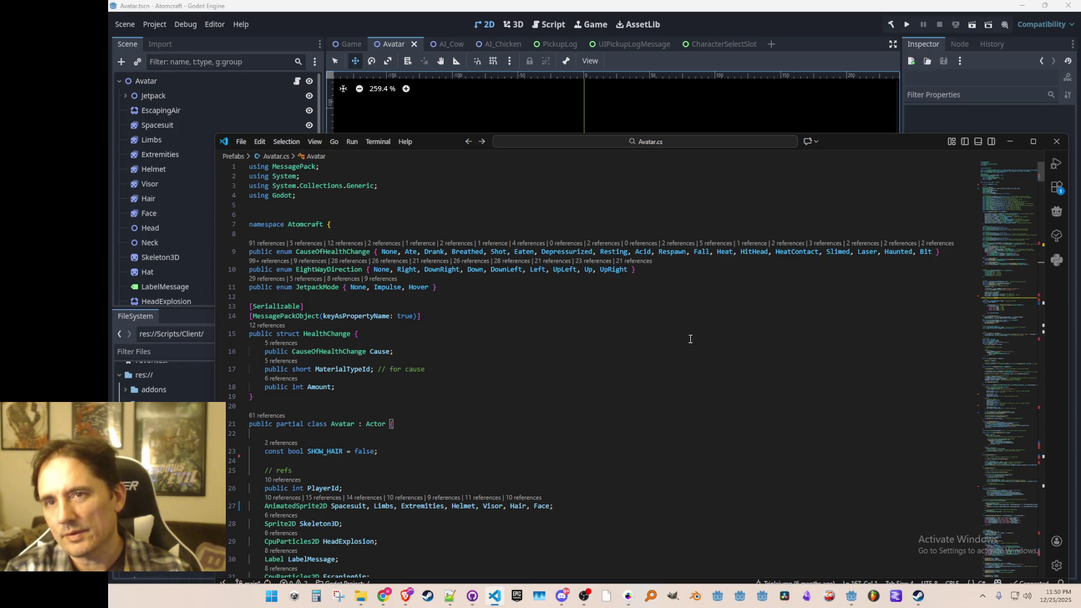
left_click(562, 596)
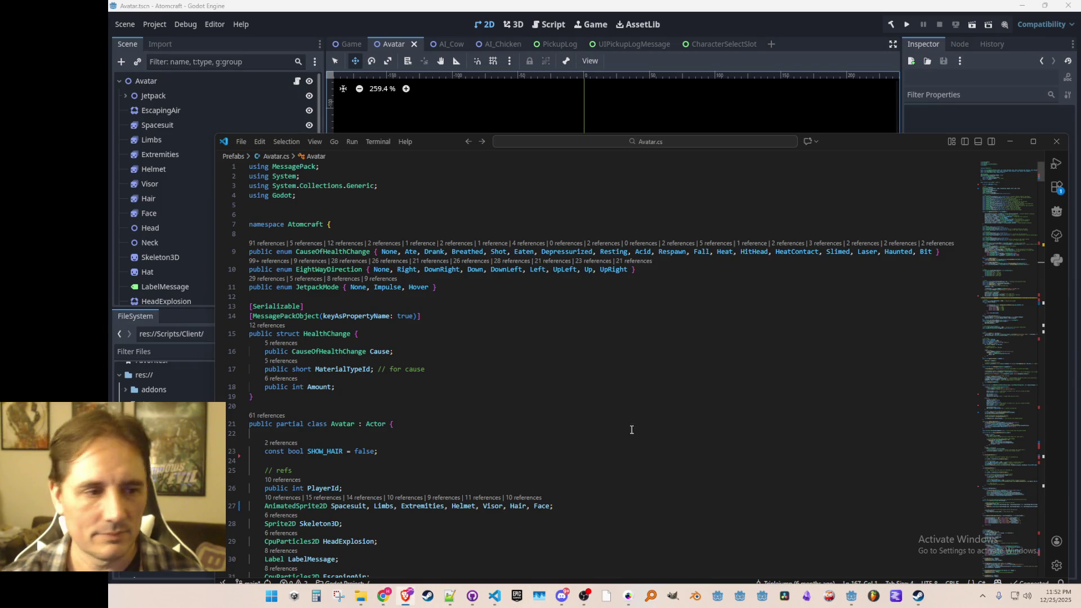
- Return to Avatar.cs and place the cursor on the Skeleton3D reference declaration
left_click(663, 405)
scroll(708, 404, "down", 1)
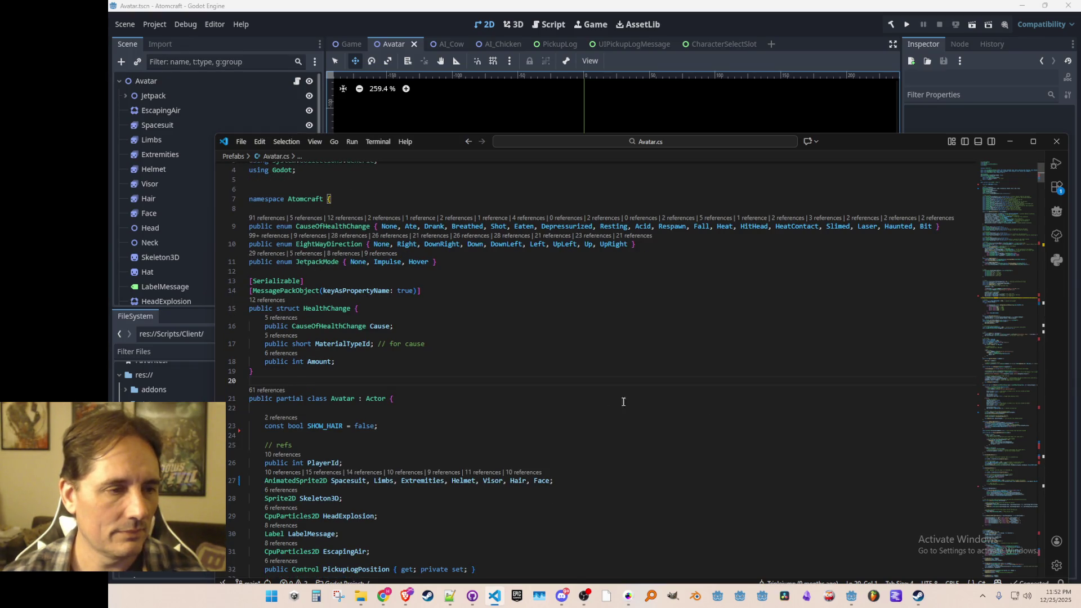
scroll(636, 407, "up", 1)
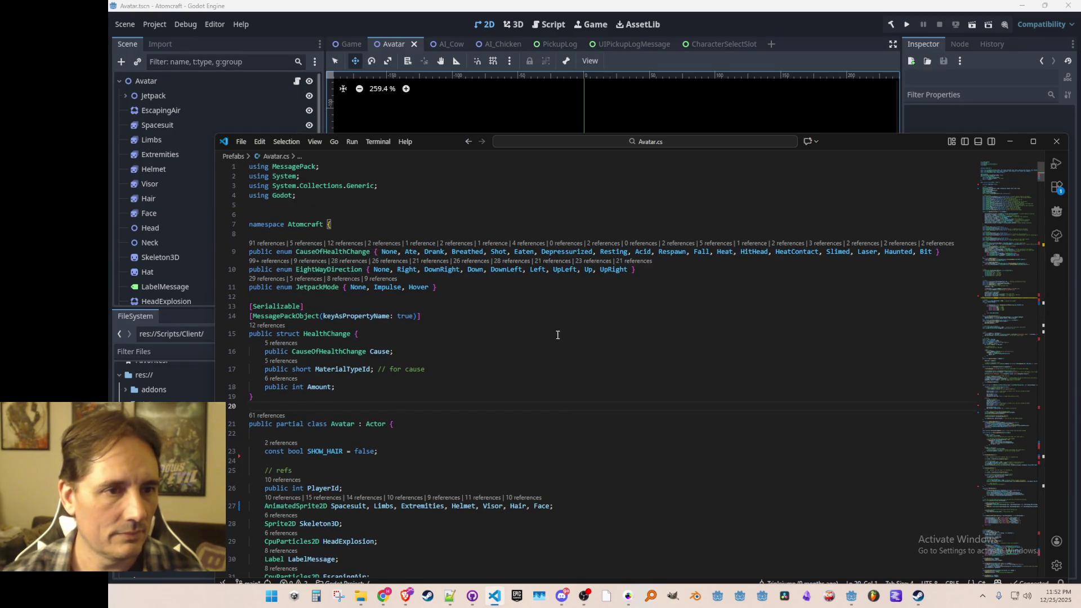
scroll(556, 335, "down", 10)
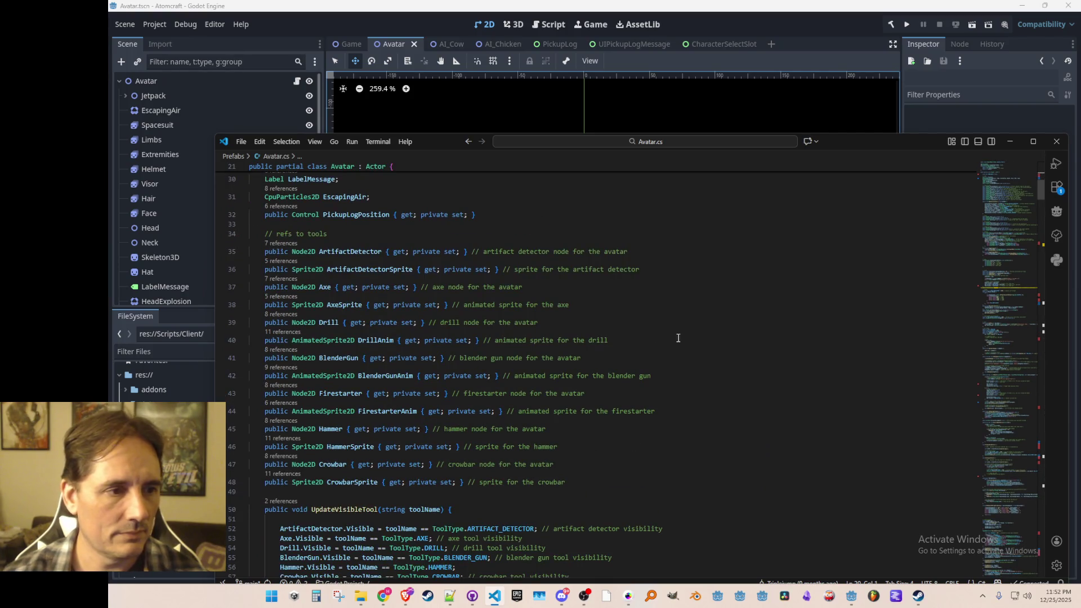
scroll(693, 341, "up", 4)
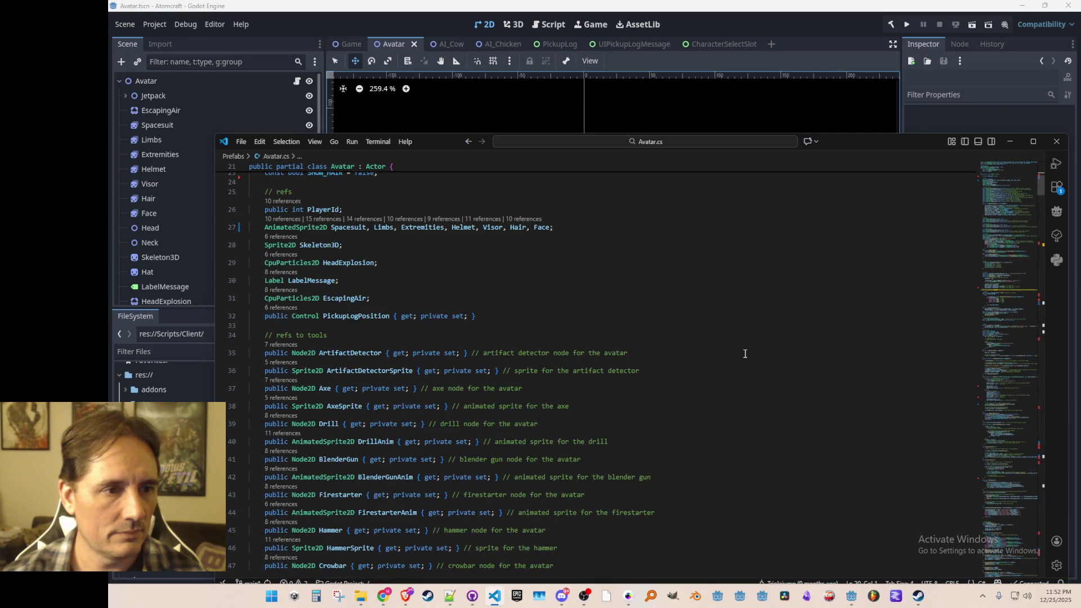
scroll(658, 327, "up", 2)
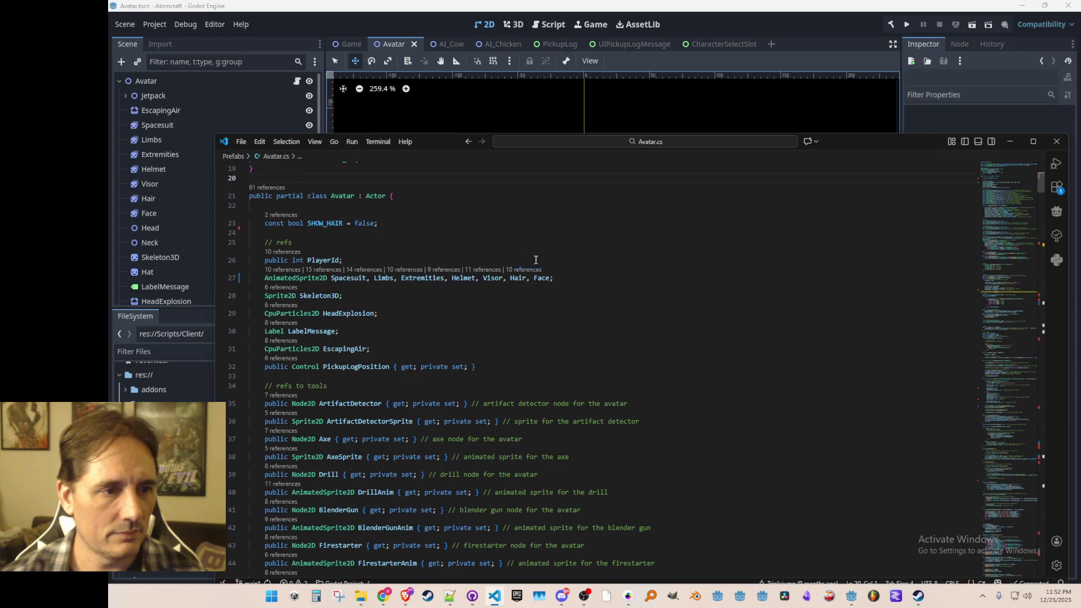
left_click(515, 295)
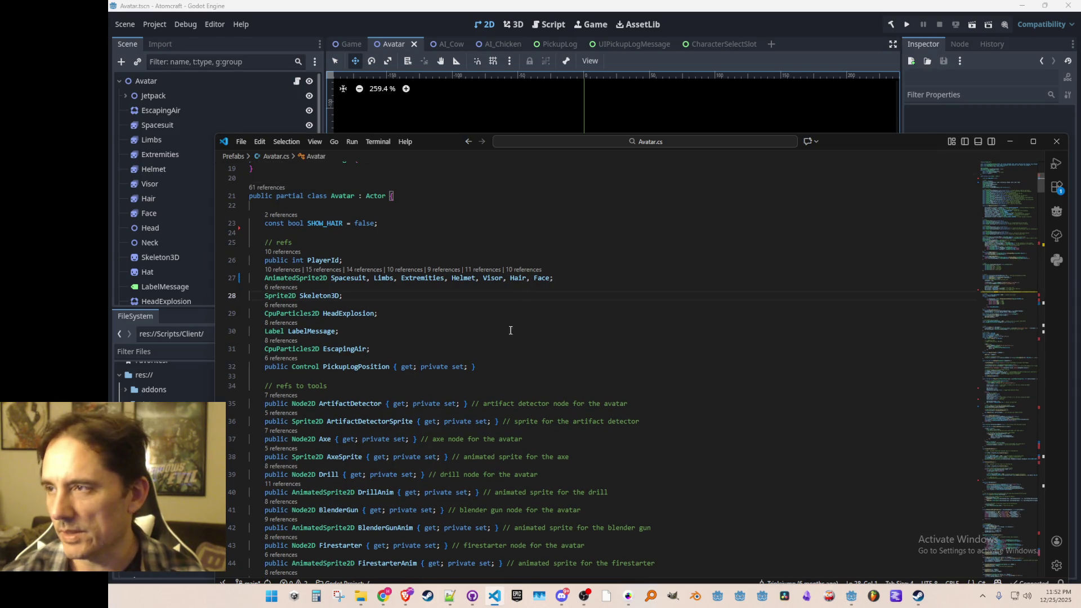
left_click(585, 316)
left_click(613, 282)
left_click(613, 296)
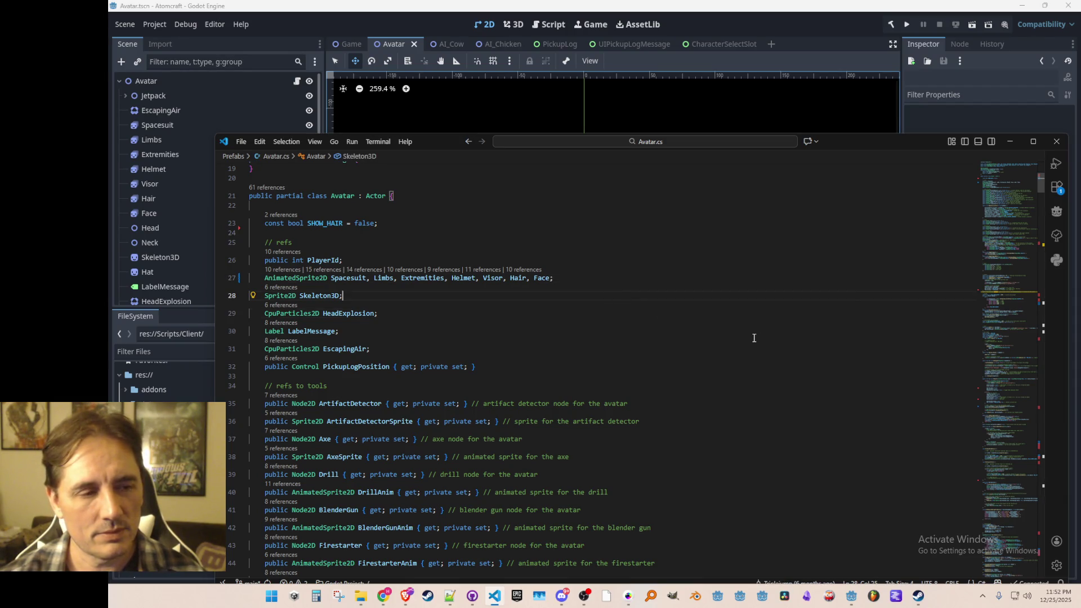
- Add an IAvatarHead Head; field above Skeleton3D and rename it to Heads with F2
key("ctrl+shift+Return")
type("I")
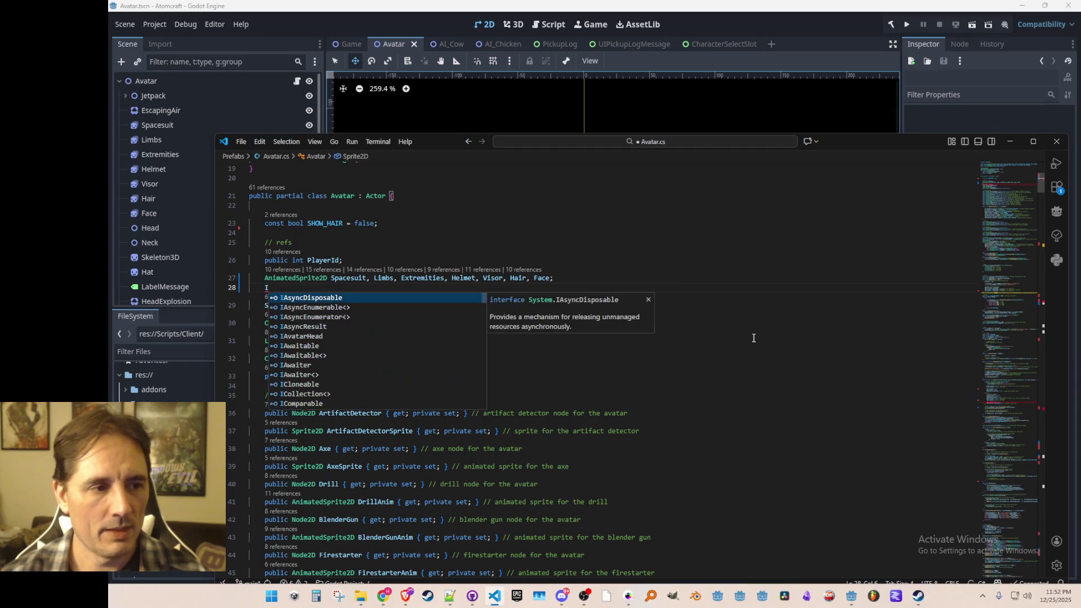
type("Av")
key("Tab")
type("Head;")
key("Right")
key("F2")
type("Heads")
key("Return")
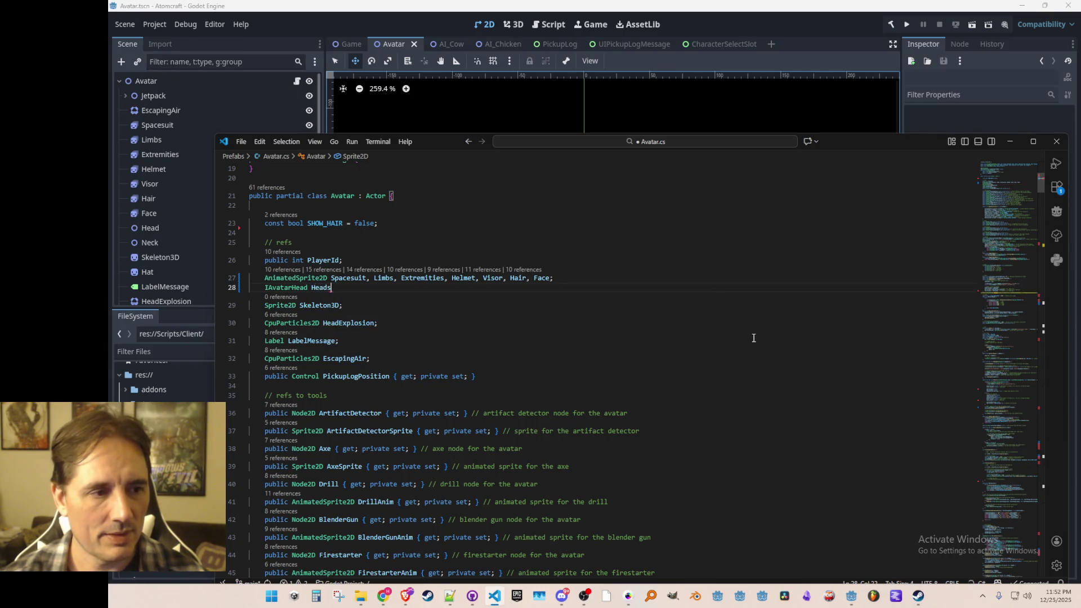
- Wrap the field type in List<> so it reads List<IAvatarHead> Heads
key("Home")
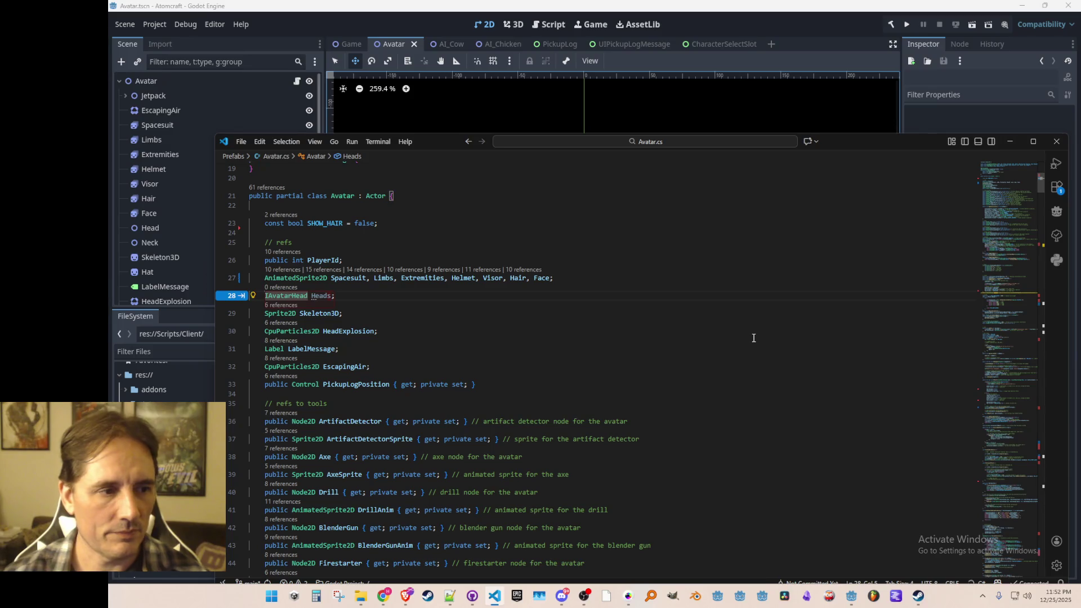
type("List<")
key("ctrl+Right")
type(">")
key("Home")
scroll(755, 353, "up", 2)
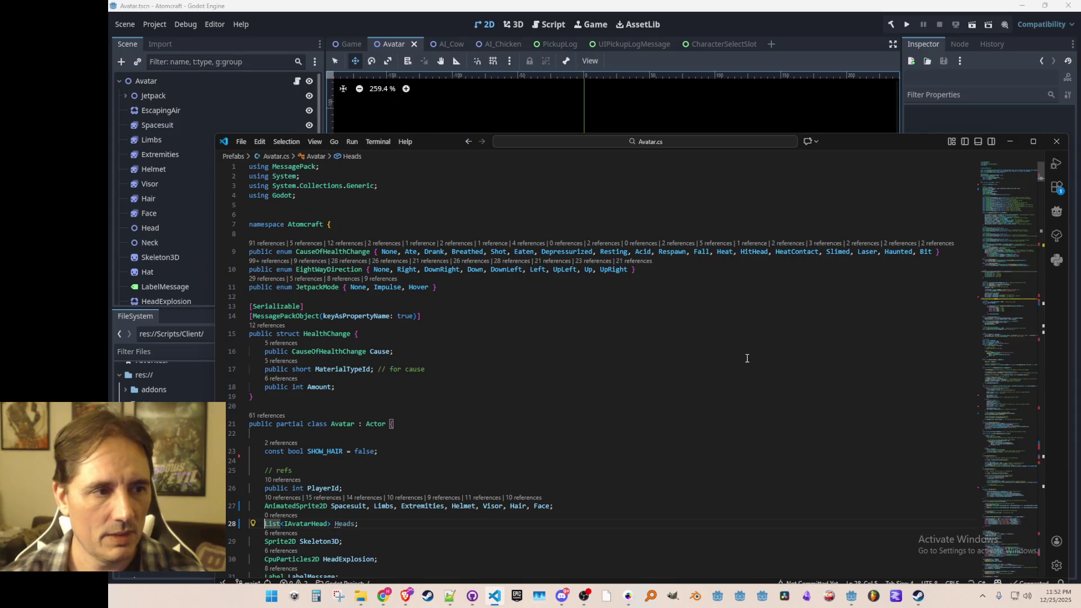
scroll(693, 366, "down", 5)
left_click(380, 324)
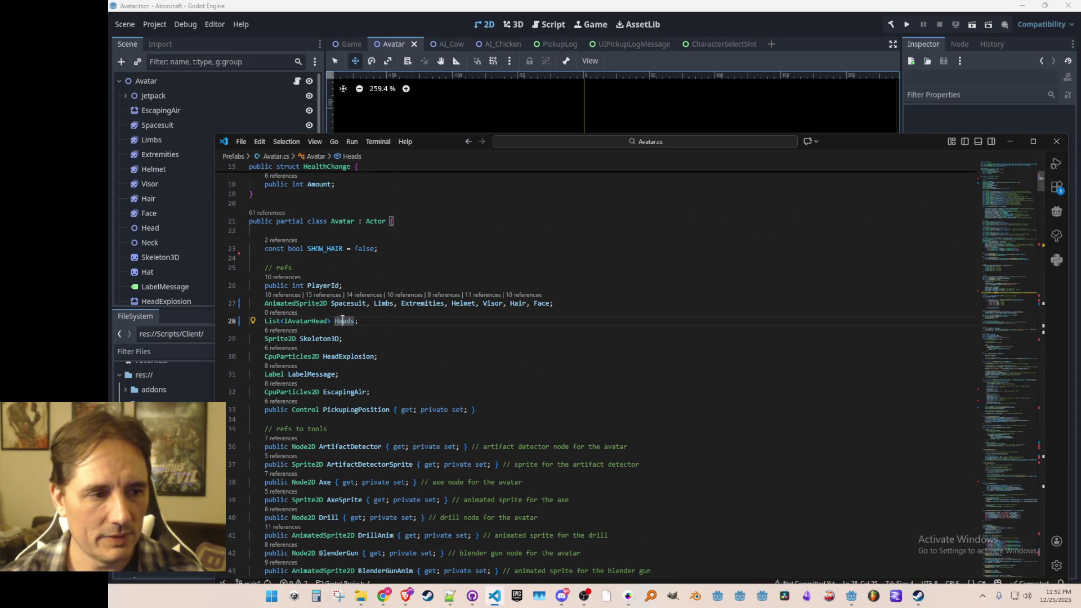
left_click(159, 247)
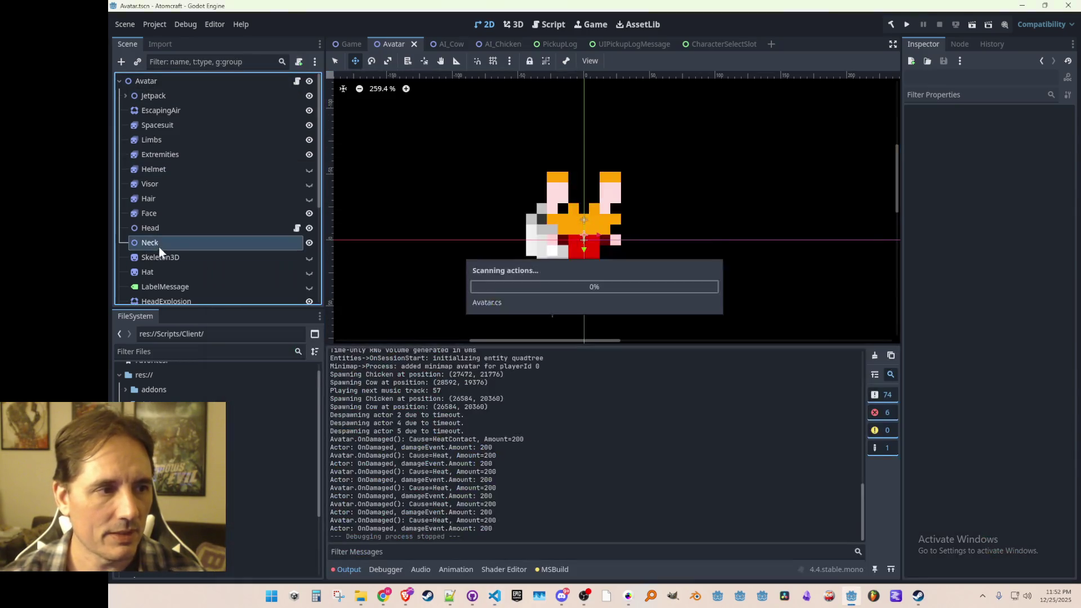
- Move the Head node under Neck, rename it HumanHead, and save the Avatar scene
left_click(167, 229)
left_click_drag(158, 230, 159, 242)
type("HumanHead")
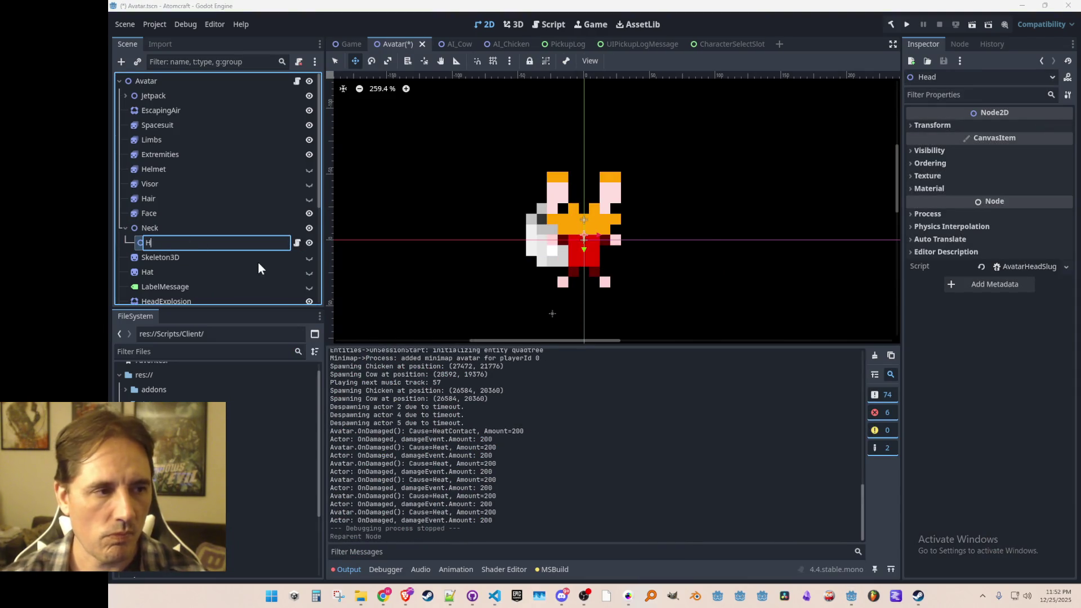
key("Return")
key("ctrl+s")
- Duplicate the HumanHead node under Neck, leaving the copy's name unchanged
key("ctrl+d")
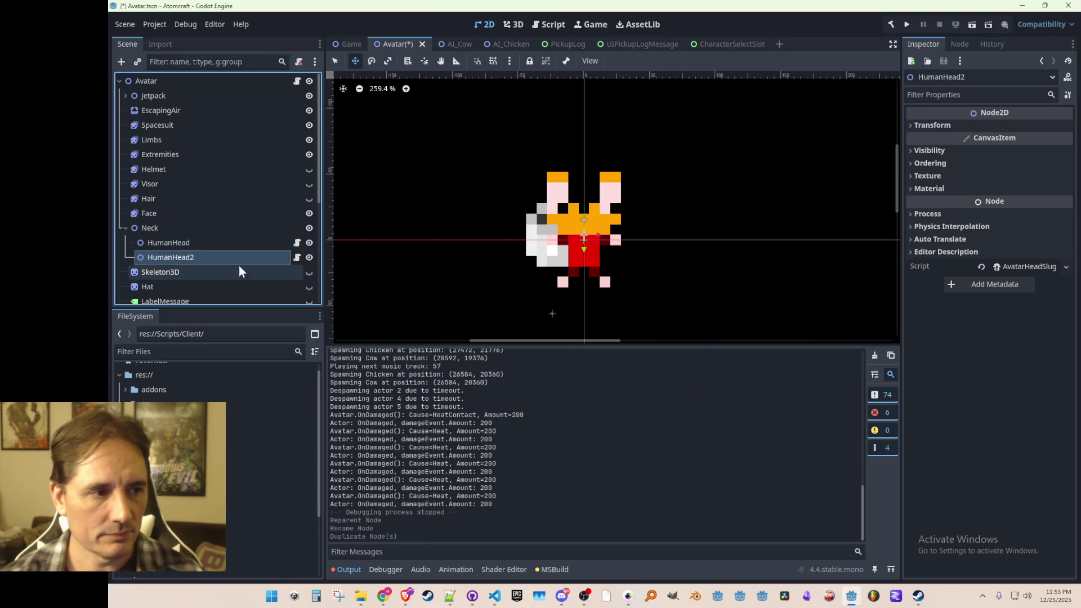
left_click(228, 262)
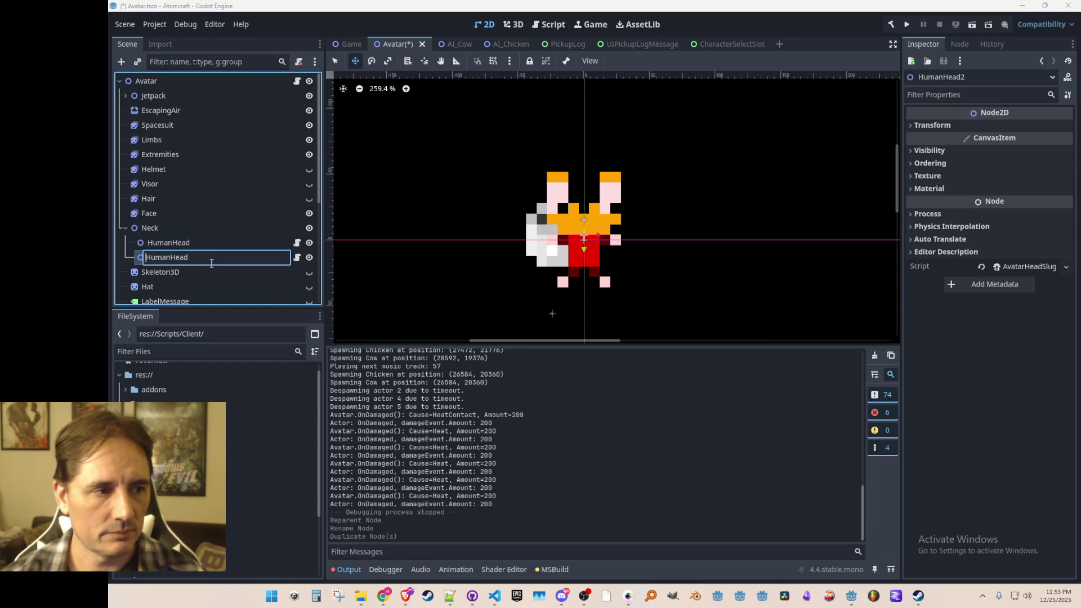
key("Escape")
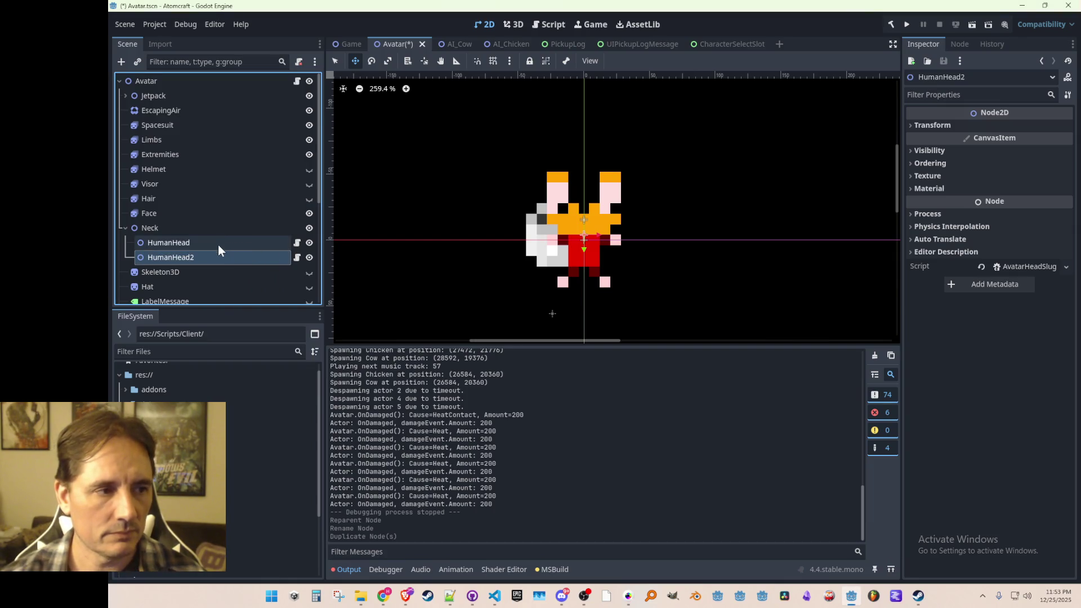
scroll(220, 226, "down", 2)
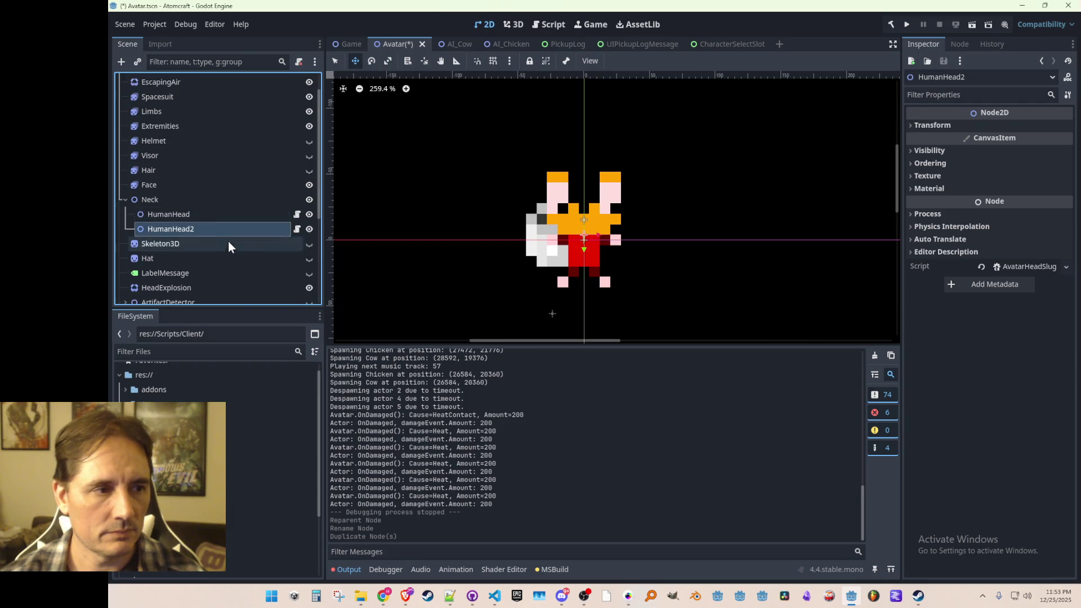
left_click(216, 215)
double_click(206, 199)
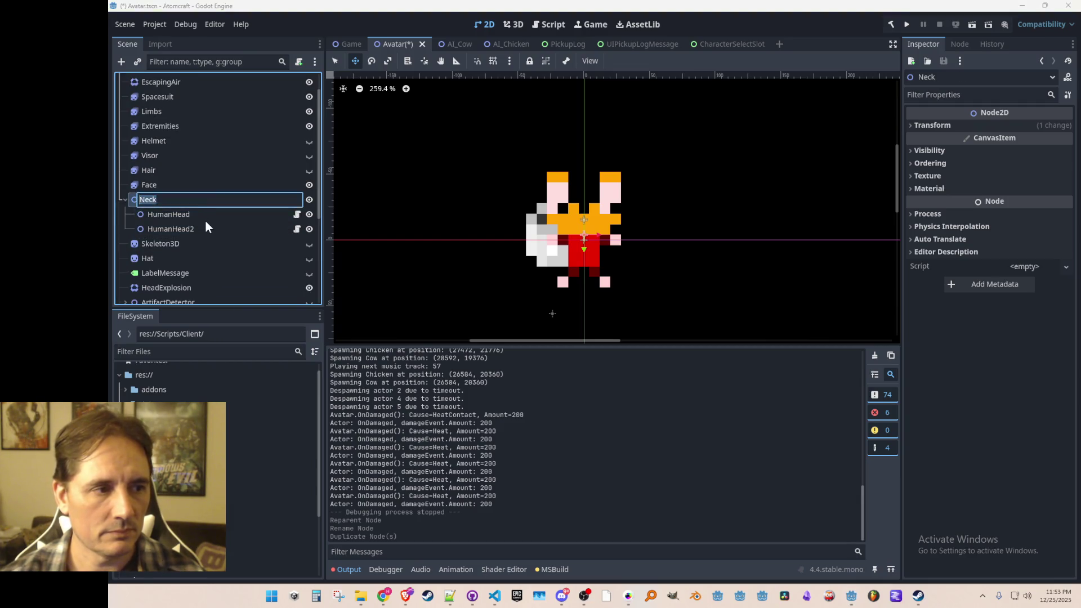
- Rename the HumanHead2 duplicate to SlugHead, correcting the mistyped capital L
double_click(214, 227)
key("BackSpace")
key("ctrl+a")
type("SLug")
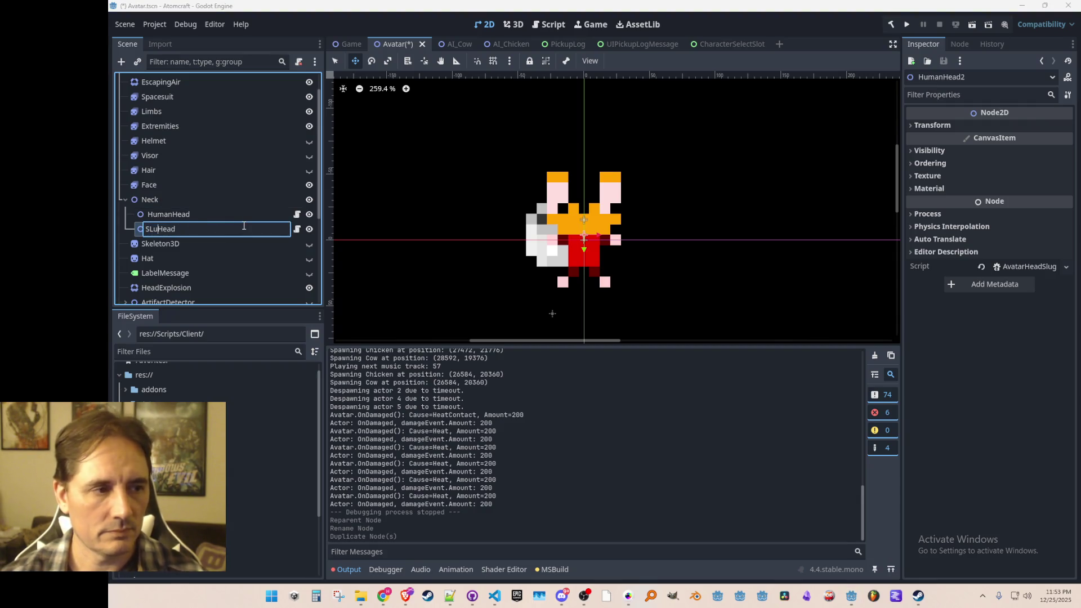
key("Return")
double_click(235, 228)
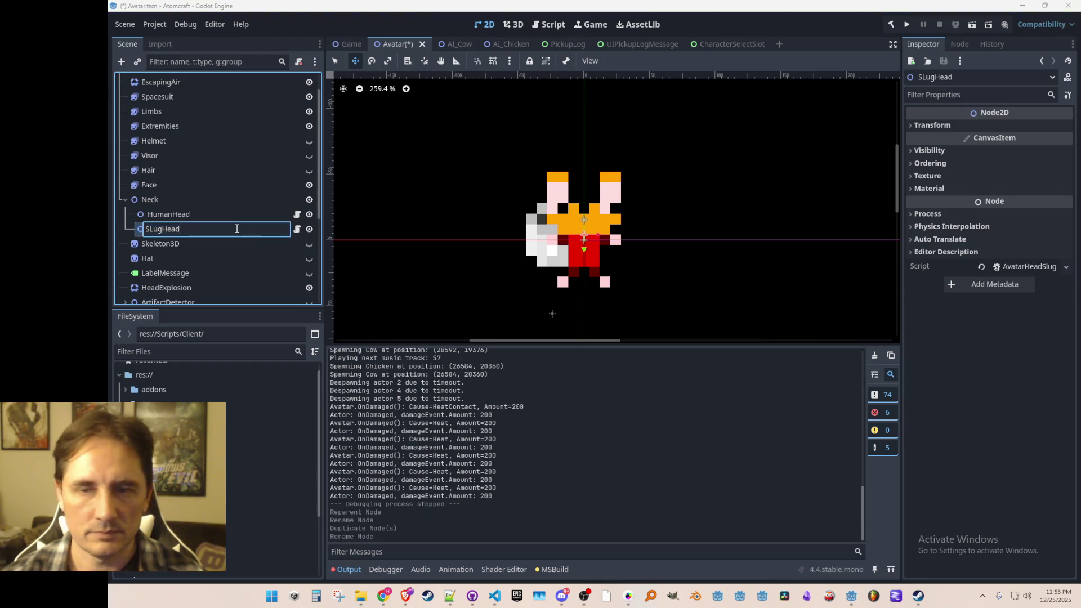
key("Home")
key("Right")
key("Delete")
key("Return")
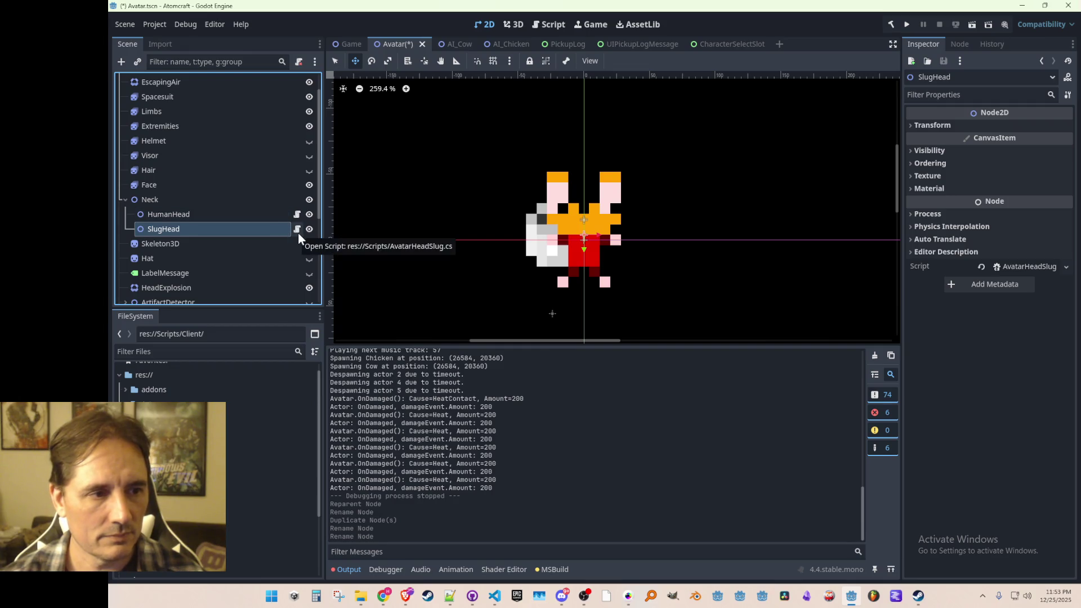
right_click(278, 213)
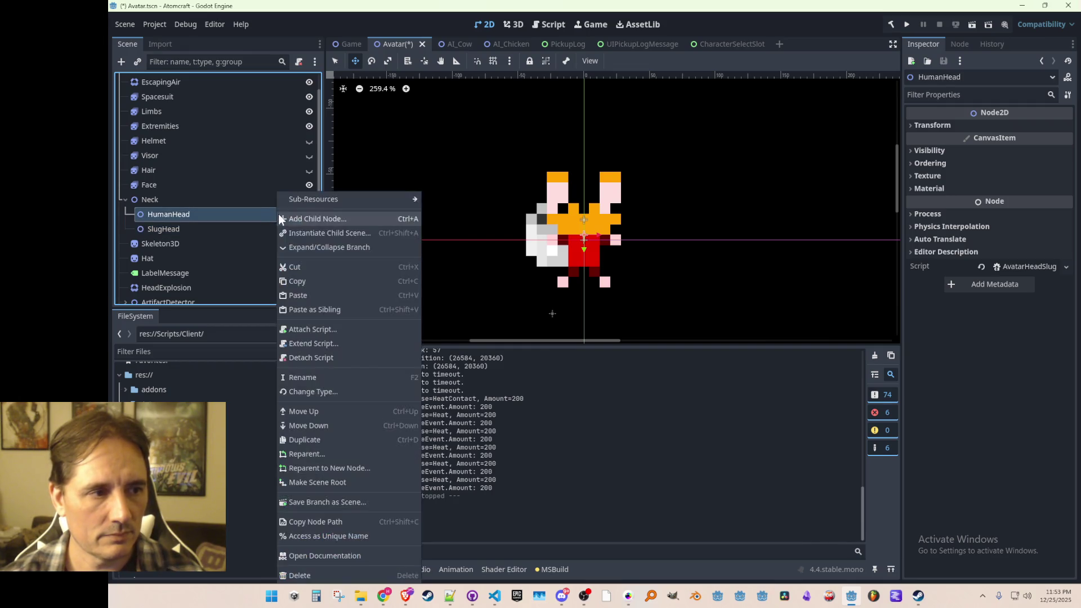
- Detach the slug head script from HumanHead and scroll the FileSystem dock to the scripts
left_click(316, 358)
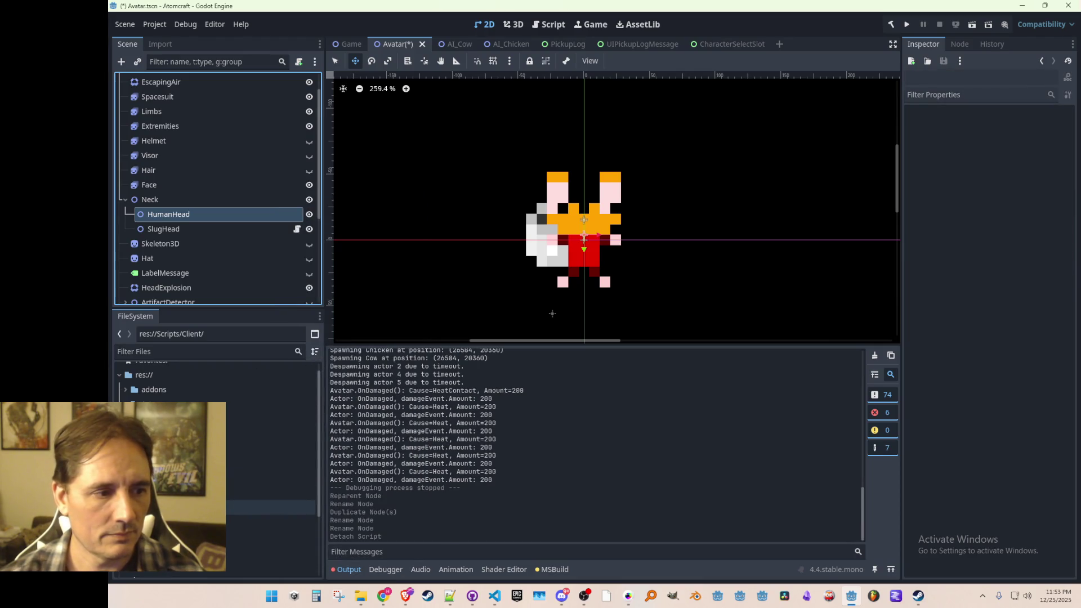
left_click(270, 507)
scroll(270, 462, "down", 3)
scroll(271, 439, "down", 3)
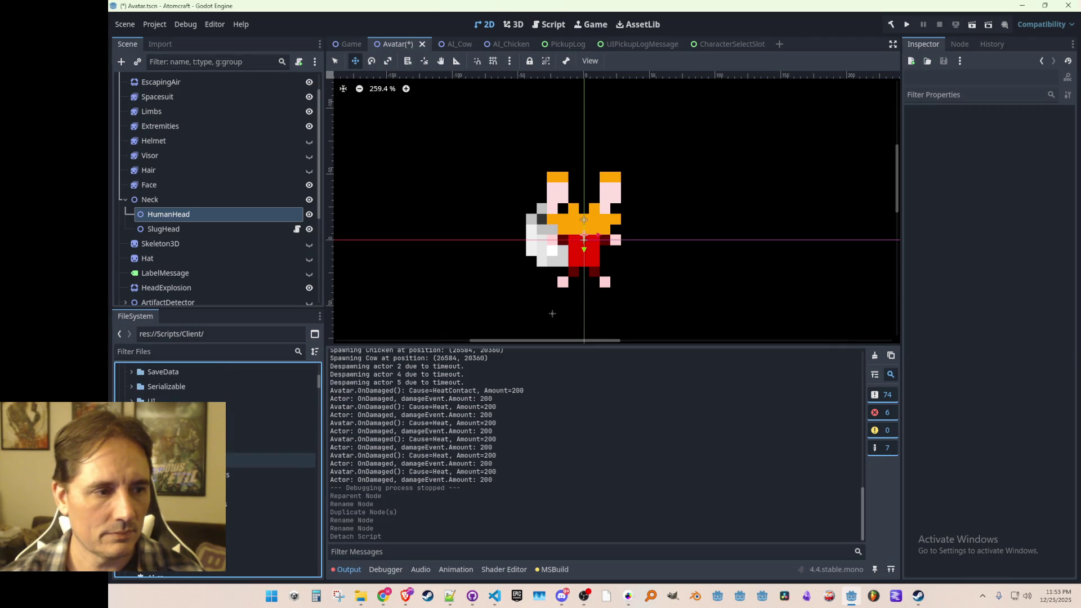
scroll(228, 420, "down", 2)
scroll(229, 420, "down", 3)
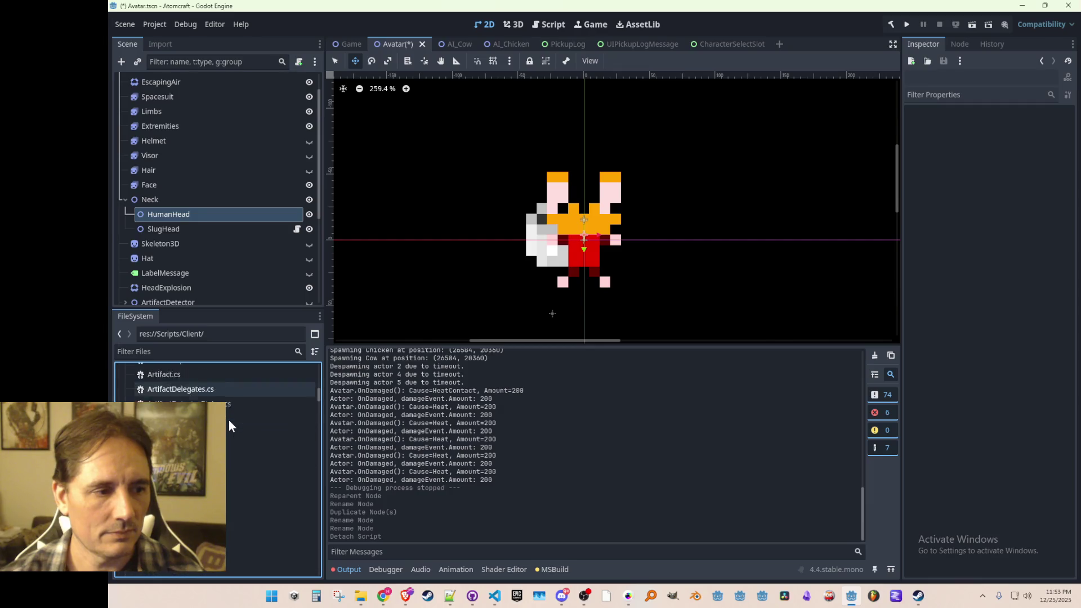
- Attach AvatarHeadHuman.cs to HumanHead by dragging it from the FileSystem dock
left_click(189, 219)
left_click(186, 405)
left_click_drag(186, 405, 234, 206)
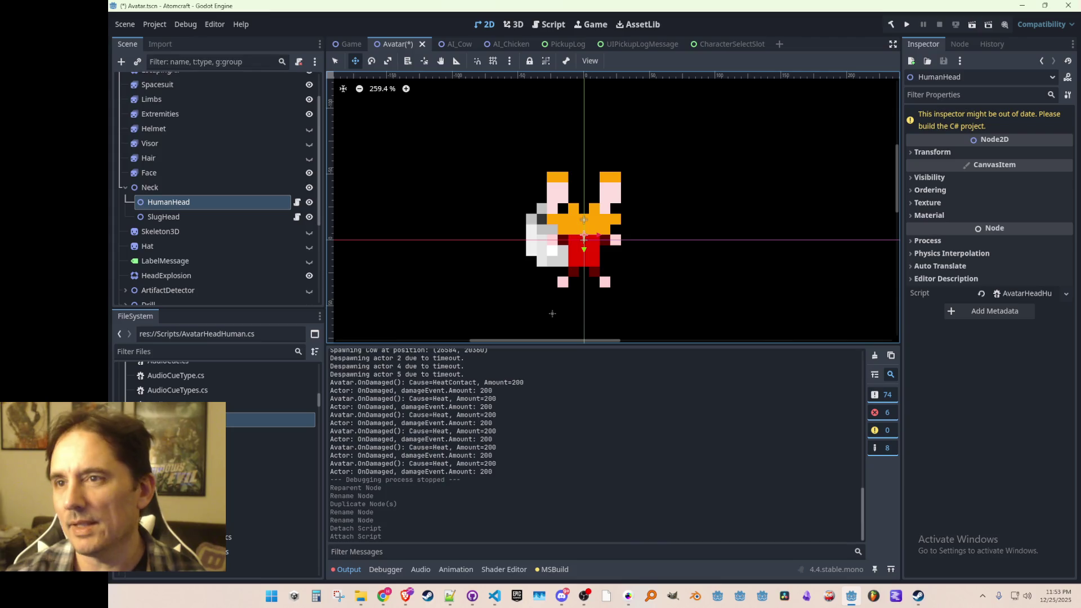
key("alt+Tab")
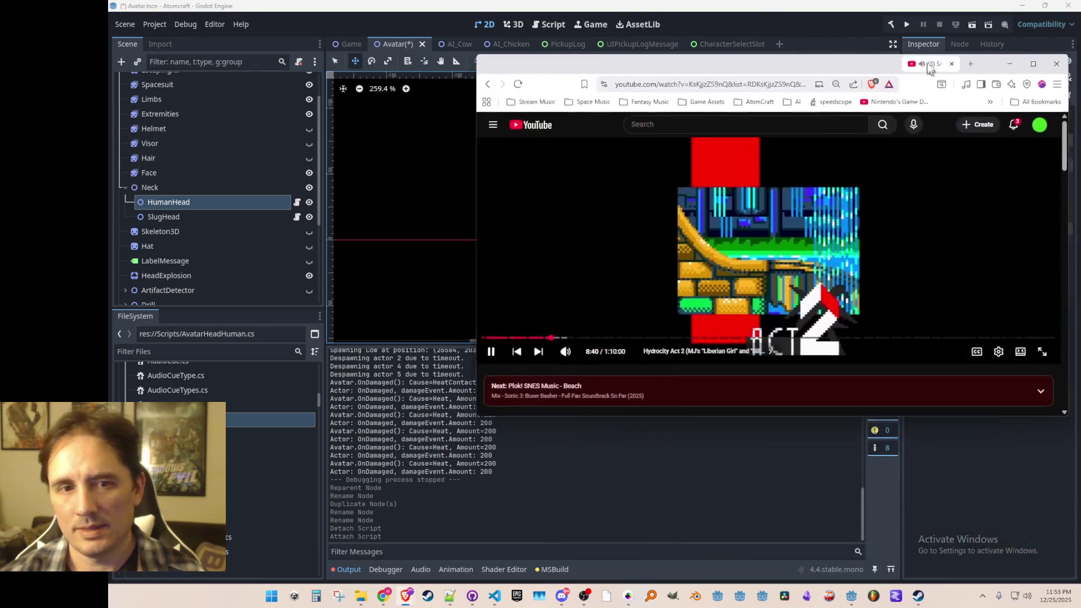
- Move and enlarge the YouTube music window, browse it briefly, then return to Godot
left_click_drag(934, 37, 935, 30)
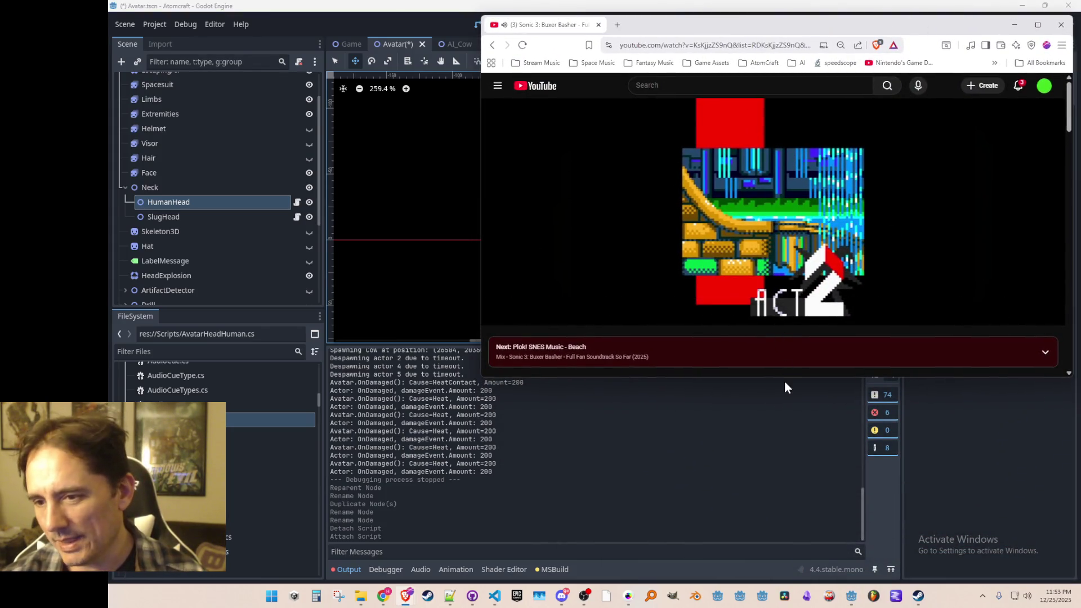
left_click_drag(782, 378, 796, 544)
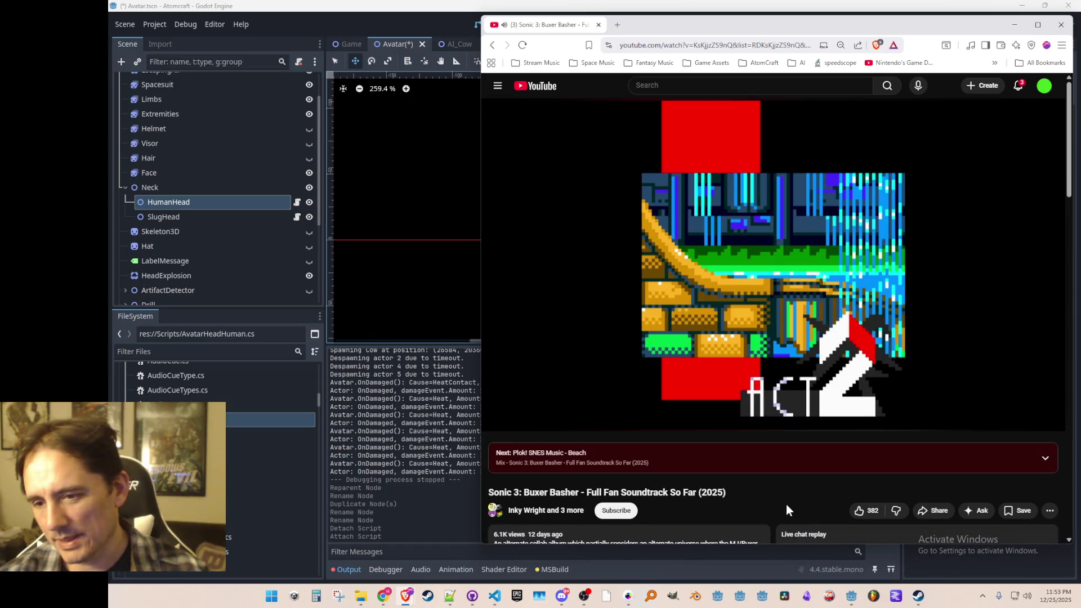
mouse_move(679, 373)
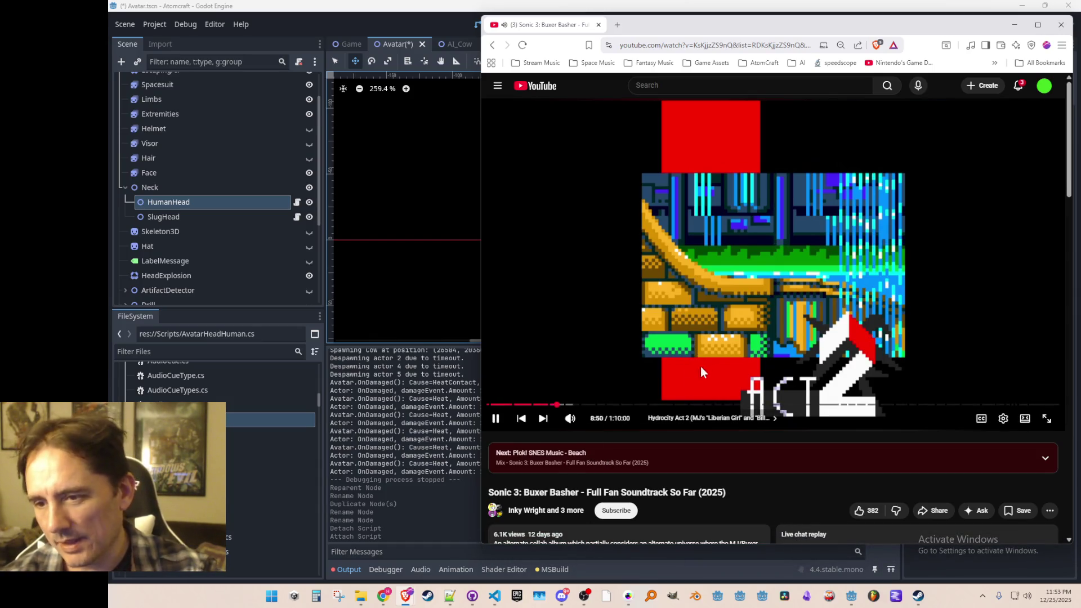
scroll(709, 379, "down", 1)
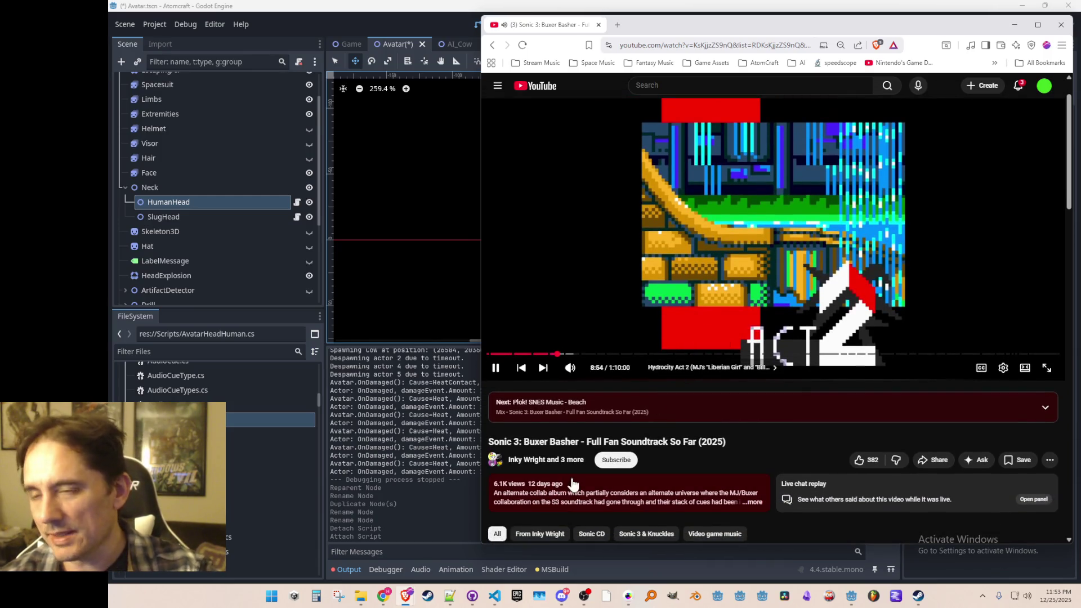
scroll(570, 488, "up", 1)
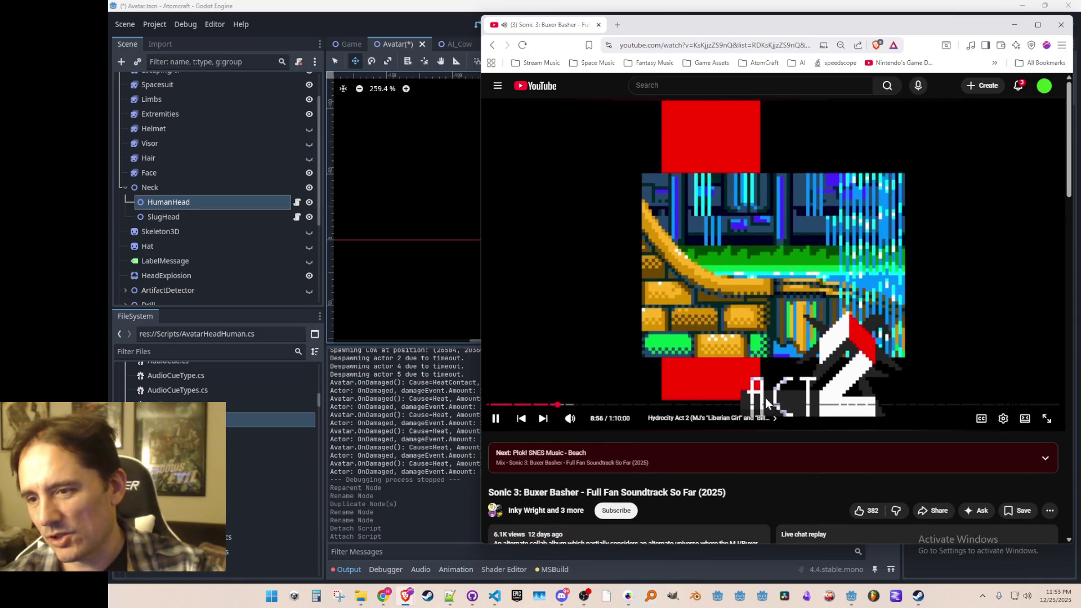
scroll(670, 502, "down", 1)
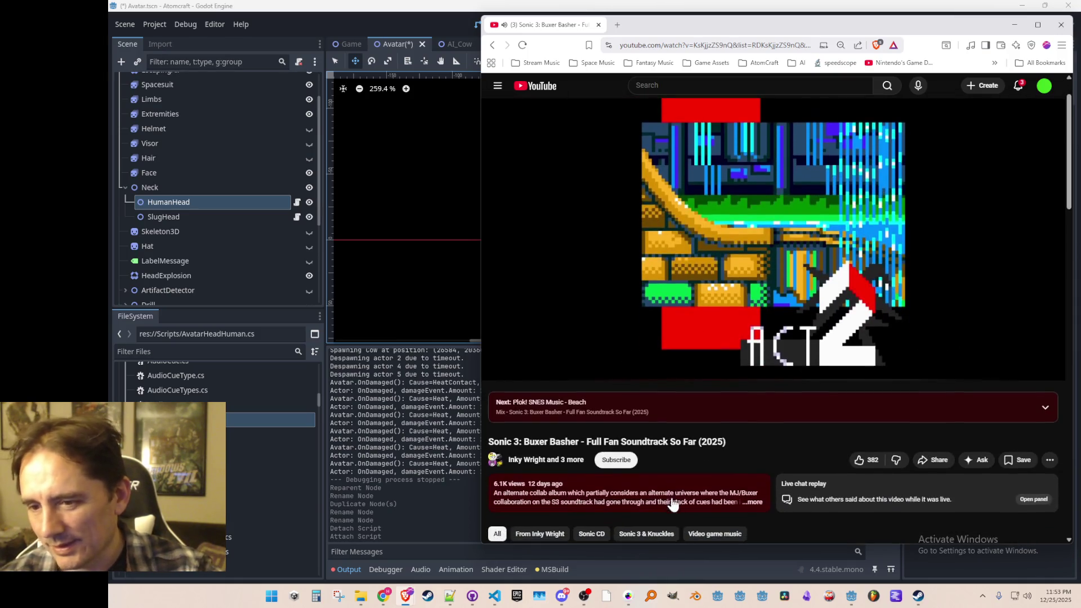
mouse_move(786, 269)
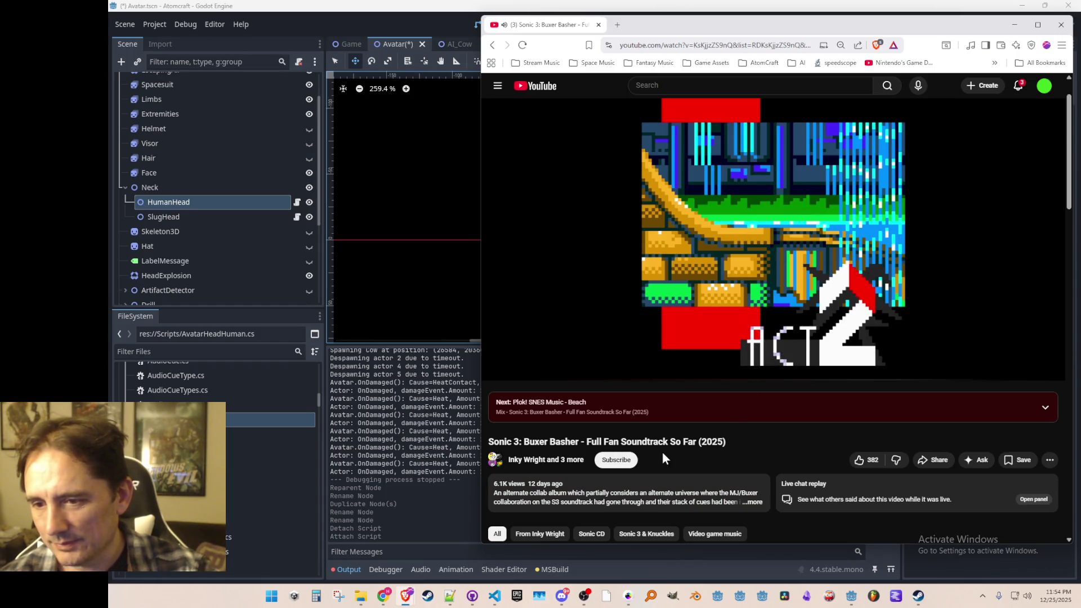
key("alt+Tab")
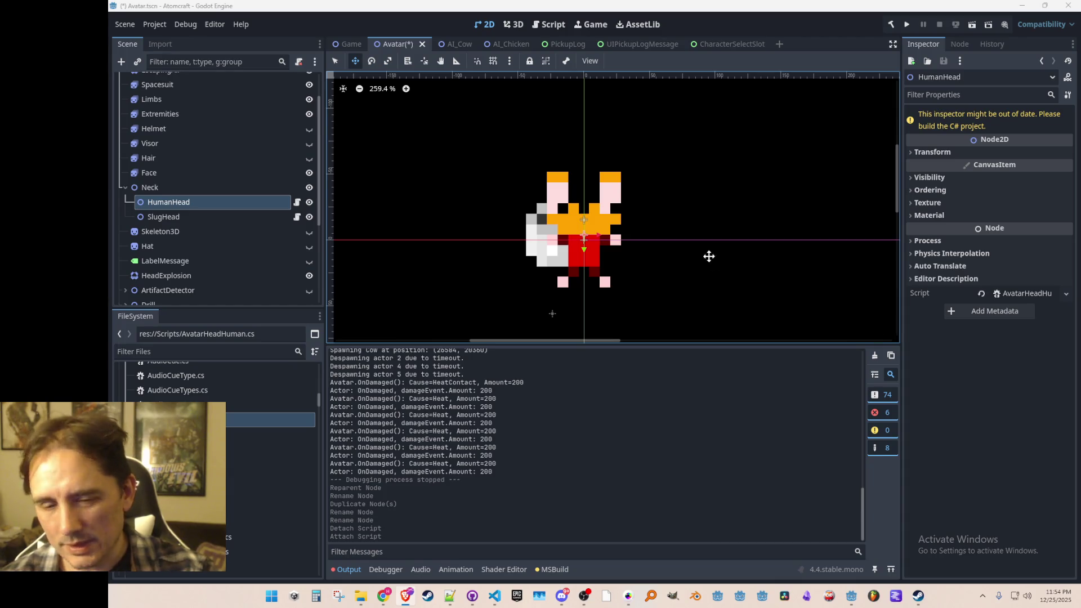
- Duplicate SlugHead under Neck and rename the copy RobotHead
scroll(647, 244, "down", 2)
scroll(648, 237, "up", 1)
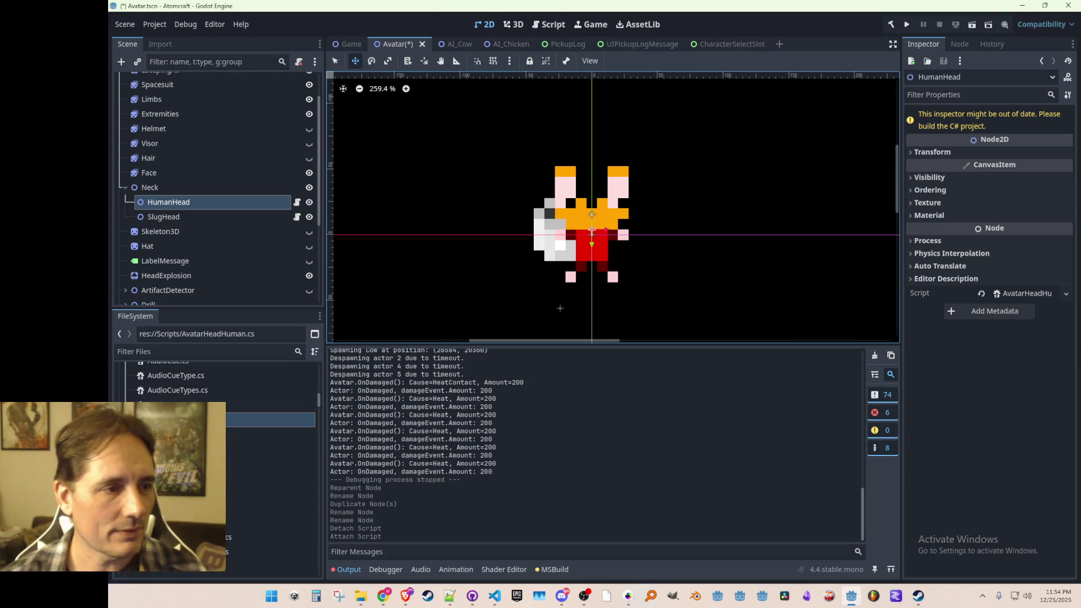
left_click(204, 217)
key("ctrl+d")
double_click(211, 232)
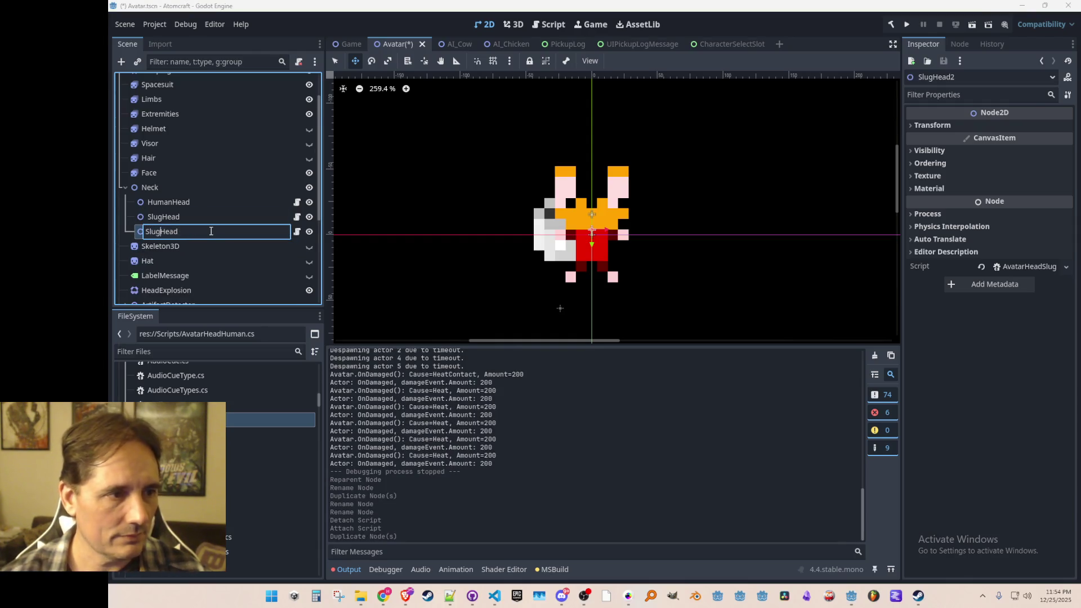
key("BackSpace")
key("BackSpace")
key("BackSpace")
type("Robot")
key("Return")
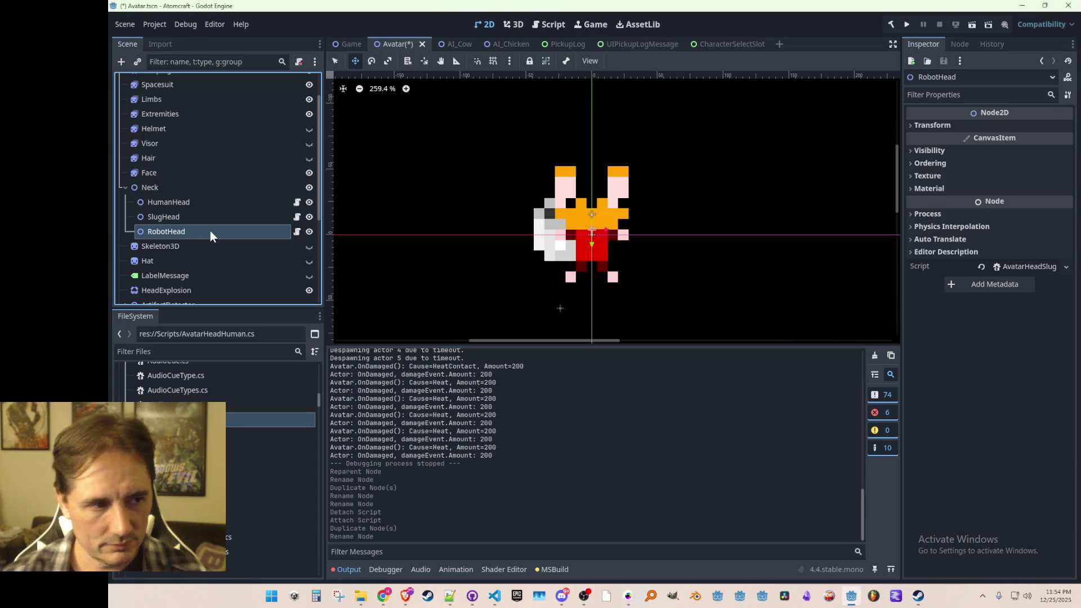
- Replace RobotHead's slug script with AvatarHeadRobot.cs and save the Avatar scene
right_click(265, 232)
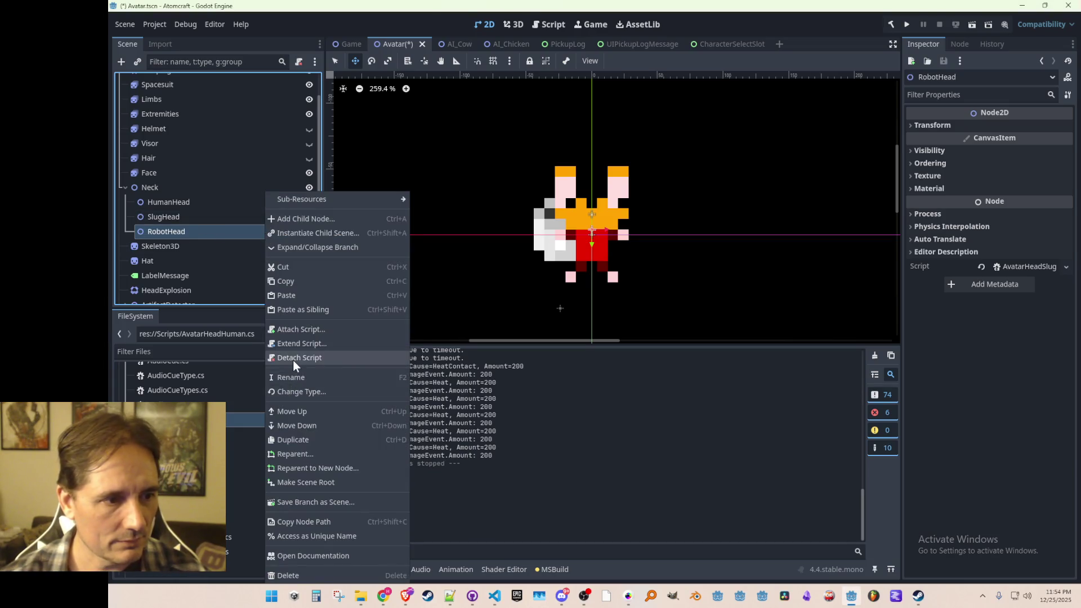
left_click(293, 358)
mouse_move(237, 443)
left_mouse_down()
mouse_move(252, 272)
mouse_move(244, 221)
left_mouse_up()
key("ctrl+s")
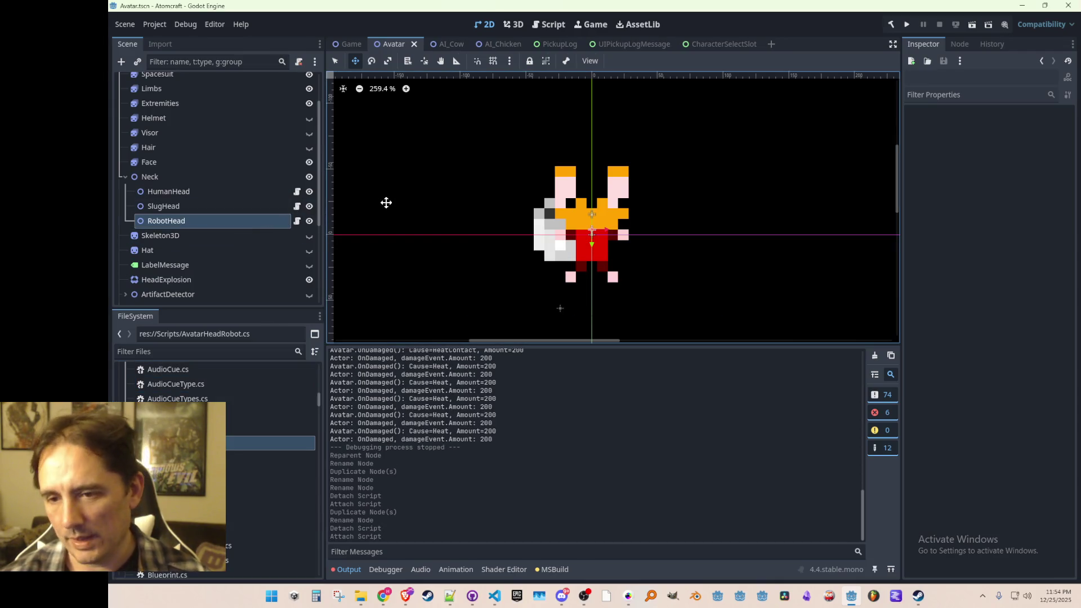
scroll(236, 206, "up", 2)
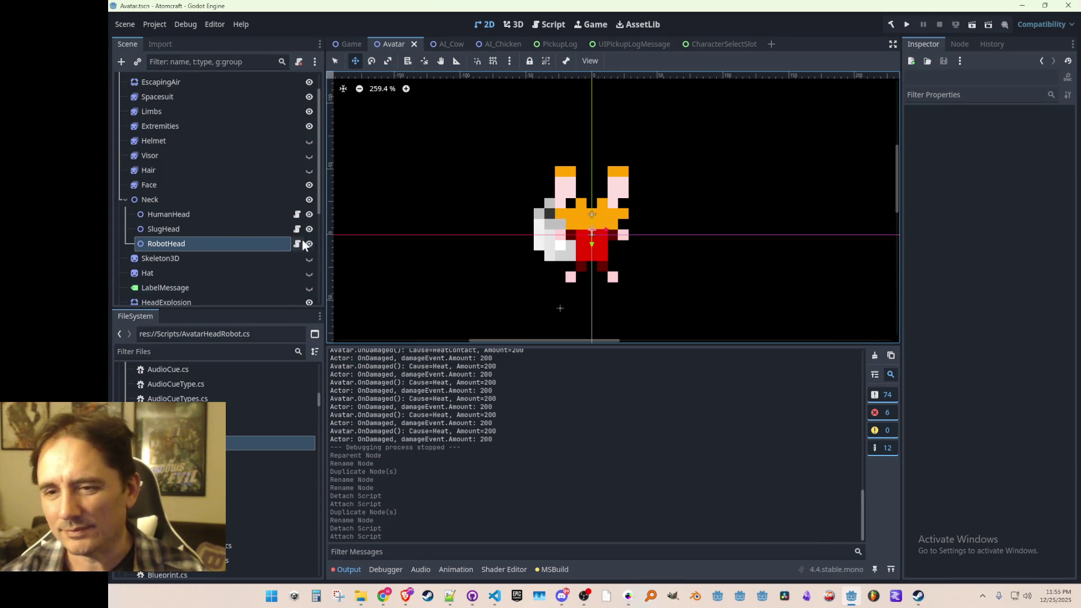
left_click(218, 201)
- Save the scene and review the SlugHead and HumanHead nodes' setup
key("ctrl+s")
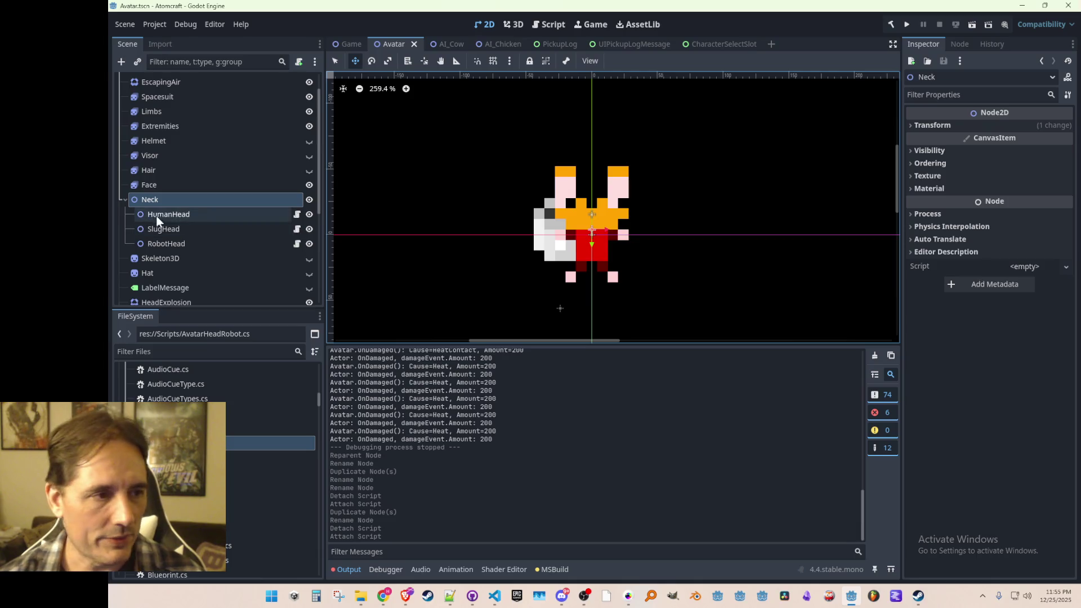
left_click(180, 231)
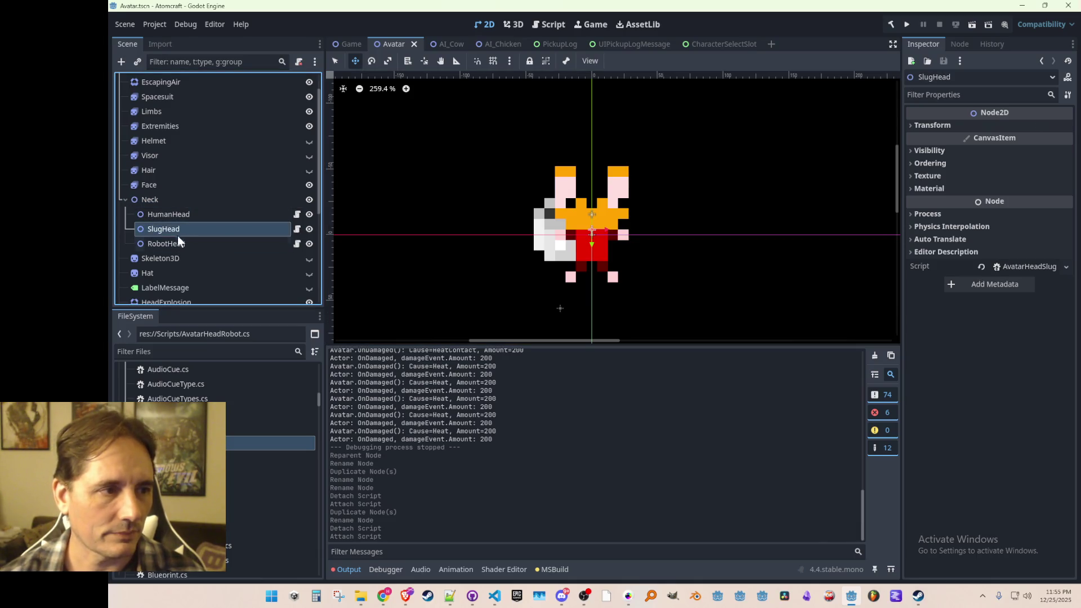
left_click(189, 215)
left_click(225, 232)
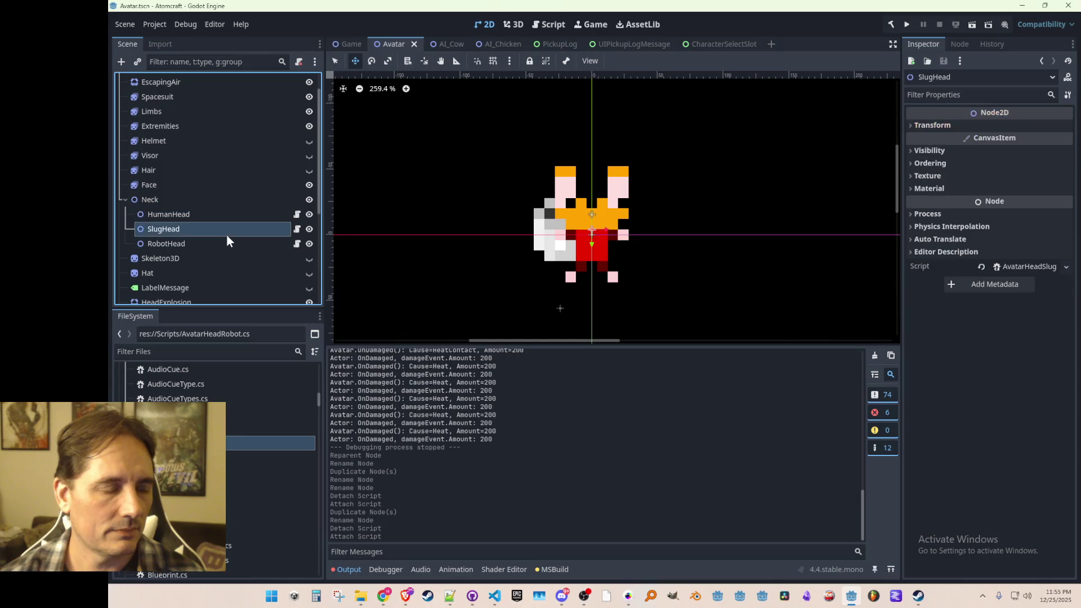
left_click(247, 214)
scroll(246, 215, "up", 1)
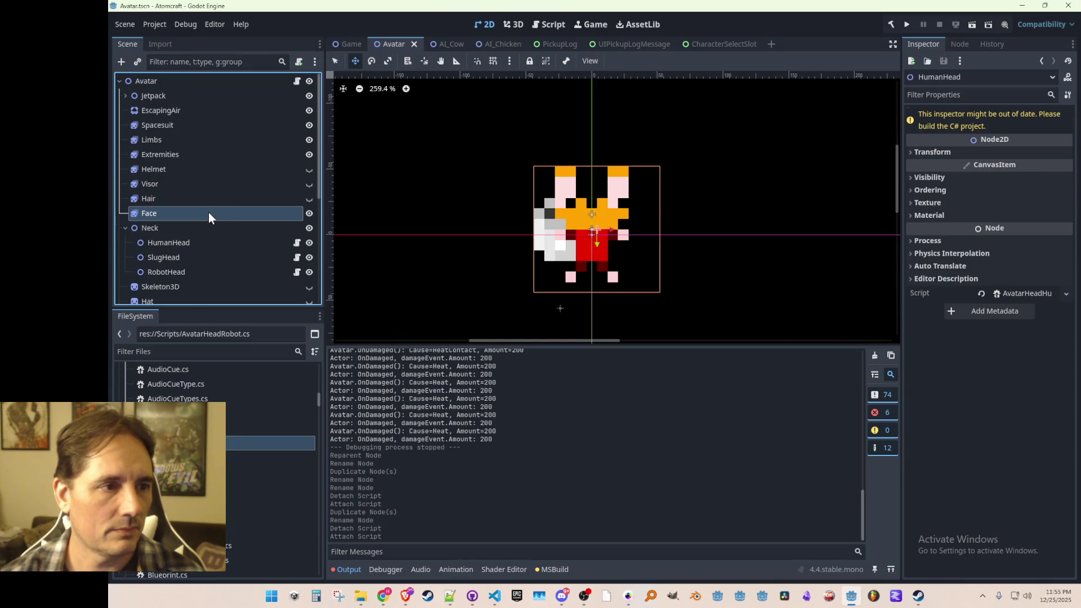
- Copy the top-level Face under SlugHead, nudge it about 5 px down, and save
left_click(209, 213)
right_click(197, 212)
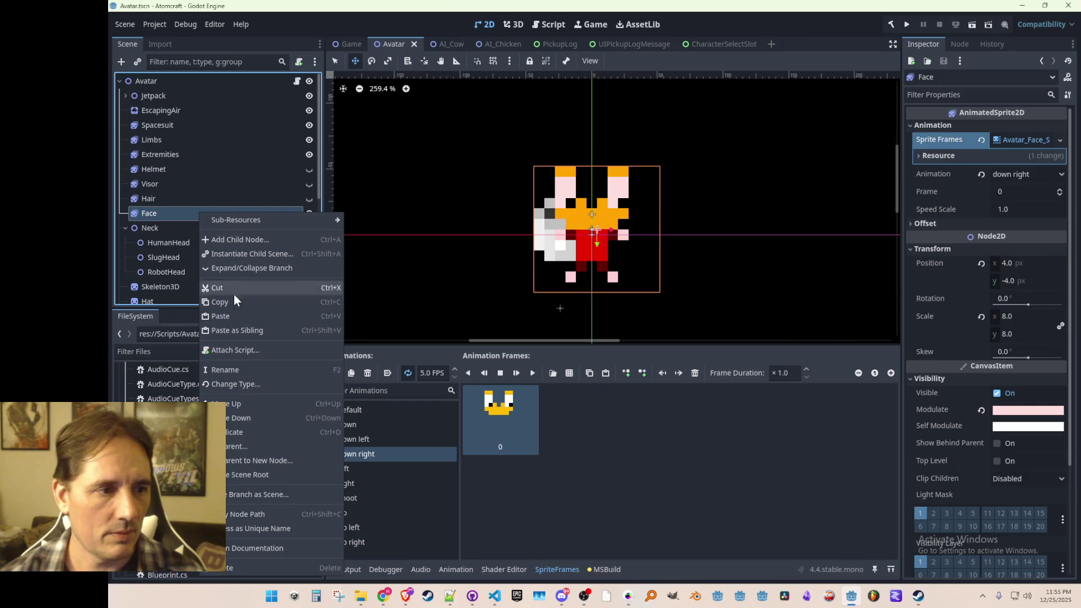
left_click(206, 262)
left_click(208, 258)
right_click(210, 256)
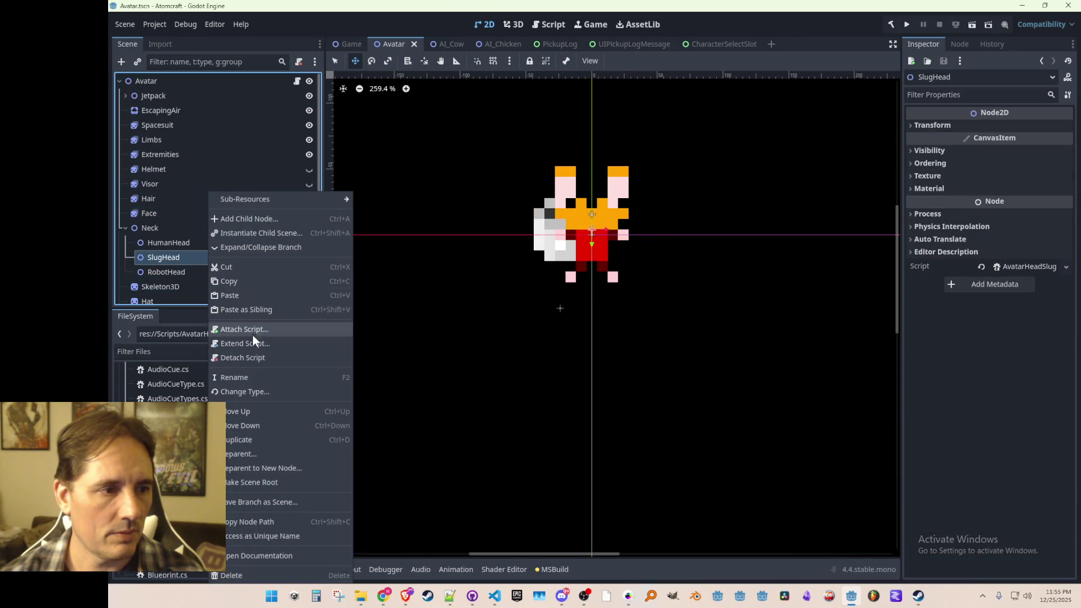
left_click(241, 296)
scroll(602, 242, "up", 5)
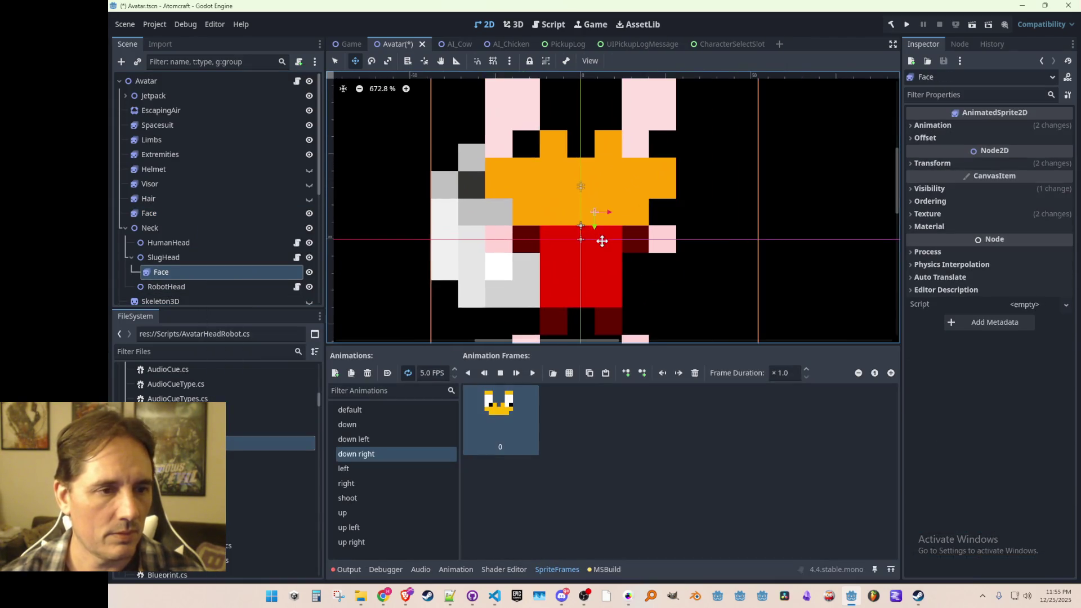
left_click_drag(594, 231, 596, 248)
scroll(589, 237, "down", 4)
key("ctrl+s")
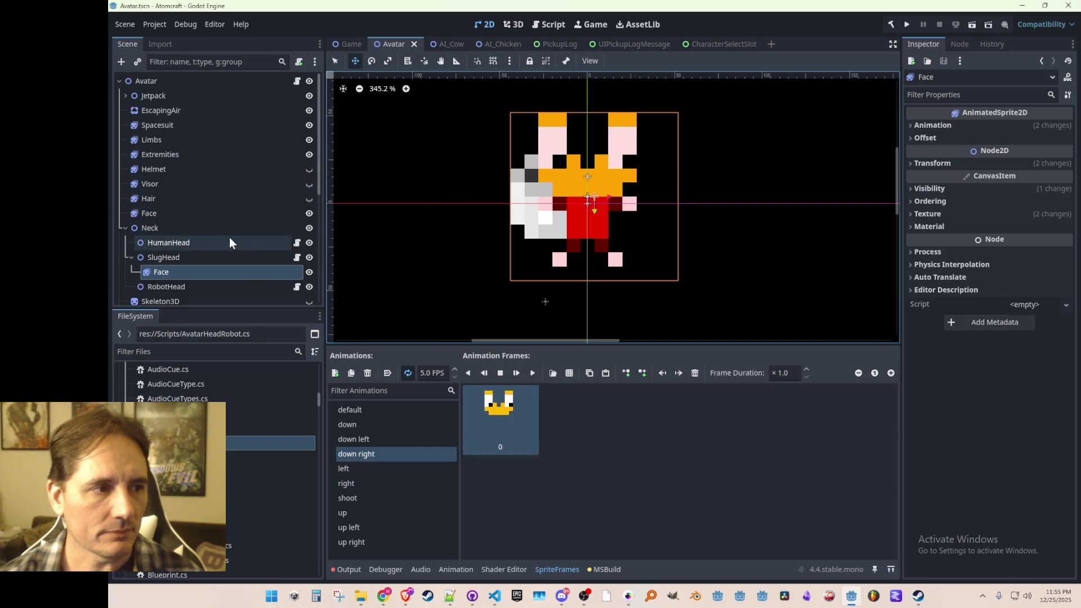
- Hide SlugHead and compare the top-level Face's visibility on the avatar
left_click(235, 215)
left_click(310, 213)
left_click(310, 214)
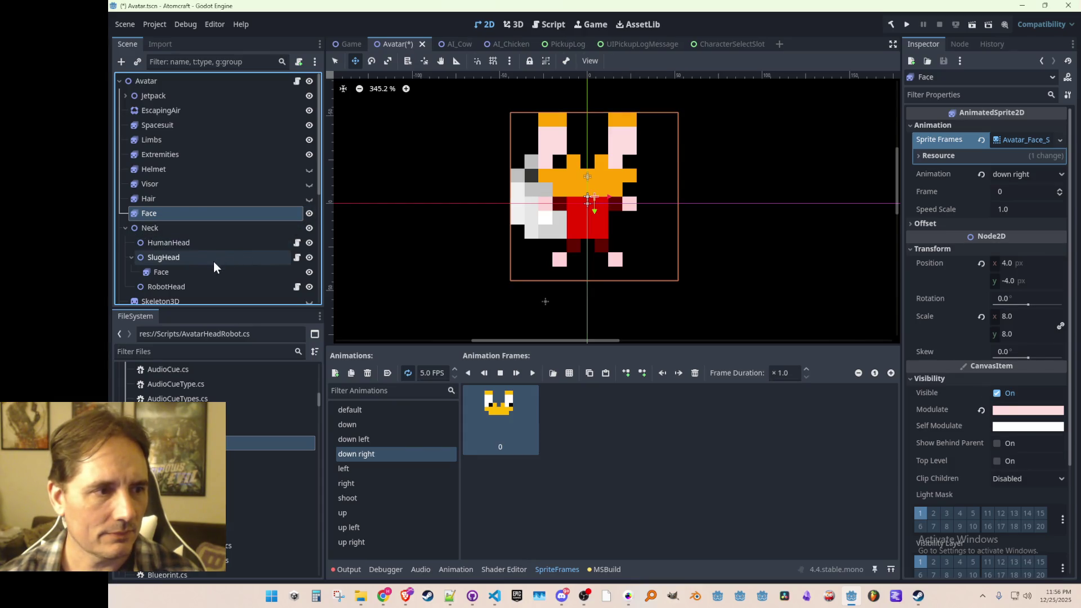
left_click(205, 202)
left_click(205, 209)
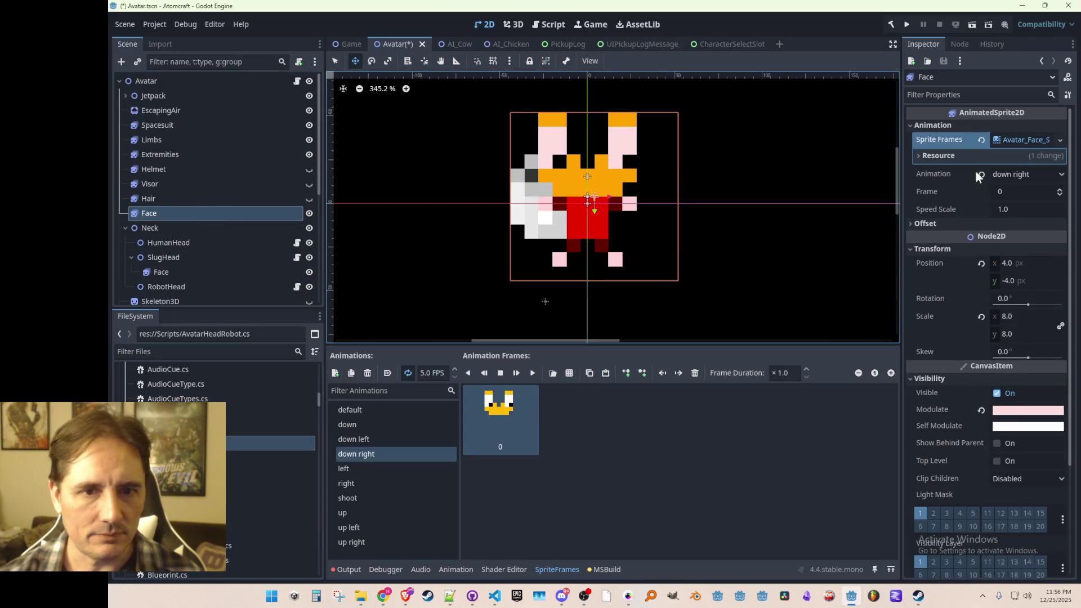
left_click(310, 258)
left_click(309, 214)
left_click(309, 214)
- Move Face under HumanHead, give it Avatar_Face_New.tres sprite frames, and save
left_click_drag(160, 214, 182, 245)
left_click(310, 243)
left_click(310, 243)
left_click(1023, 143)
left_click(1022, 141)
left_click(1059, 140)
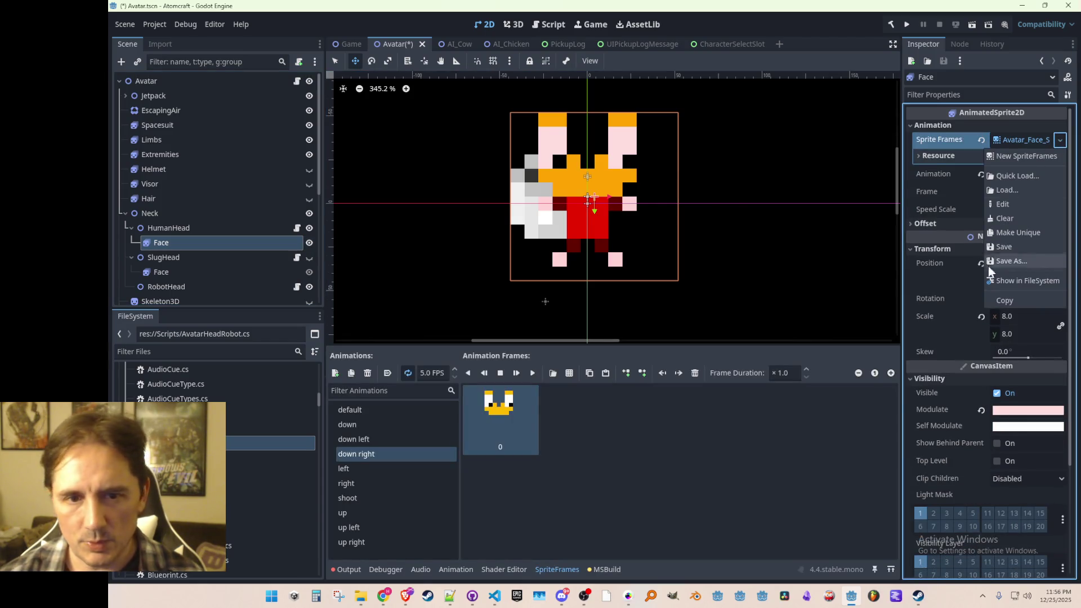
left_click(1019, 176)
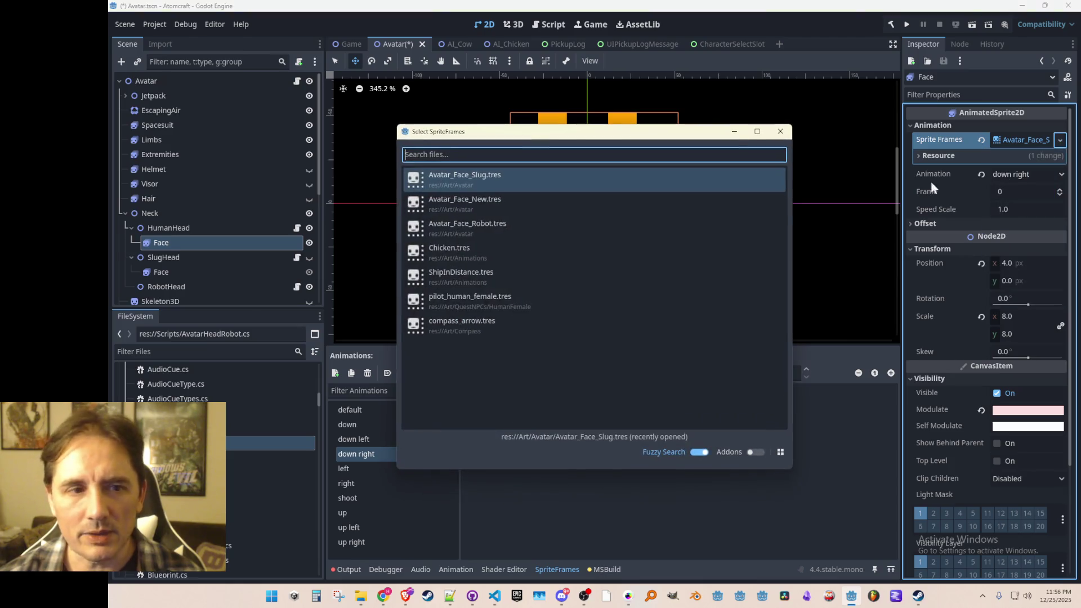
double_click(495, 204)
scroll(651, 240, "down", 1)
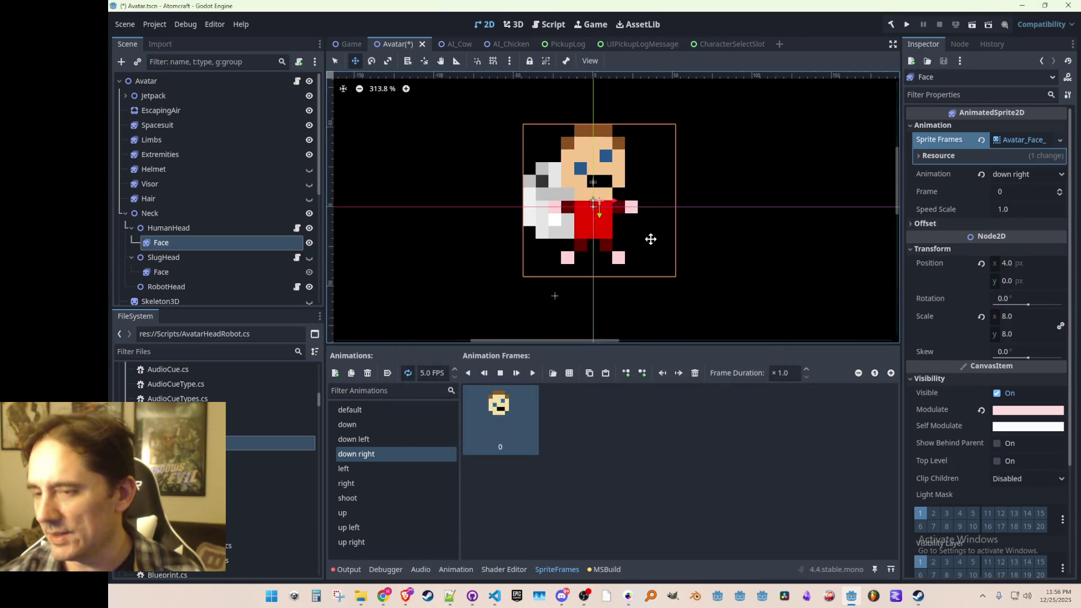
key("ctrl+s")
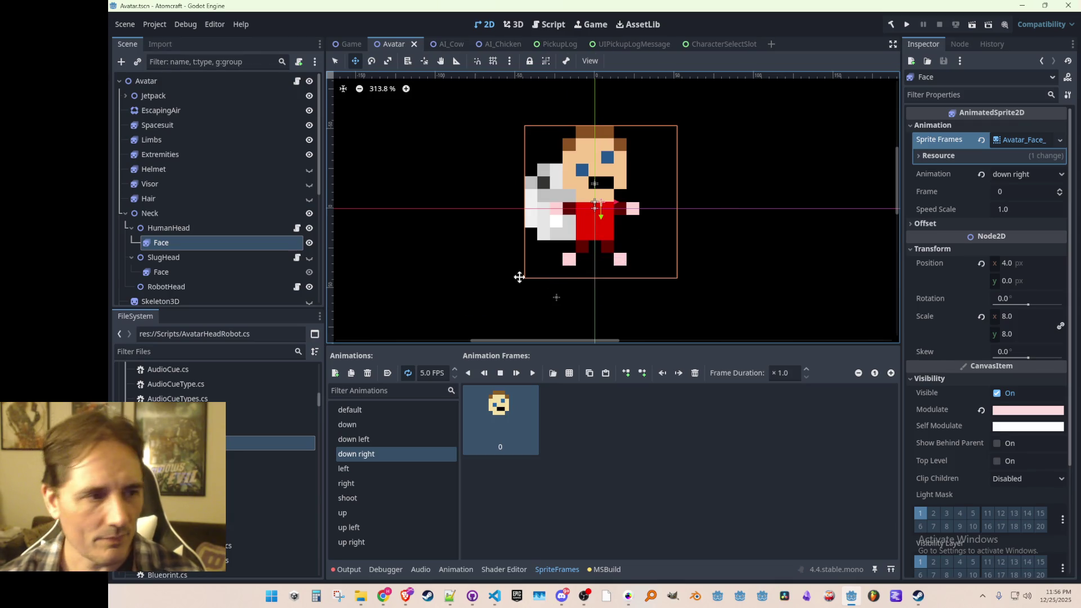
- Hide the human and slug heads, then paste a copy of Face under RobotHead
scroll(225, 250, "down", 2)
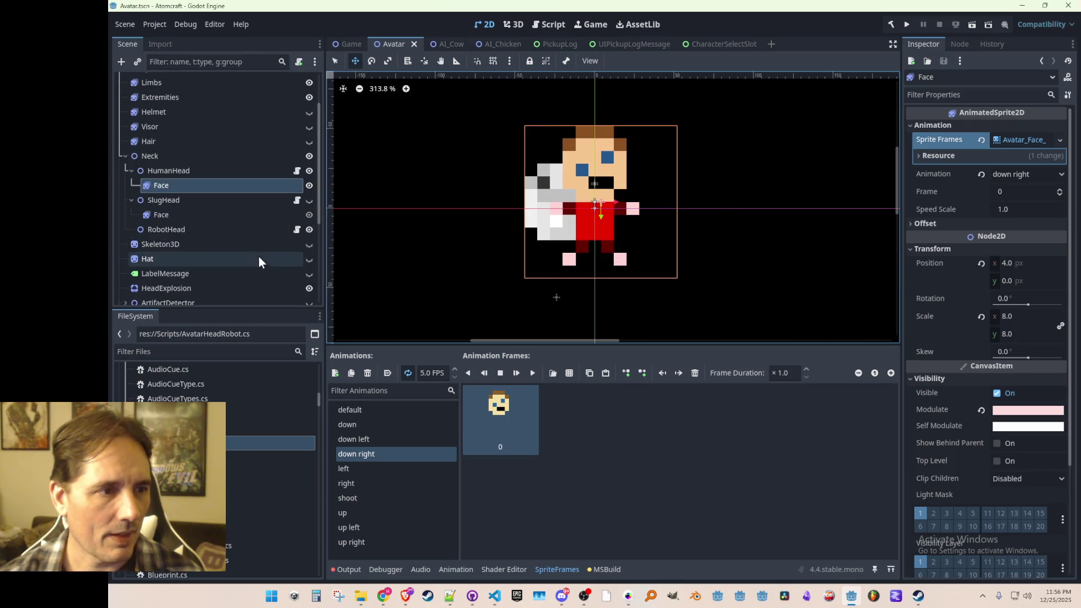
left_click(310, 172)
left_click(309, 200)
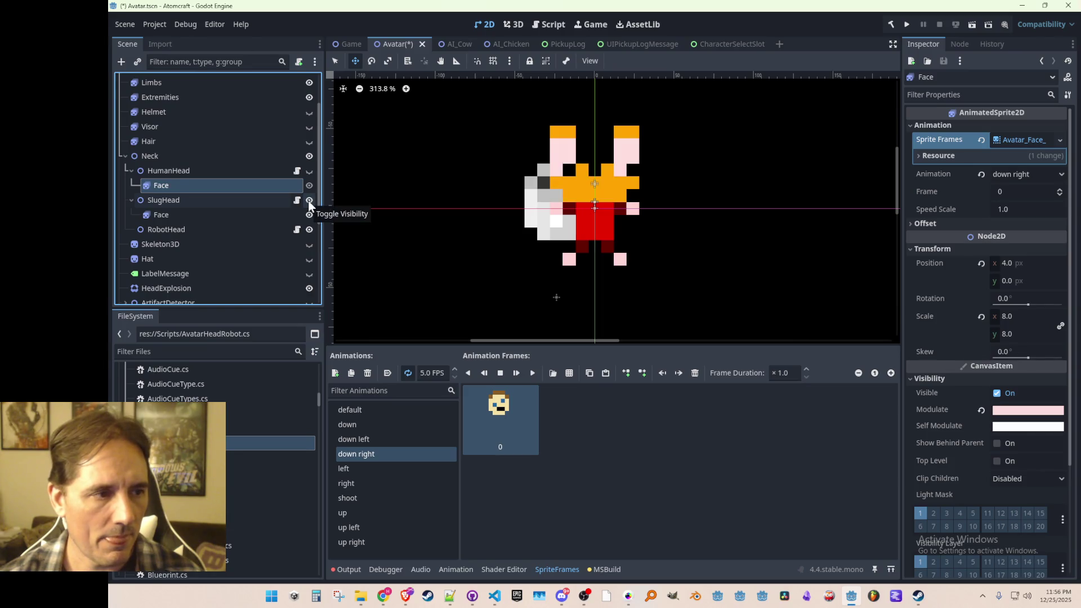
left_click(309, 199)
left_click(238, 174)
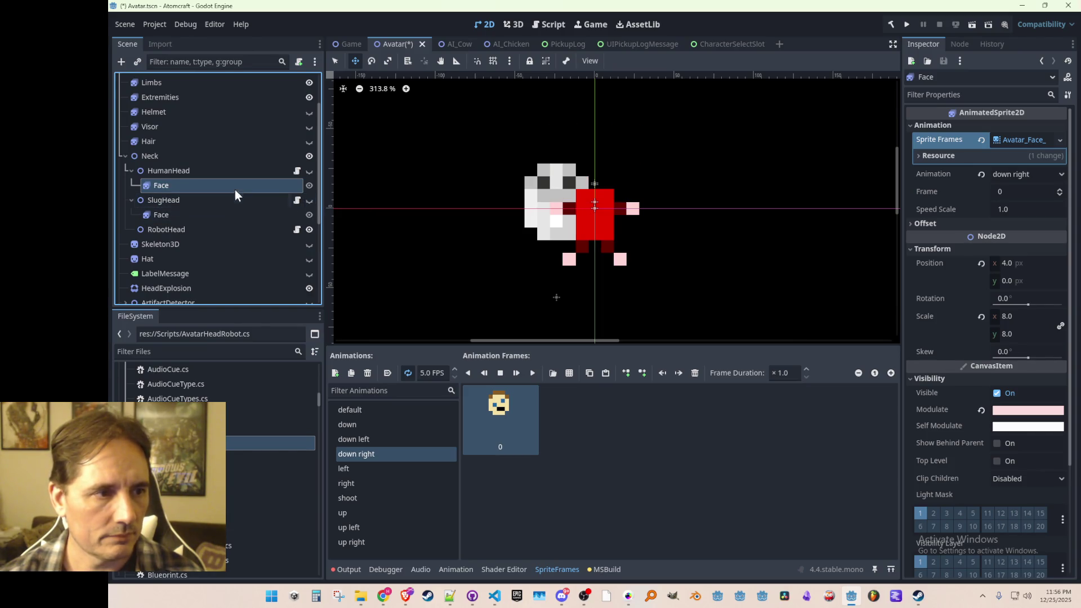
left_click(234, 185)
key("ctrl+c")
left_click(186, 229)
key("ctrl+v")
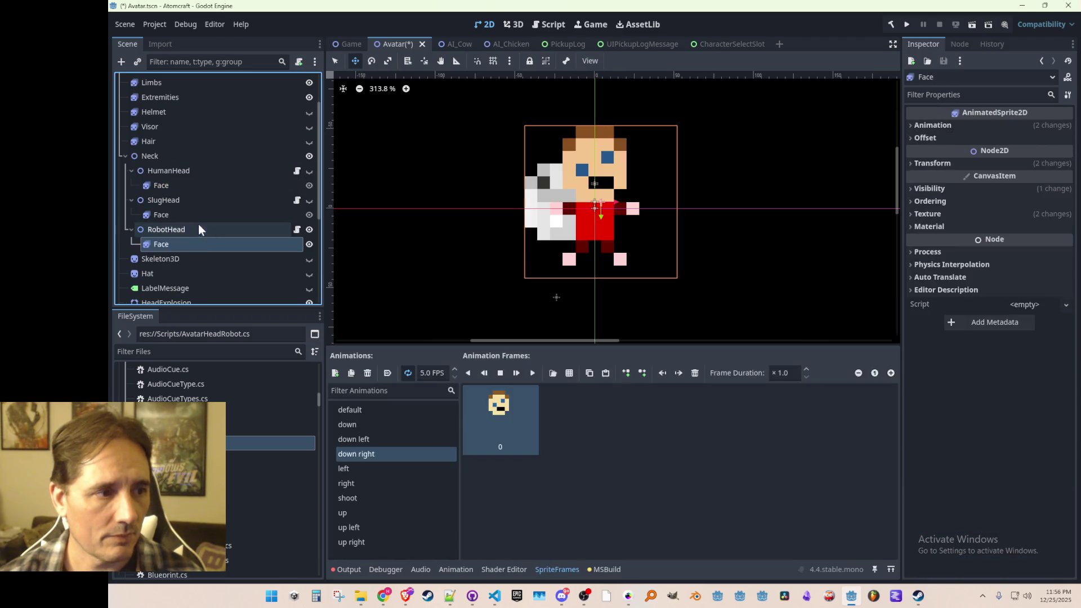
left_click(249, 244)
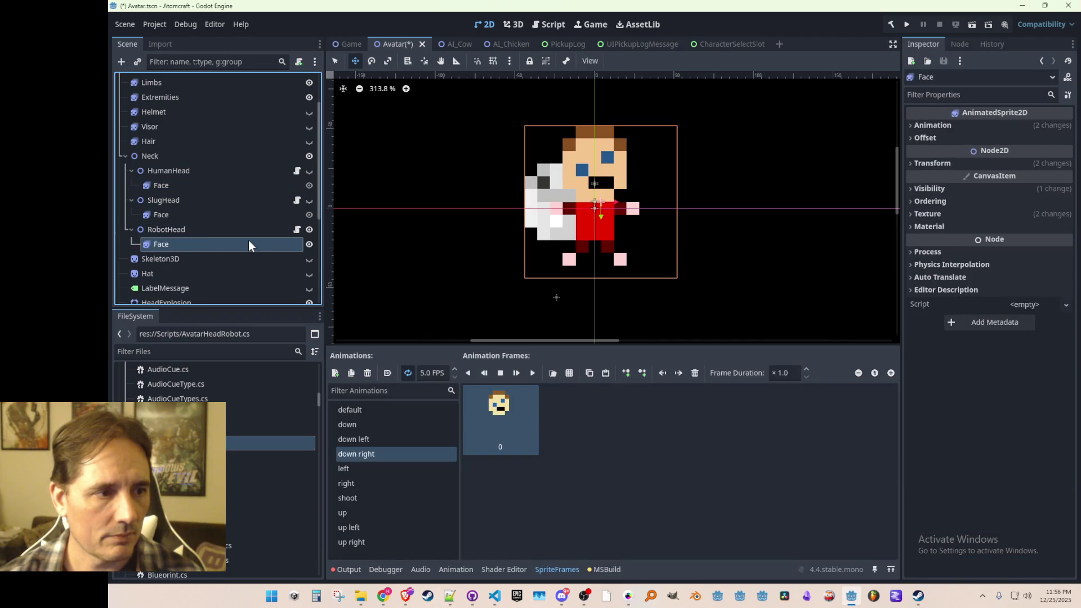
- Quick-load Avatar_Face_Robot.tres as the RobotHead face's Sprite Frames
left_click(976, 123)
left_click(1029, 141)
left_click(1066, 140)
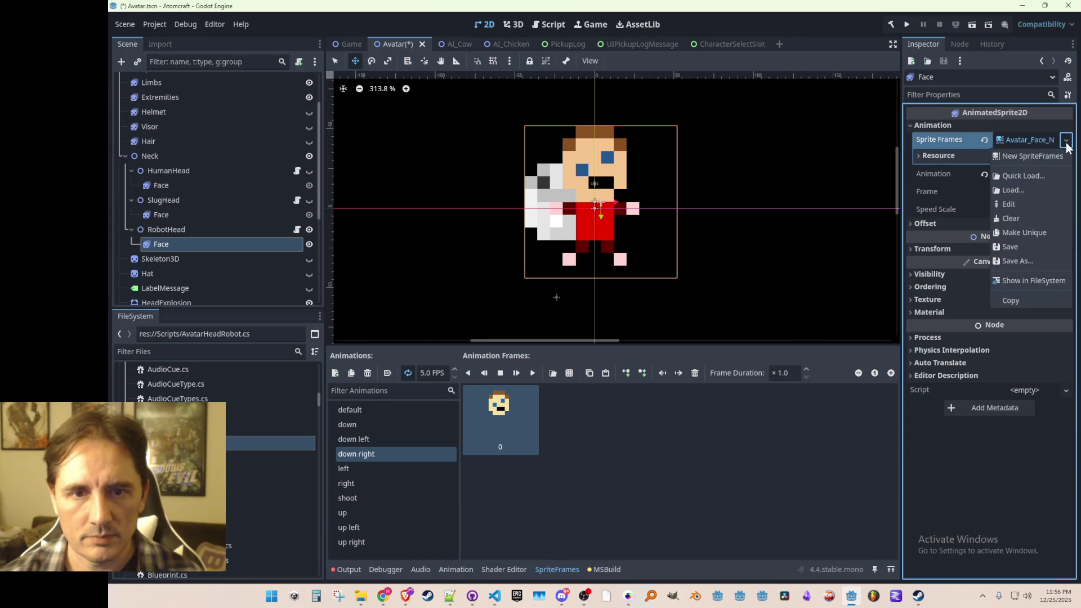
left_click(1019, 178)
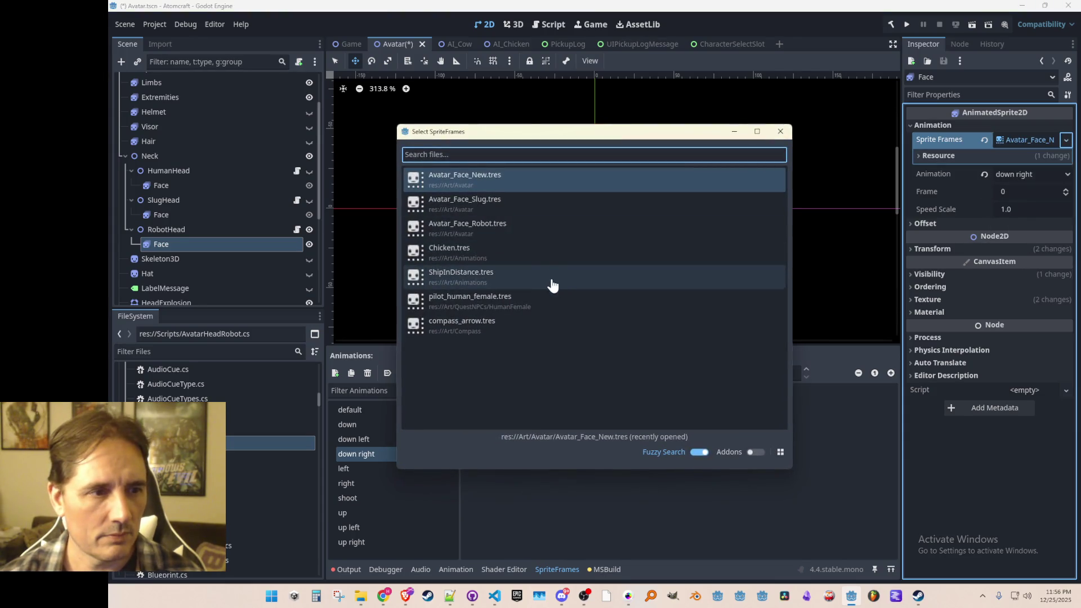
double_click(489, 229)
scroll(494, 235, "up", 3)
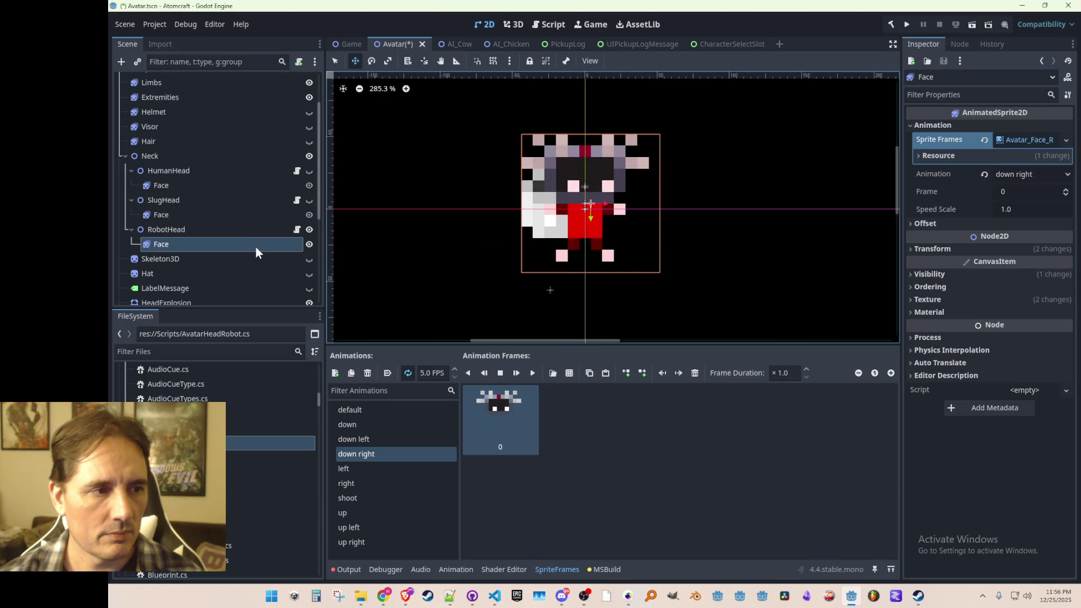
- Leave only HumanHead visible, hiding RobotHead and SlugHead, and save the scene
left_click(309, 229)
left_click(310, 229)
left_click(309, 229)
left_click(311, 201)
left_click(311, 201)
left_click(309, 170)
scroll(470, 225, "down", 2)
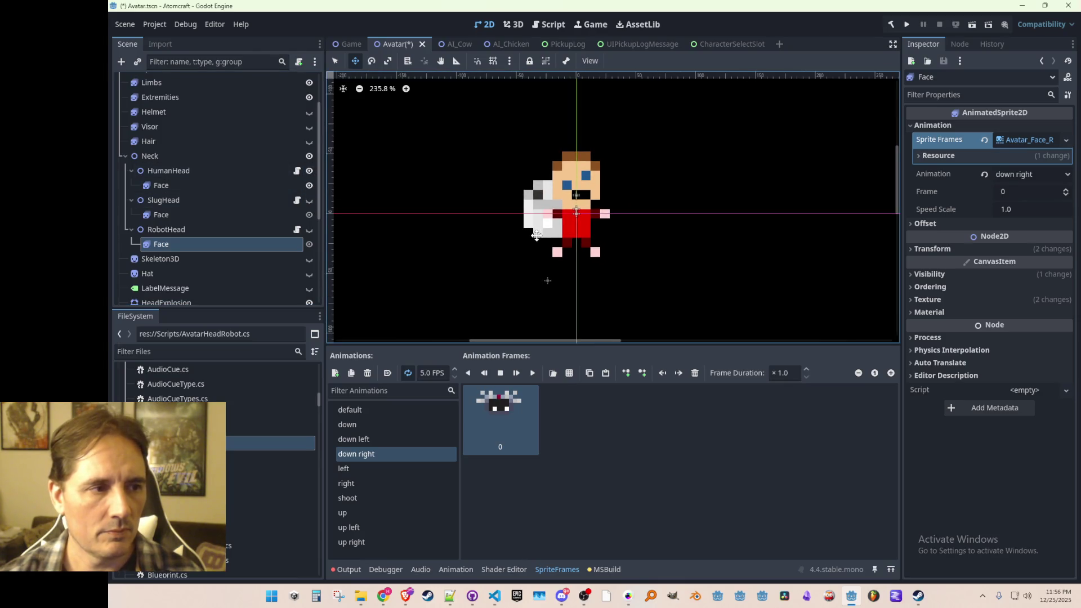
key("ctrl+s")
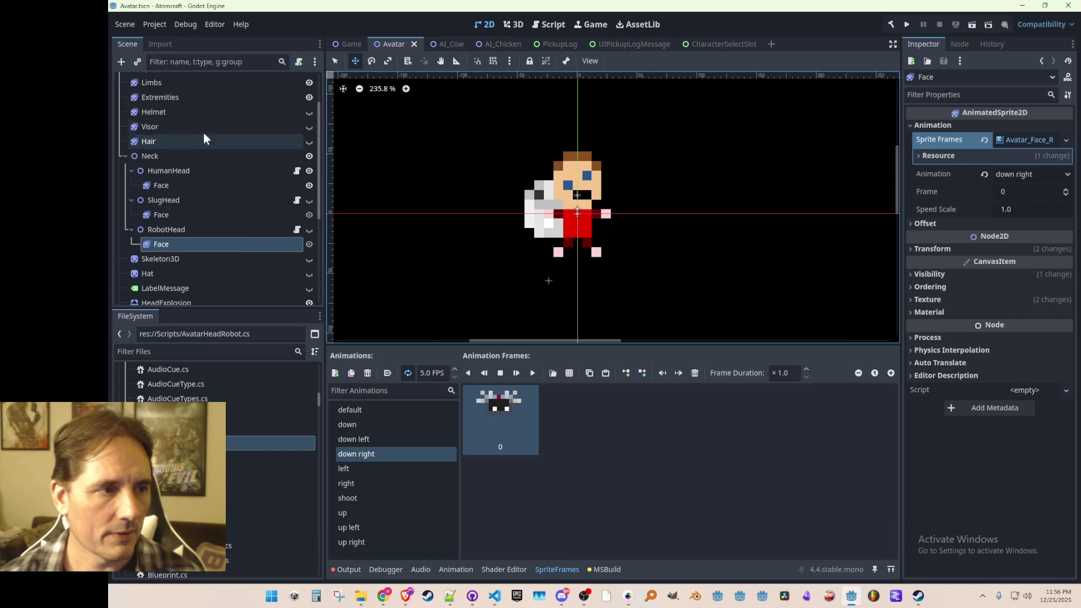
left_click(166, 140)
- Nest Hair under HumanHead after its Face, check the heads' children, and save
left_click_drag(161, 139, 181, 171)
left_click(218, 154)
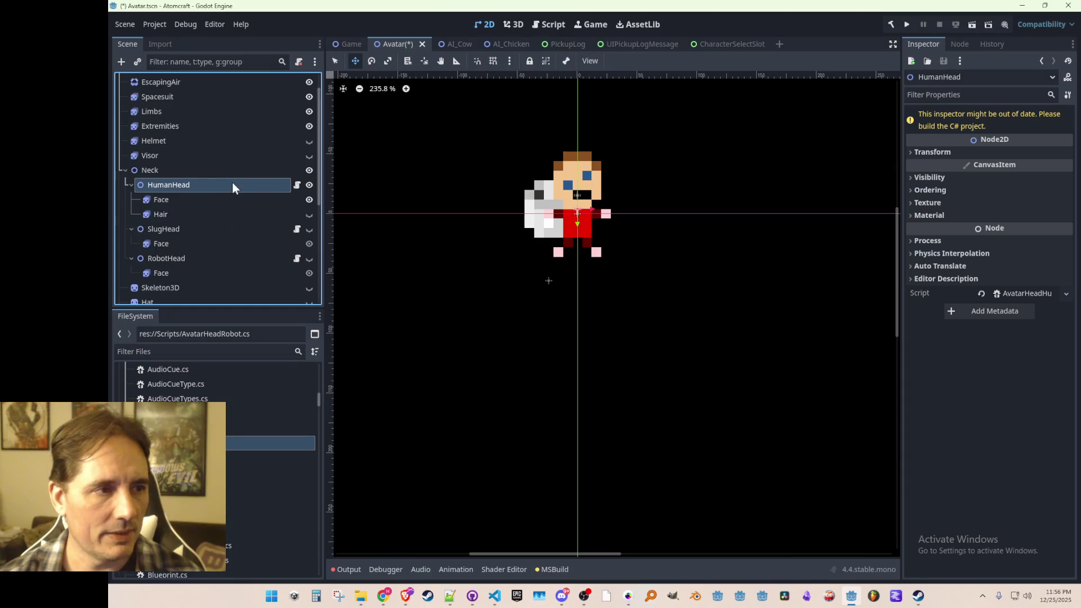
left_click(211, 174)
scroll(466, 227, "up", 1)
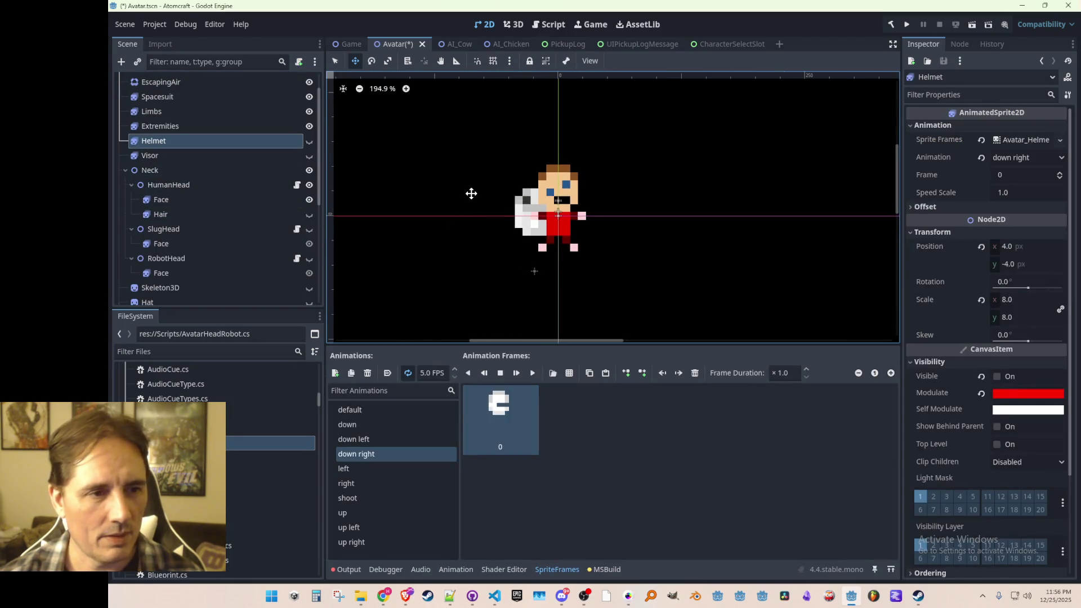
scroll(472, 197, "down", 1)
key("ctrl+s")
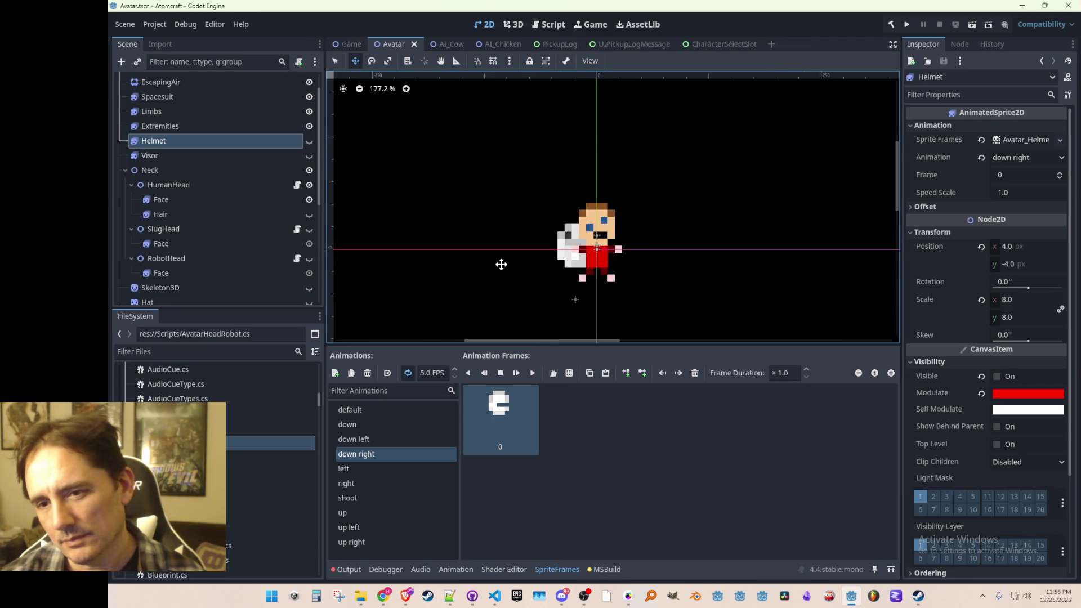
scroll(500, 258, "up", 1)
mouse_move(499, 258)
left_mouse_down()
mouse_move(464, 236)
mouse_move(454, 245)
left_mouse_up()
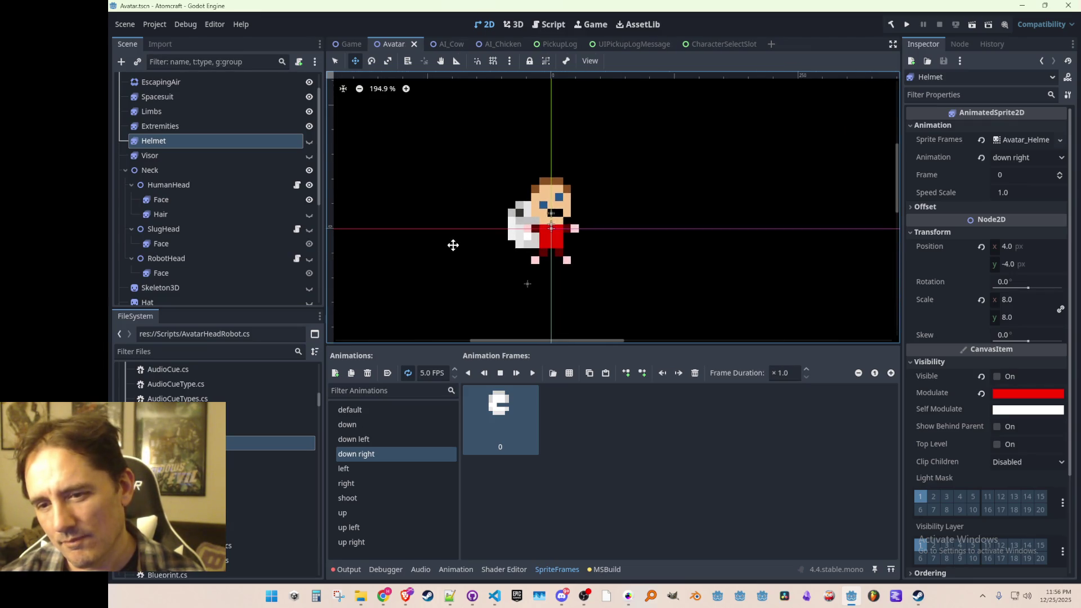
scroll(497, 232, "down", 1)
scroll(497, 231, "up", 1)
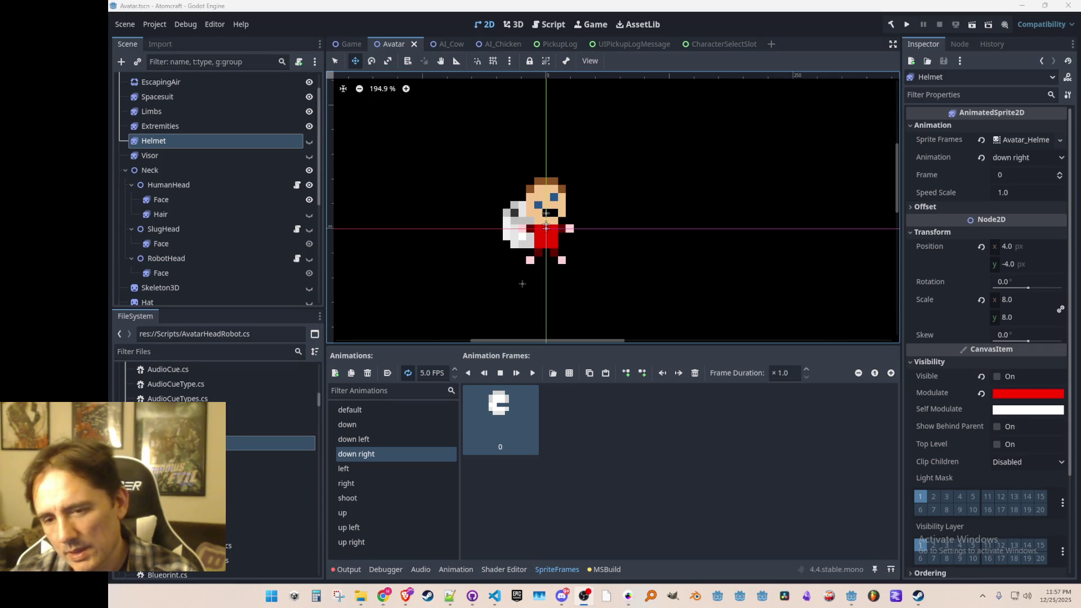
scroll(673, 220, "down", 1)
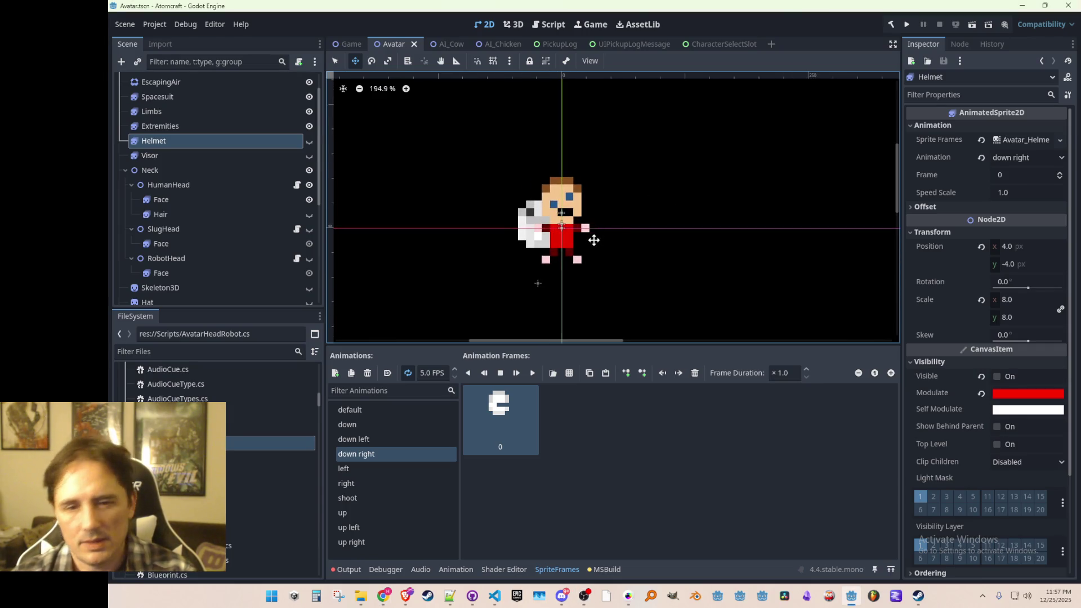
scroll(600, 237, "up", 3)
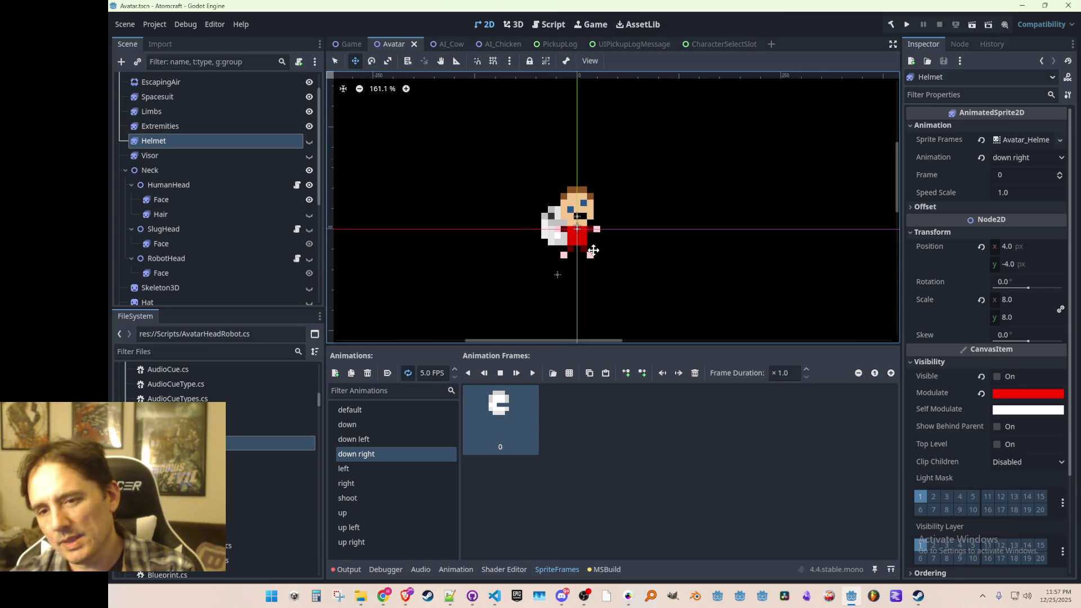
scroll(594, 252, "up", 2)
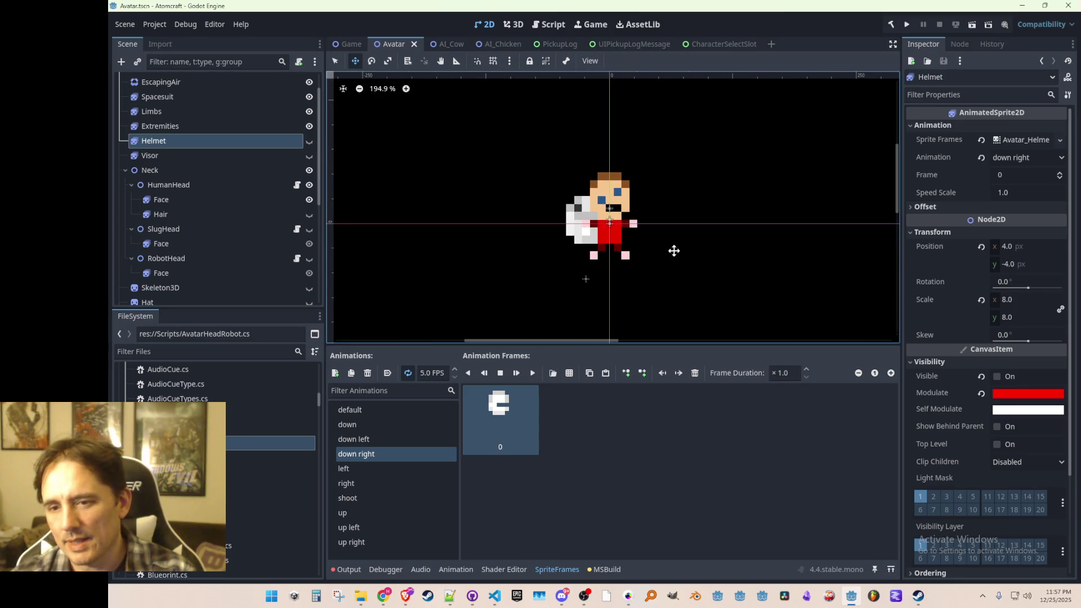
scroll(633, 243, "down", 1)
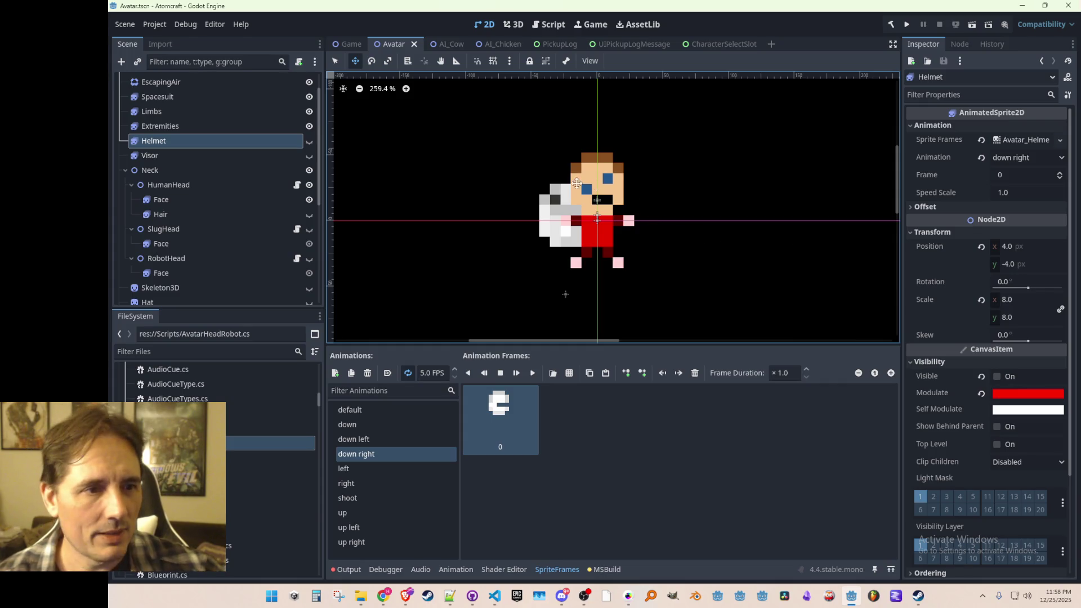
scroll(549, 273, "up", 1)
scroll(572, 232, "up", 1)
scroll(576, 239, "down", 1)
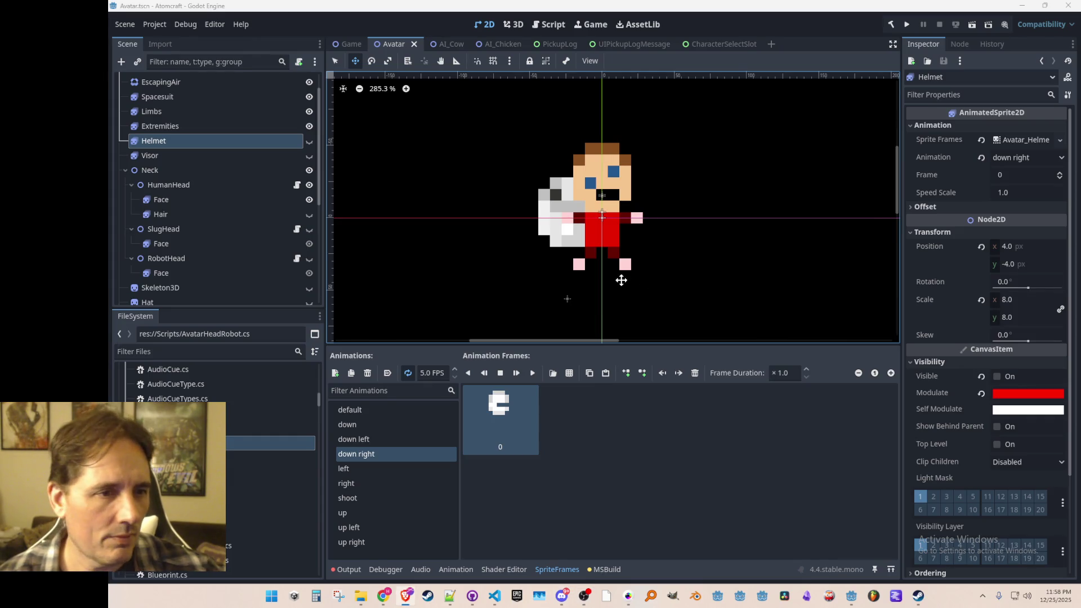
- Recentre the avatar and collapse the Neck branch in the Scene dock
left_click_drag(580, 256, 595, 254)
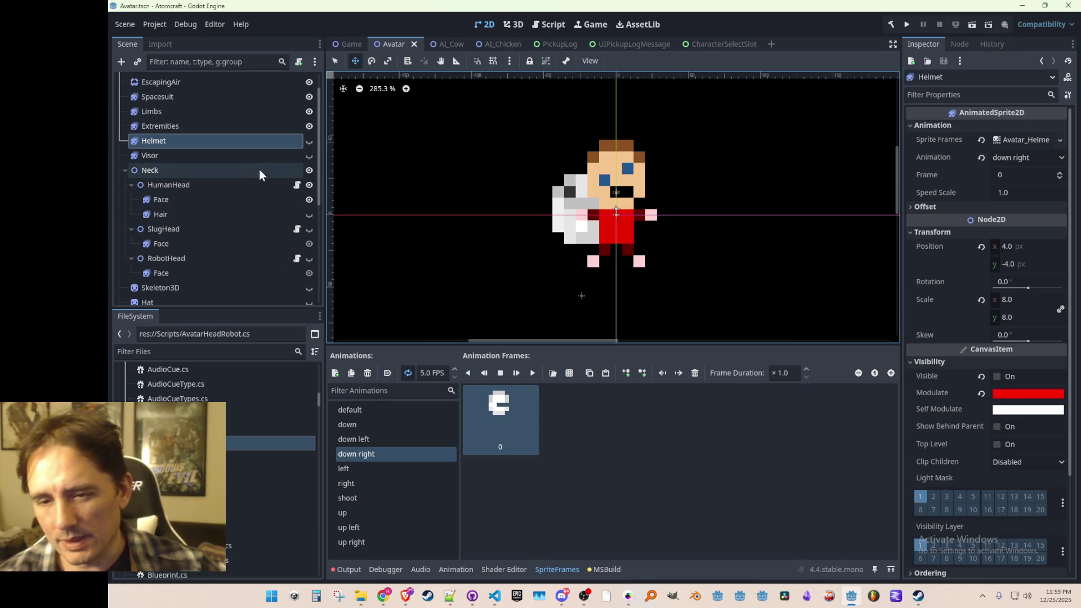
left_click(125, 170)
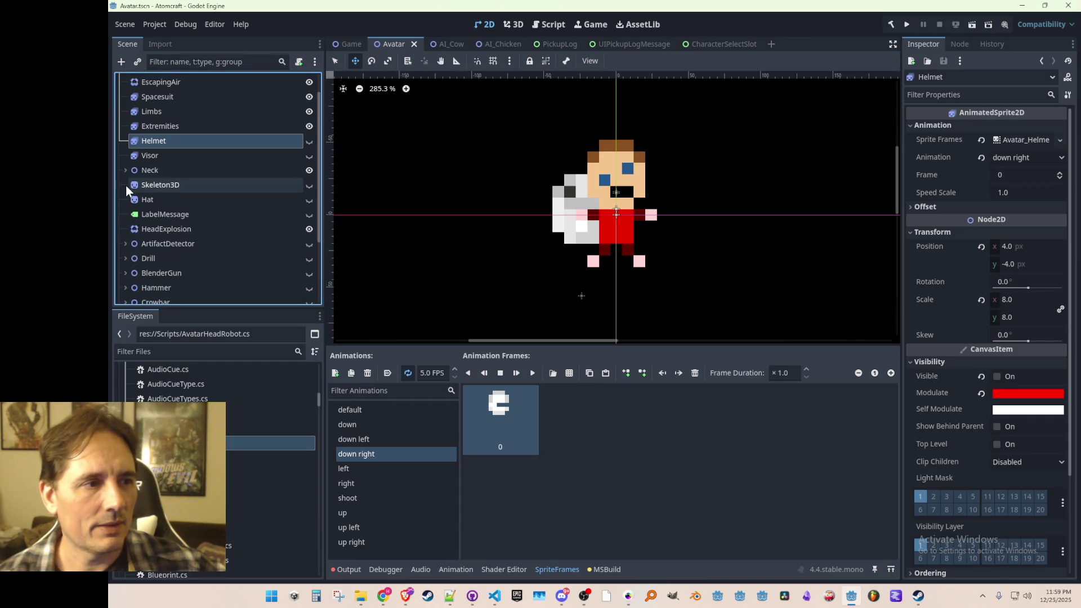
left_click(125, 171)
scroll(198, 205, "up", 2)
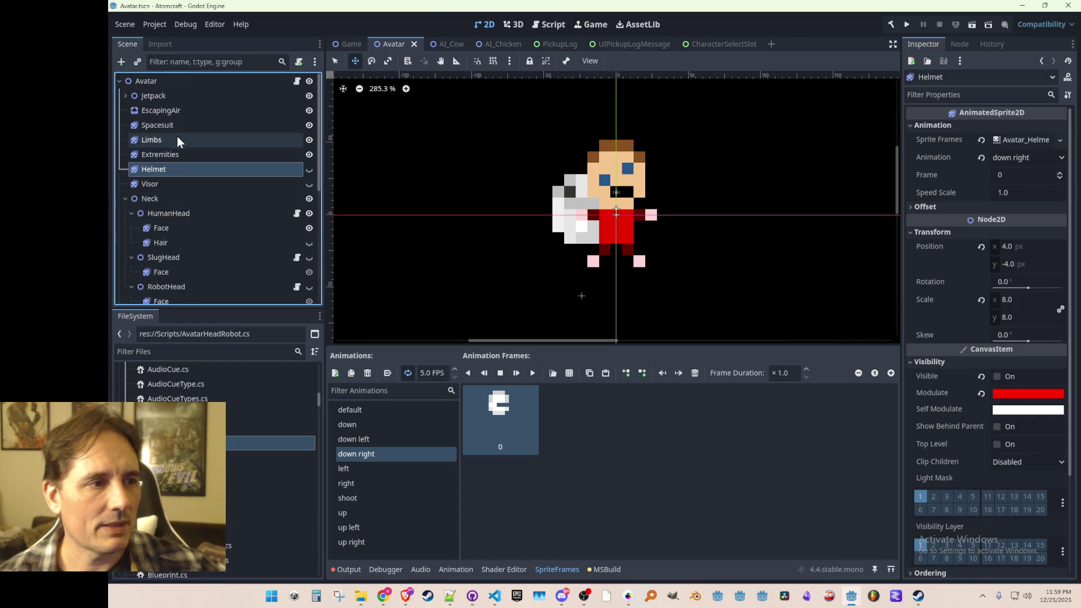
left_click(129, 200)
left_click(125, 199)
scroll(228, 221, "down", 3)
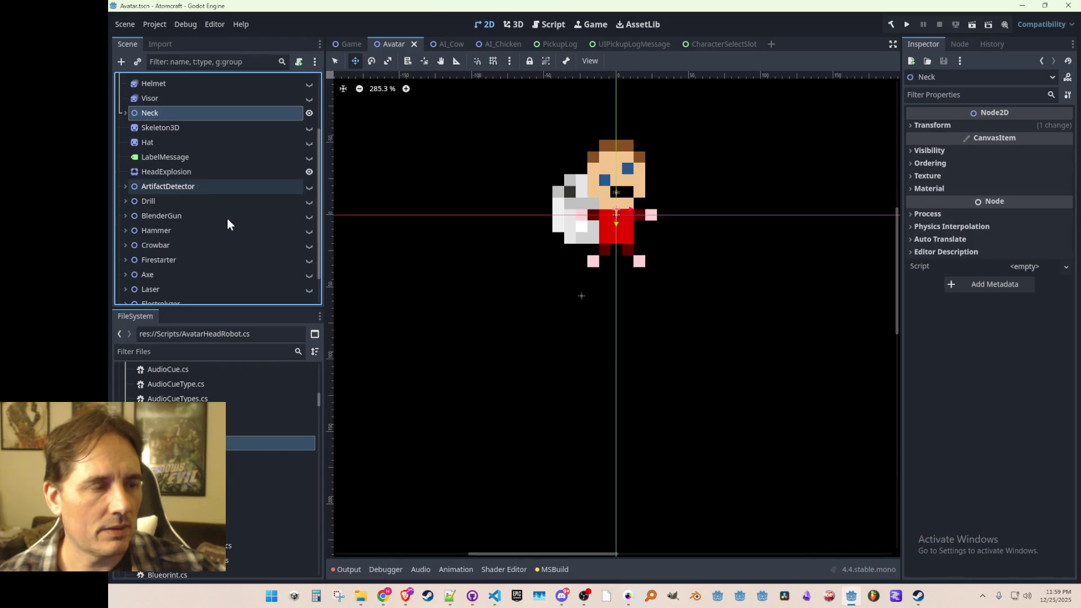
- Preview the red hat, select the Hat node, and toggle HeadExplosion's visibility
left_click(309, 142)
left_click(309, 142)
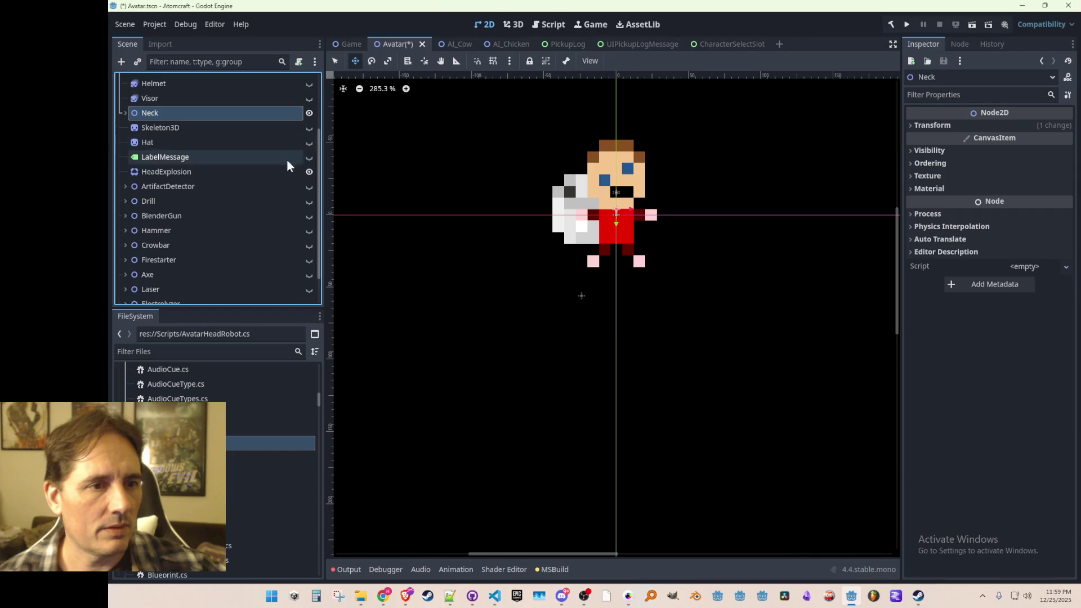
scroll(251, 180, "up", 1)
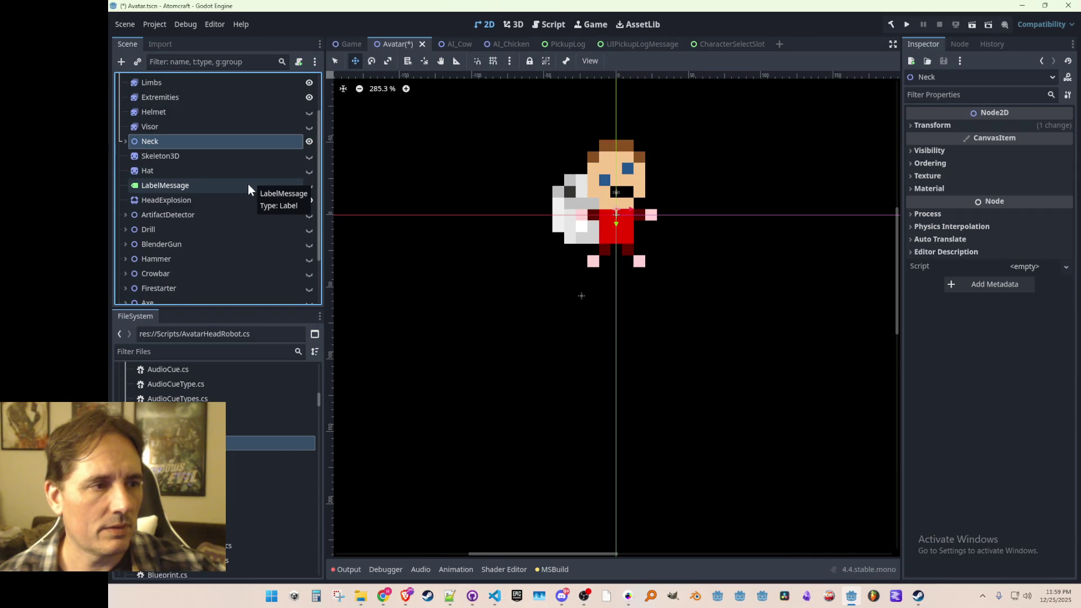
scroll(247, 183, "down", 1)
left_click(259, 147)
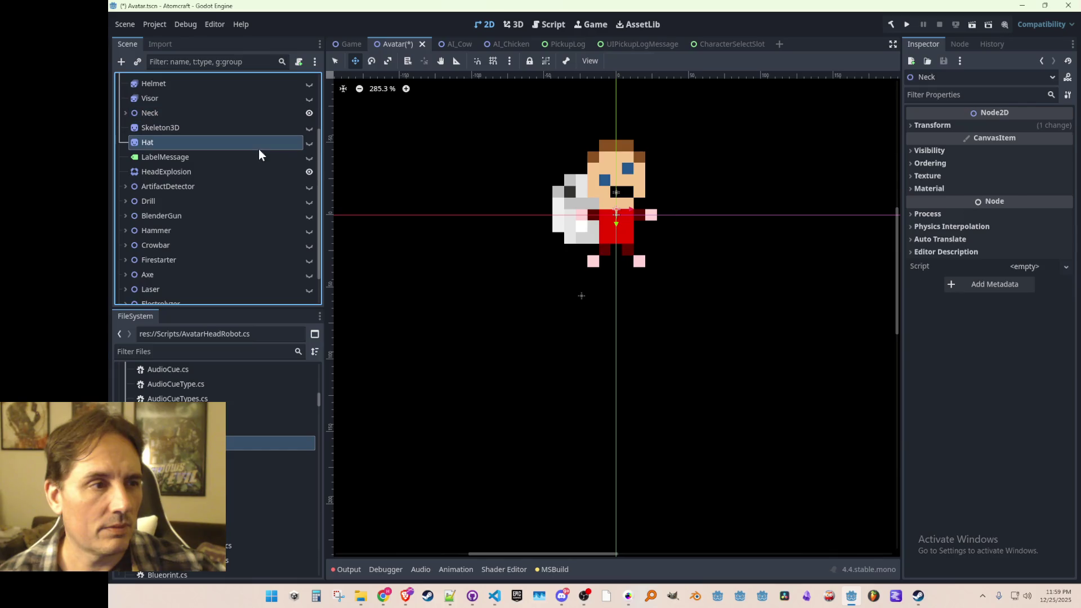
scroll(442, 208, "up", 2)
scroll(572, 304, "down", 3)
scroll(602, 301, "up", 1)
scroll(241, 171, "up", 3)
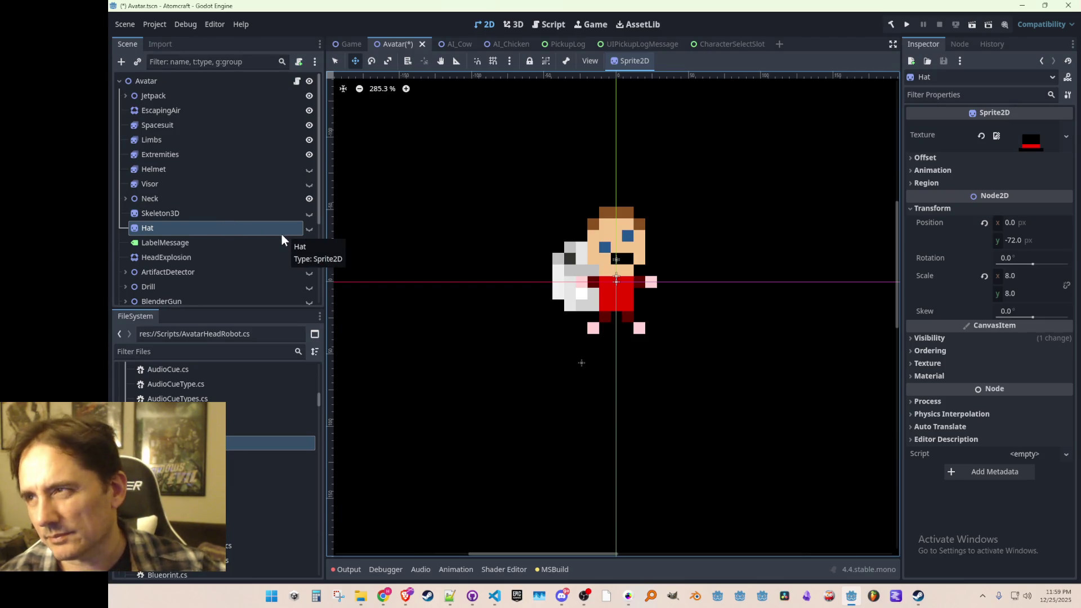
left_click(309, 258)
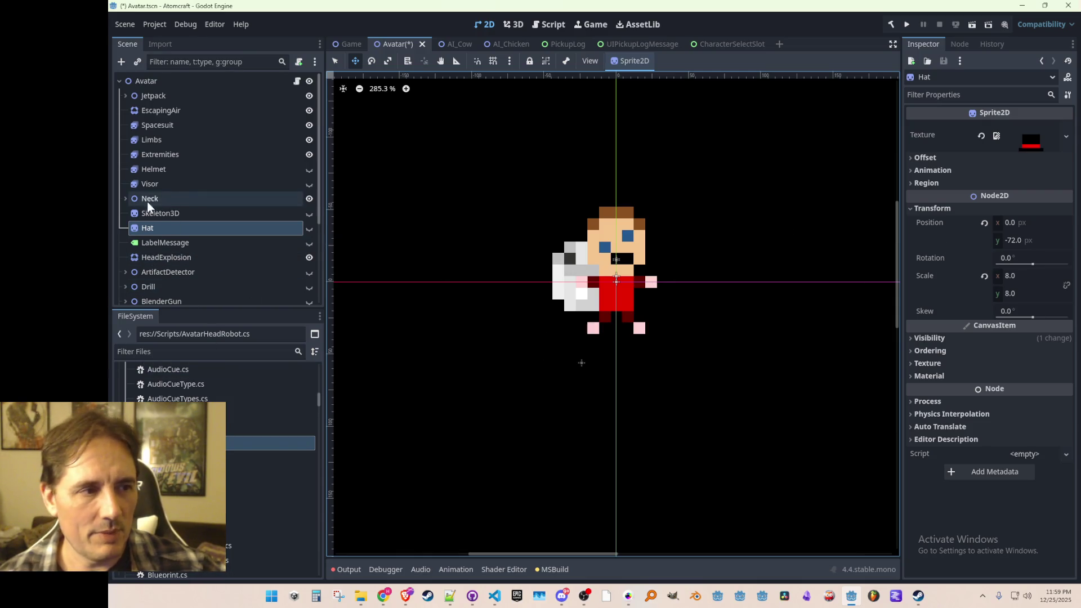
- Move the Hat node under HumanHead after Hair and preview it on the avatar
left_click(125, 199)
scroll(203, 272, "down", 3)
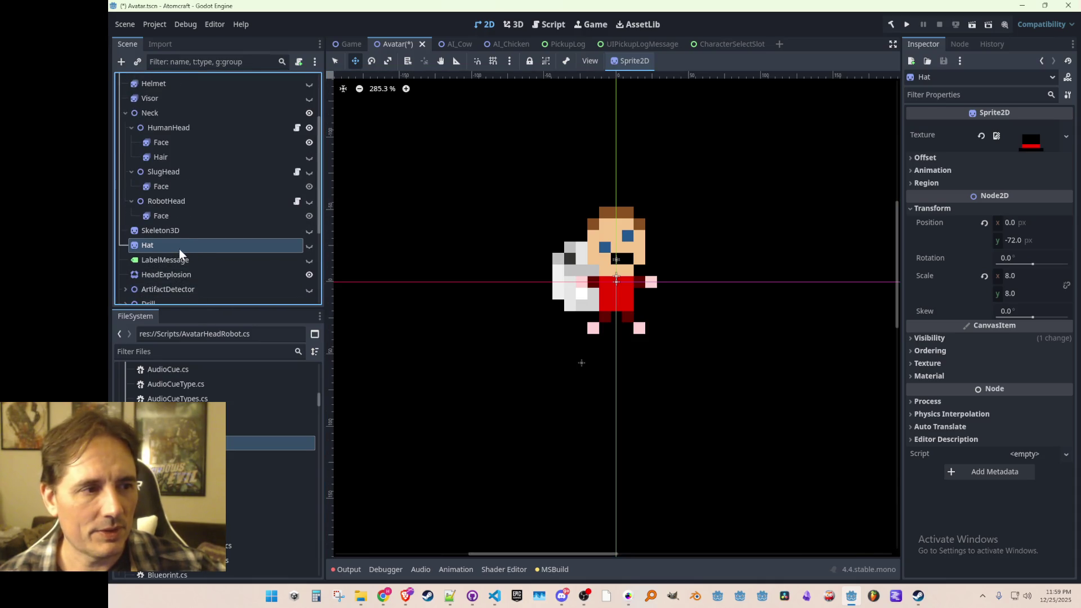
left_click_drag(157, 248, 200, 127)
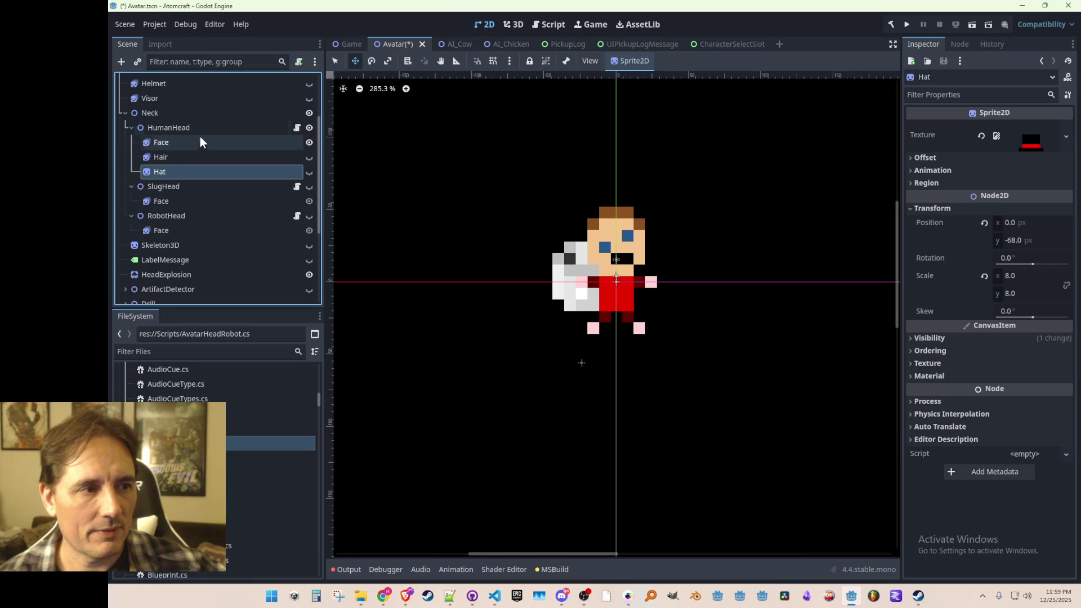
left_click(310, 171)
left_click(309, 171)
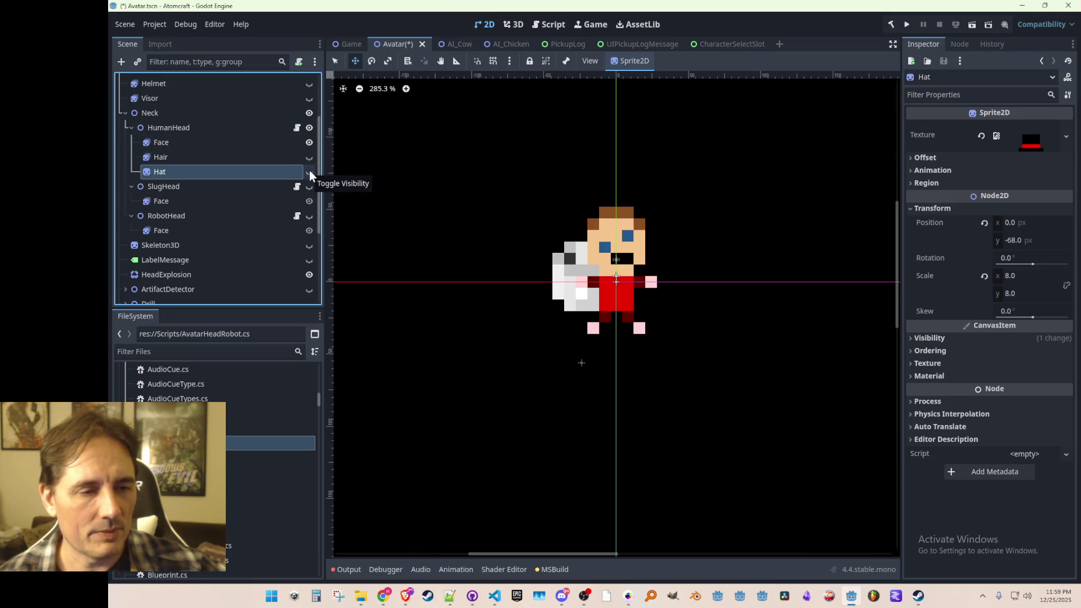
left_click(204, 157)
left_click(201, 171)
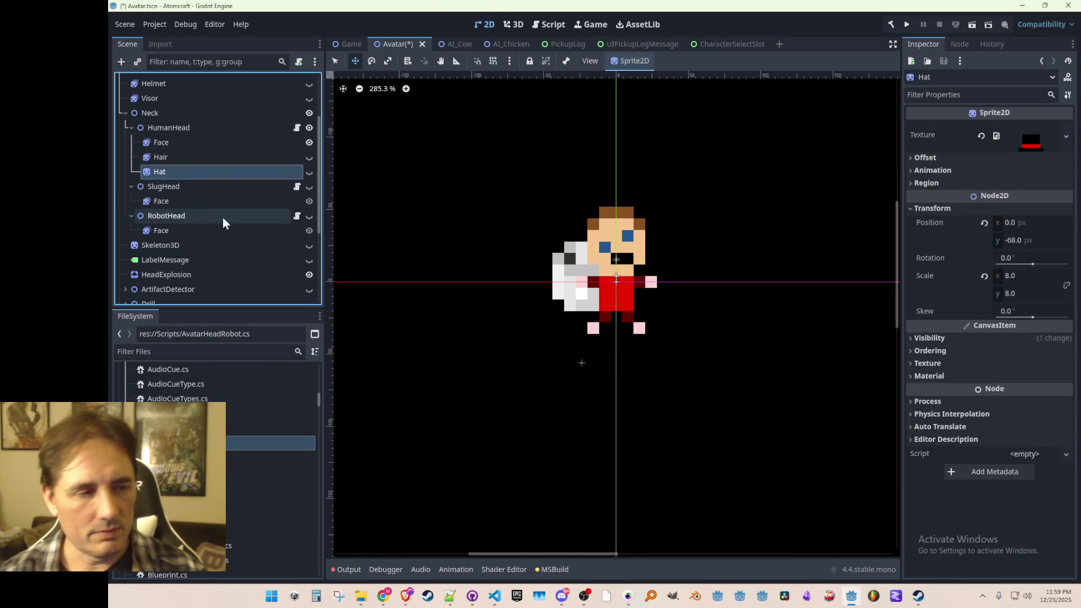
- Duplicate Hat into SlugHead and RobotHead, naming each copy Hat
key("ctrl+d")
left_click_drag(182, 192, 187, 209)
double_click(205, 216)
key("Return")
key("ctrl+d")
left_click_drag(198, 227, 201, 248)
double_click(200, 258)
type("Hat")
key("Return")
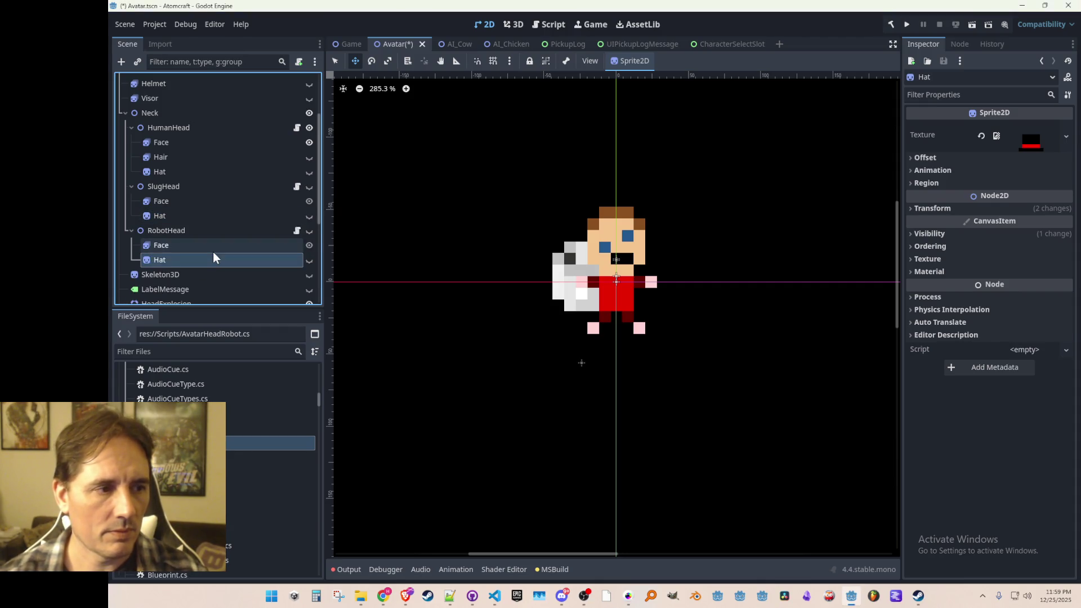
- Collapse the three heads, save the Avatar scene, and select Heads in Avatar.cs
left_click(131, 231)
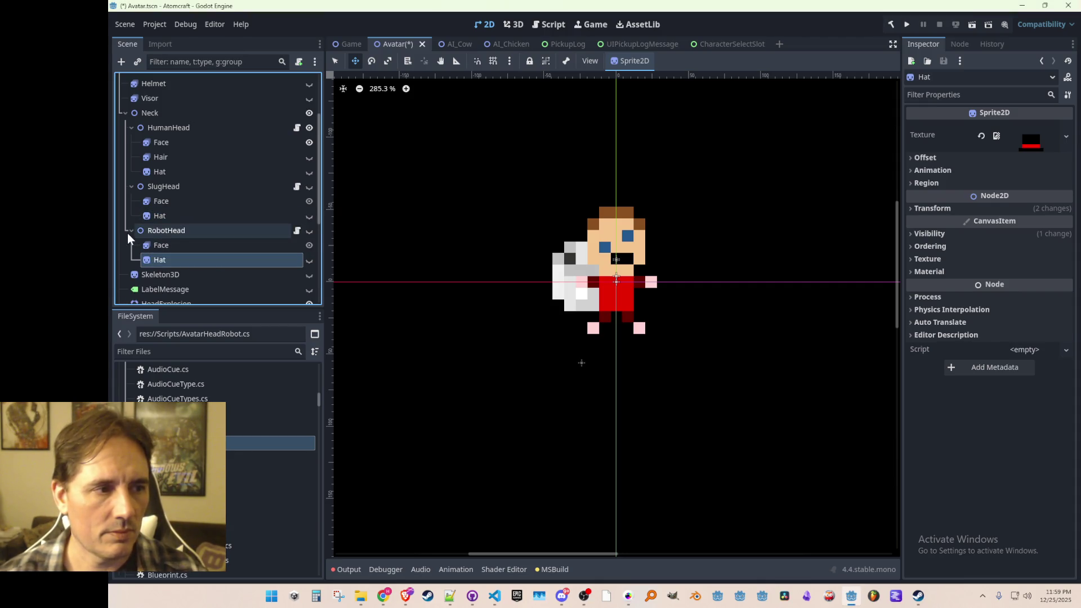
left_click(132, 187)
left_click(132, 128)
scroll(189, 181, "up", 1)
scroll(201, 231, "down", 3)
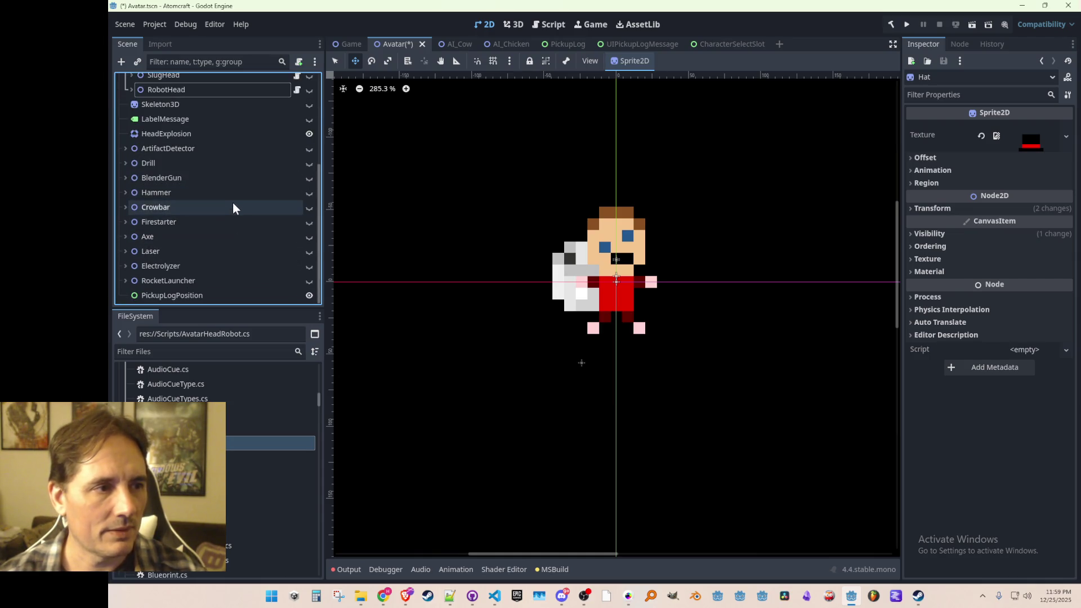
scroll(219, 200, "up", 6)
left_click(168, 200)
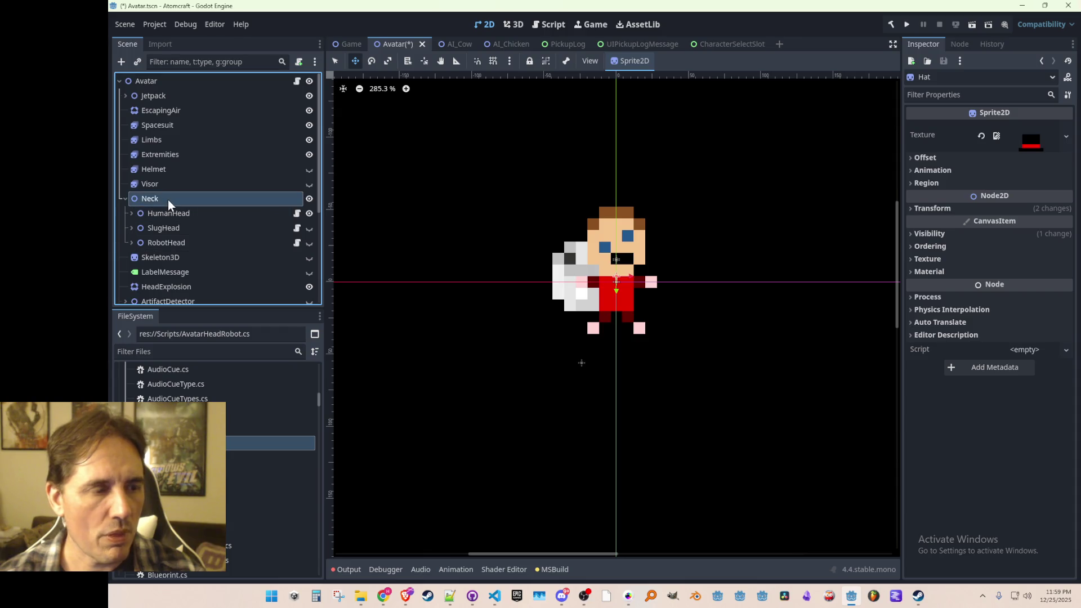
key("ctrl+s")
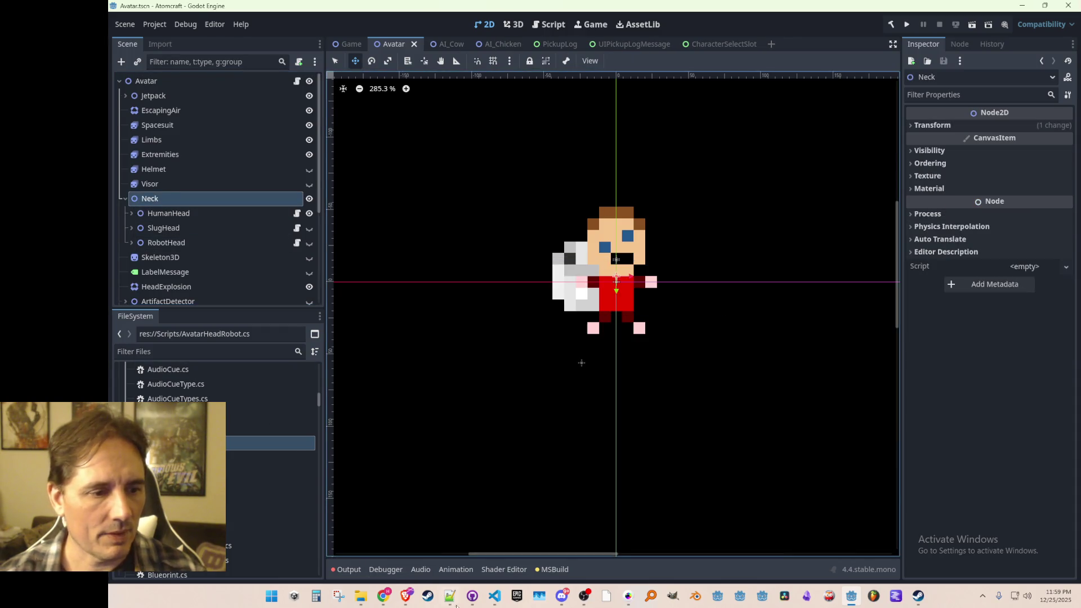
left_click(494, 596)
double_click(345, 322)
- Rewrite line 28 as 'IAvatarHead Head_Human, Head_Slug, Head_Robot;'
left_click(396, 324)
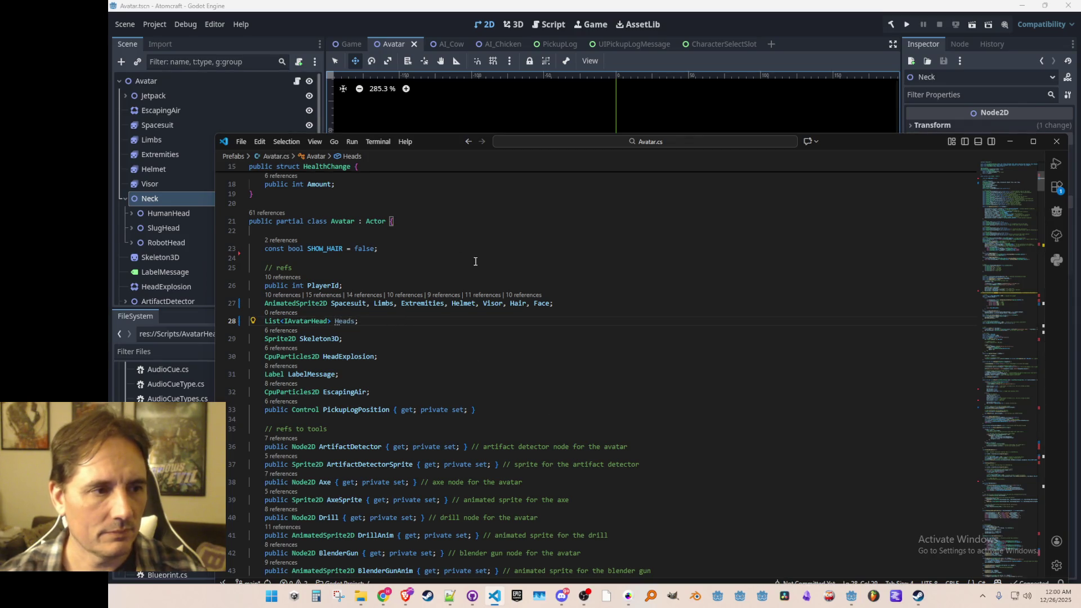
scroll(507, 292, "up", 5)
scroll(656, 366, "down", 3)
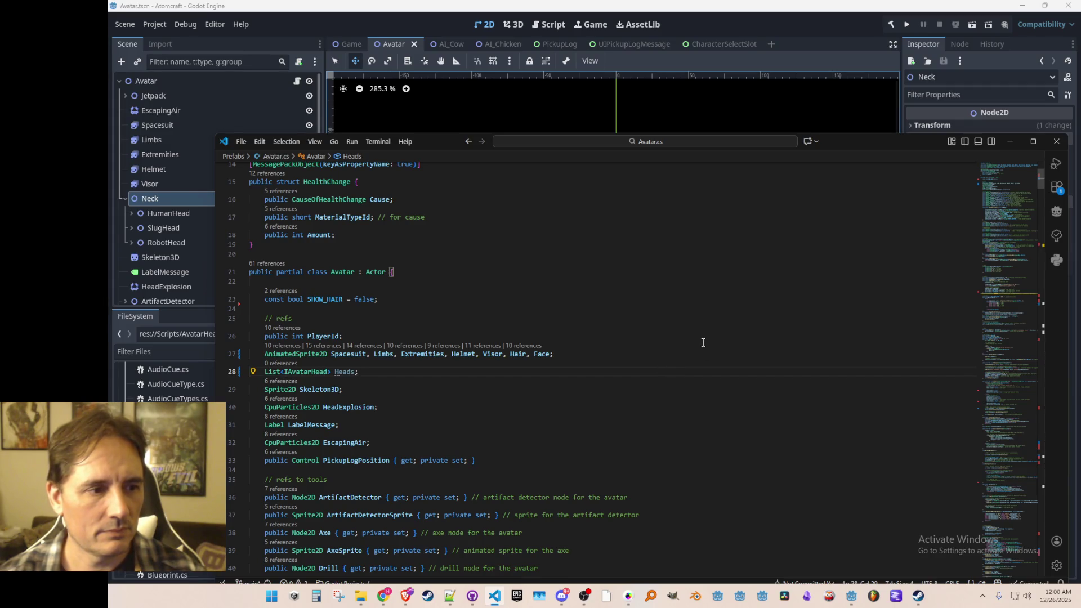
key("ctrl+z")
key("ctrl+z")
key("ctrl+z")
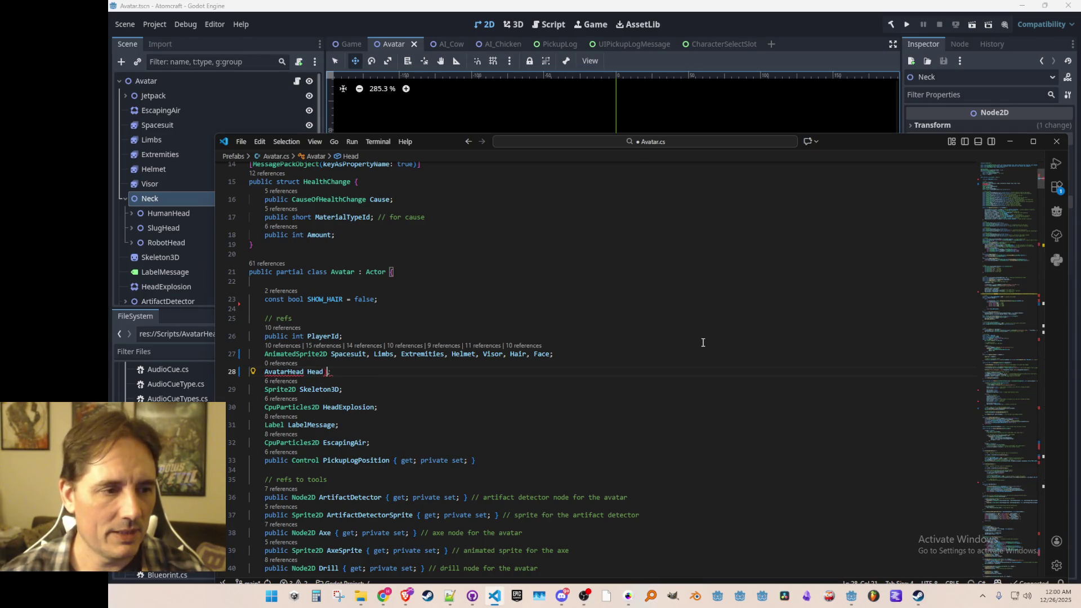
type("_Human, Head_Slug, Head_Robot;")
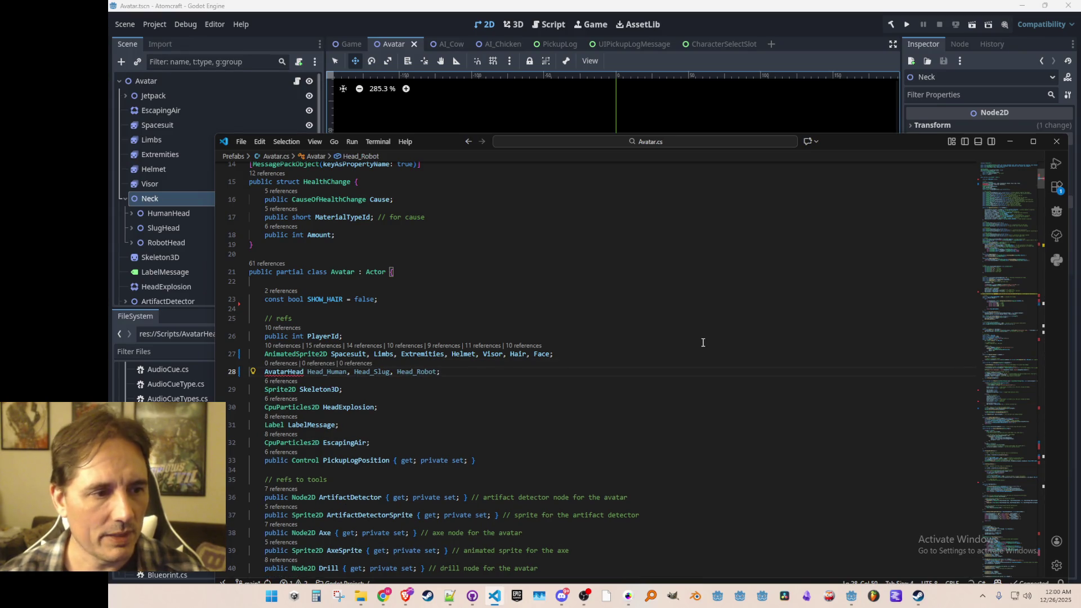
key("Home")
type("I")
key("Escape")
key("End")
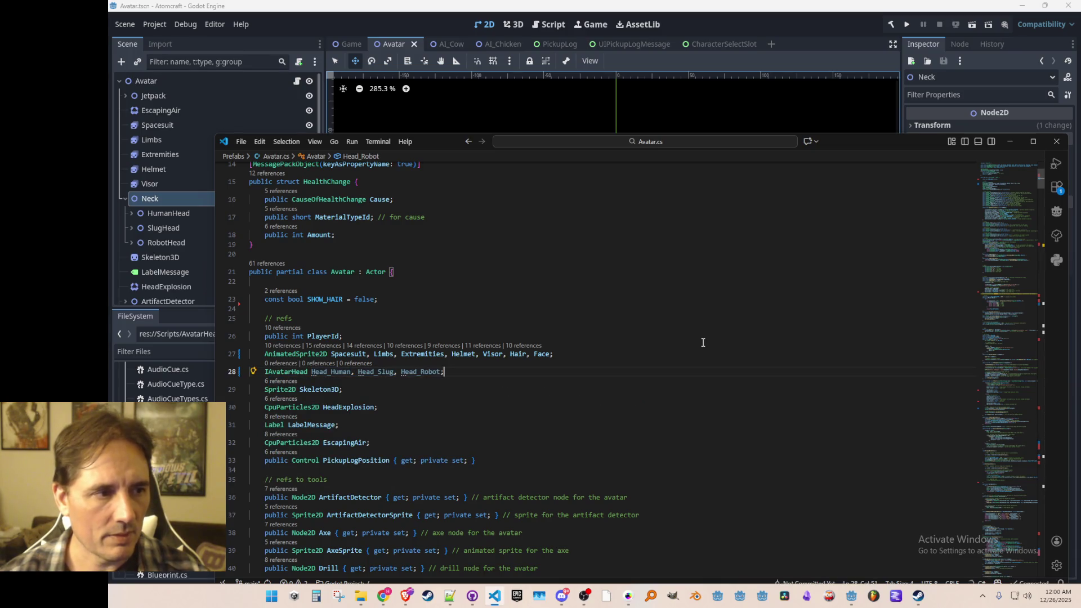
scroll(703, 342, "down", 20)
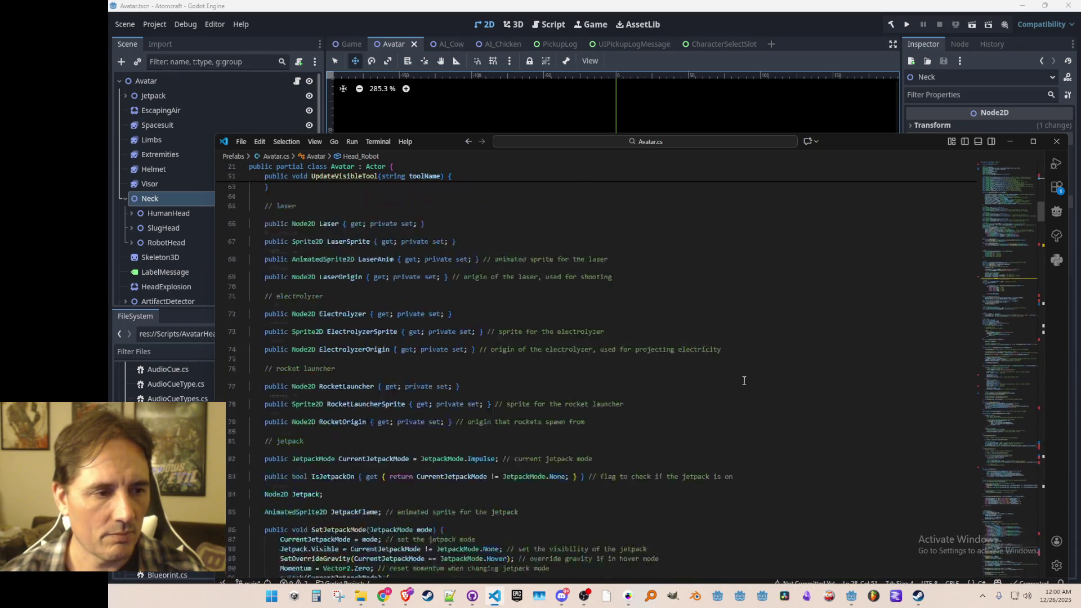
- Search Avatar.cs for 'Init(' to locate the Init method
scroll(741, 383, "down", 20)
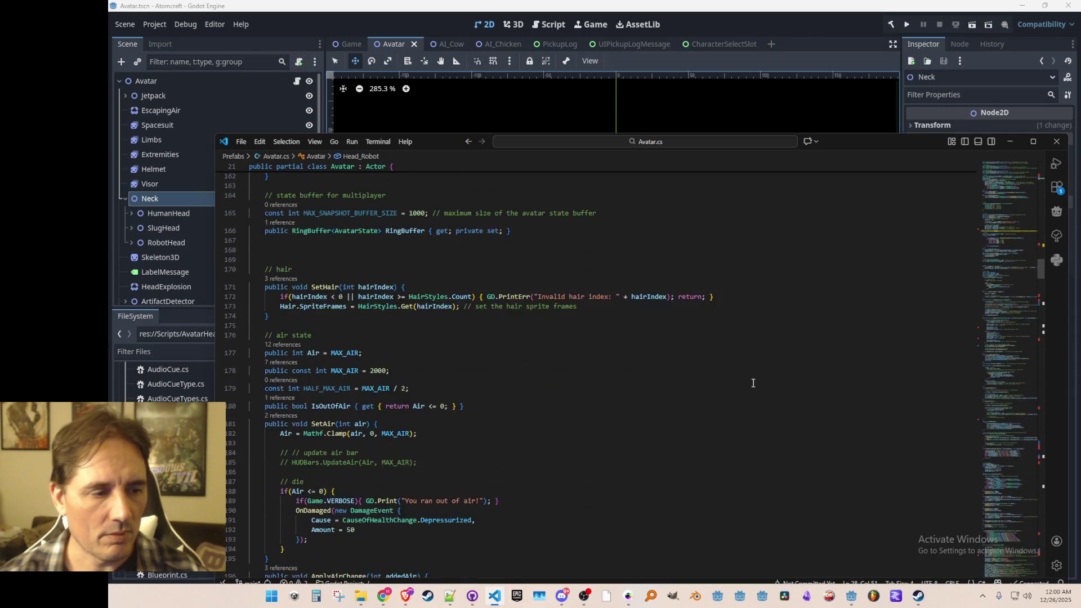
scroll(767, 388, "down", 13)
scroll(766, 381, "up", 6)
scroll(763, 375, "down", 7)
scroll(763, 375, "down", 20)
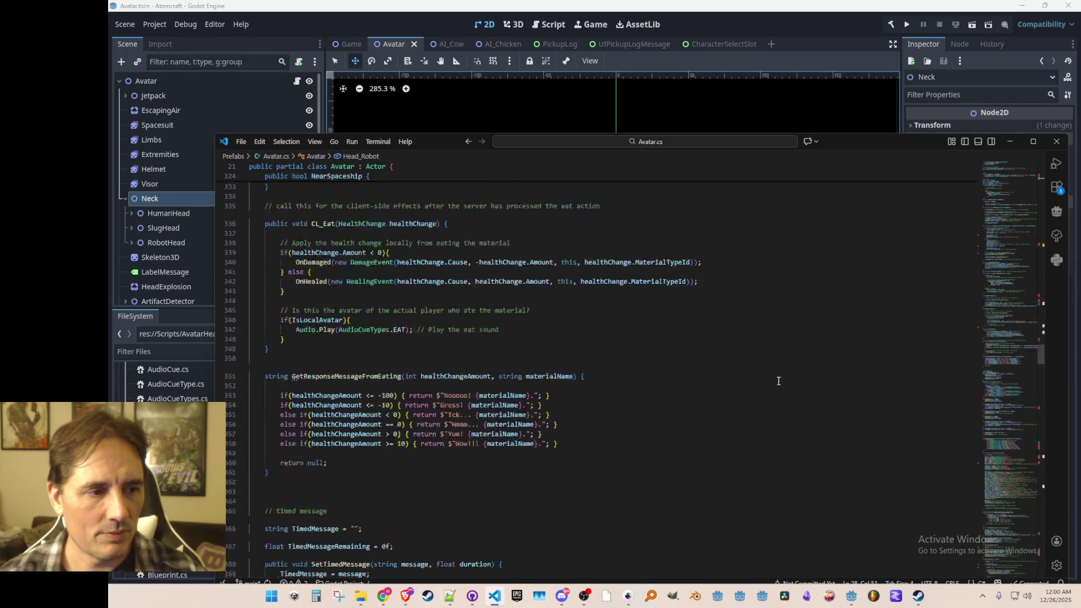
key("ctrl+f")
type("Init(")
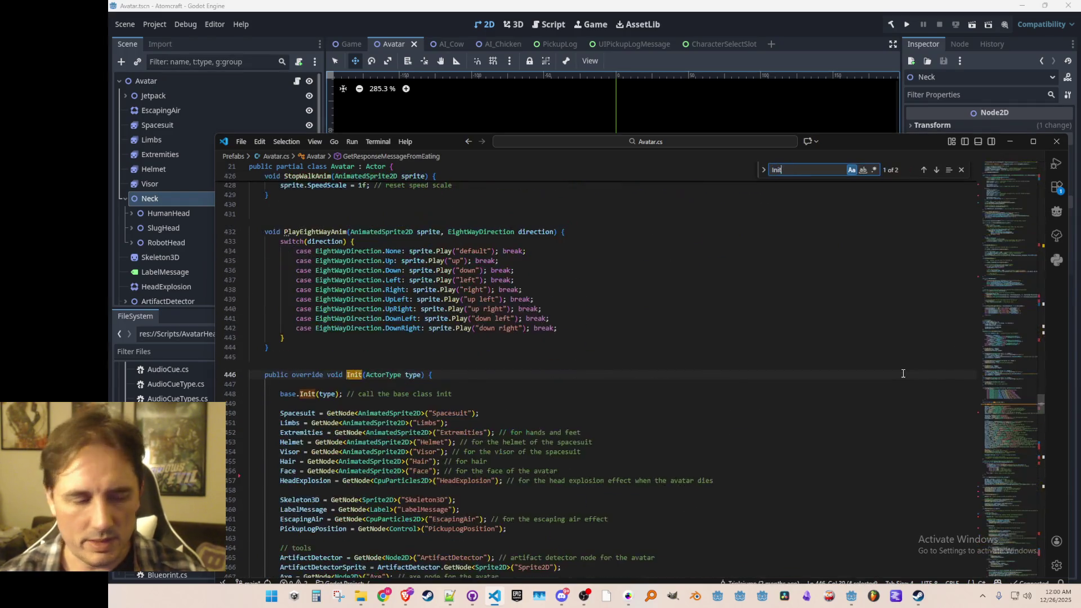
key("Escape")
- Insert an empty line right after the Visor GetNode lookup in Init
scroll(911, 344, "down", 6)
scroll(789, 324, "up", 4)
left_click(790, 324)
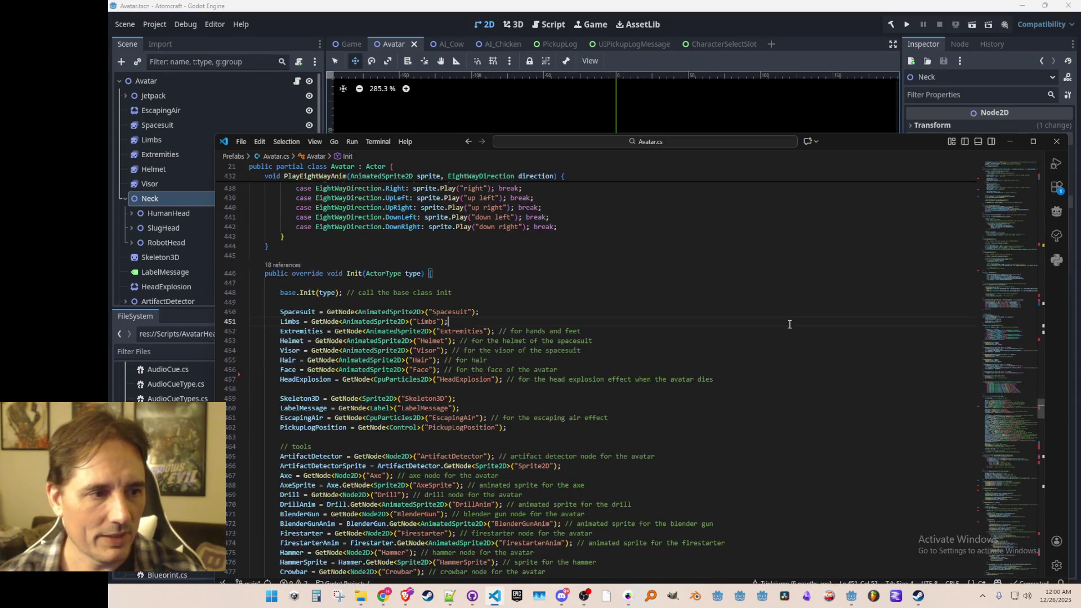
key("Down")
key("Down")
key("Down")
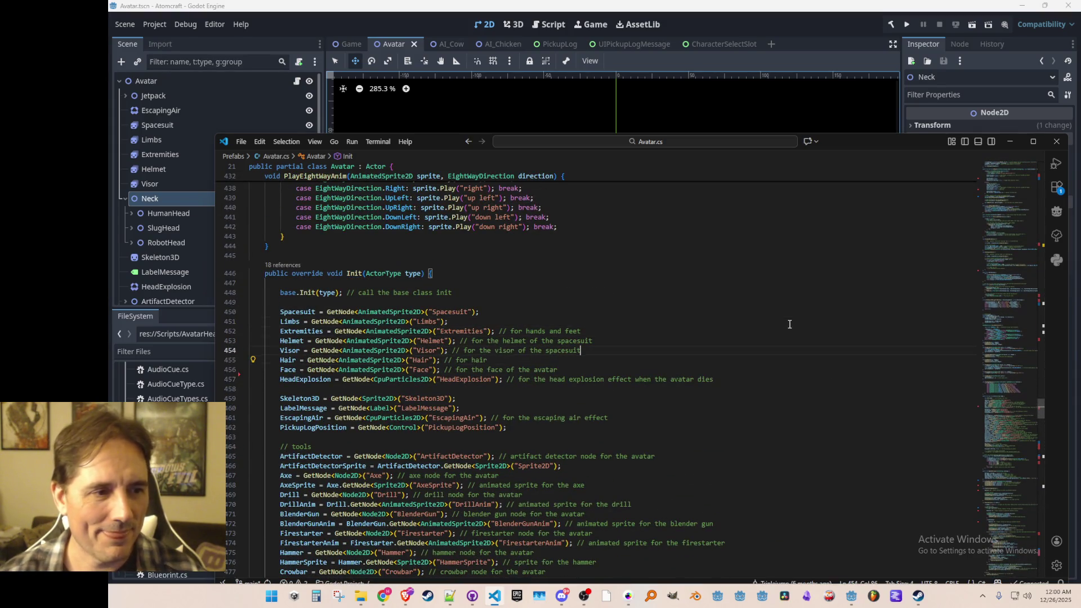
key("Return")
key("Return")
- Add a commented draft line 'Head_Human, Head_Slug, Head_Robot' and save Avatar.cs
type("Head_Human, Head_Slug, Head_Robot")
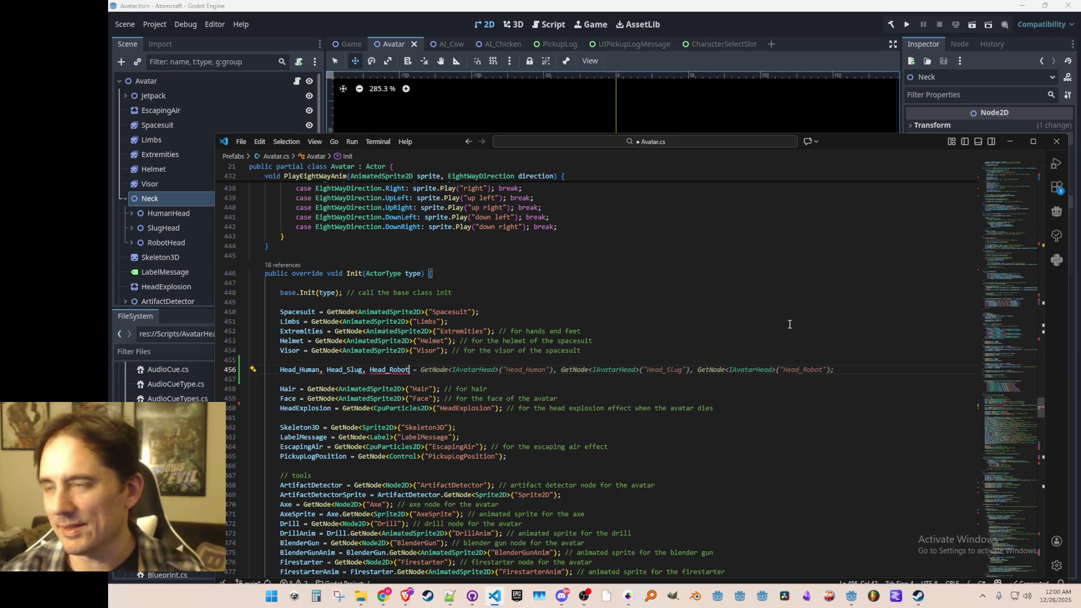
key("Escape")
key("ctrl+slash")
key("ctrl+shift+Return")
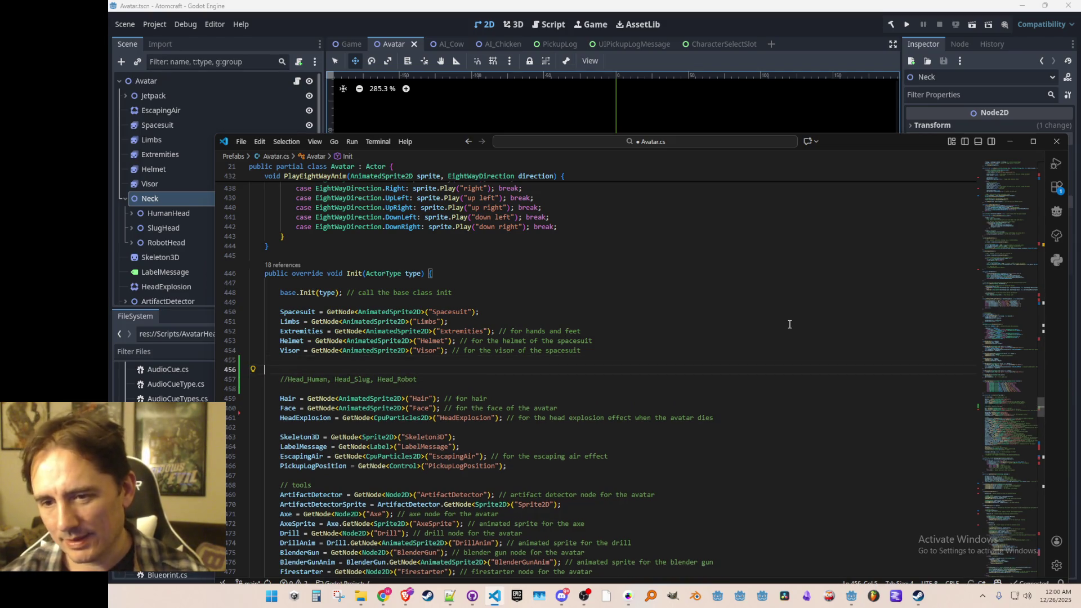
key("ctrl+s")
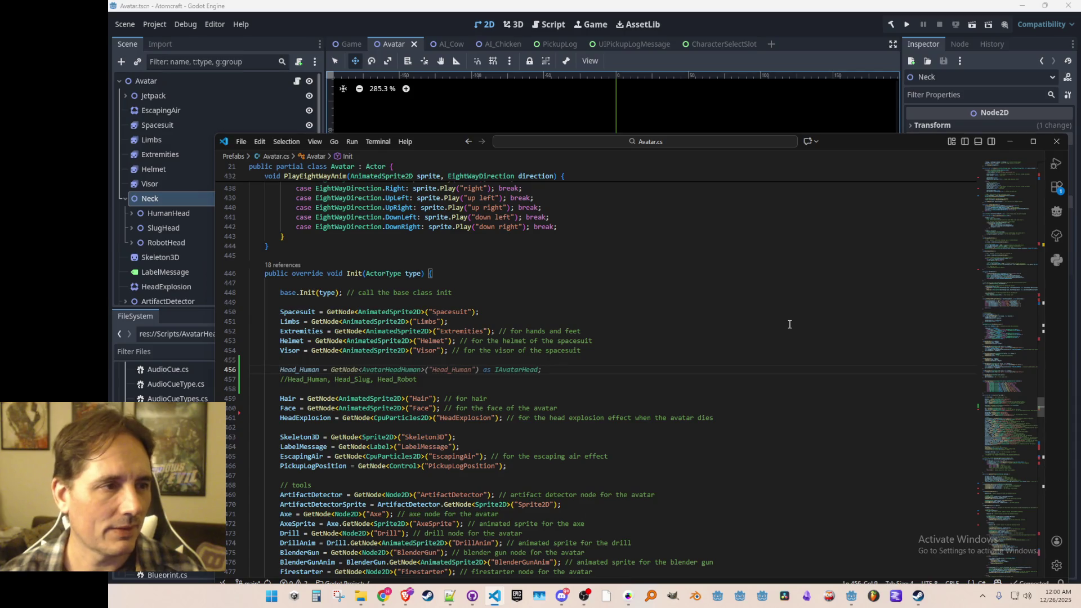
- Add 'var neck = GetNode<Node2D>("Neck")' plus Head_Human, Head_Slug and Head_Robot lookups from neck
type("var neck = GetN")
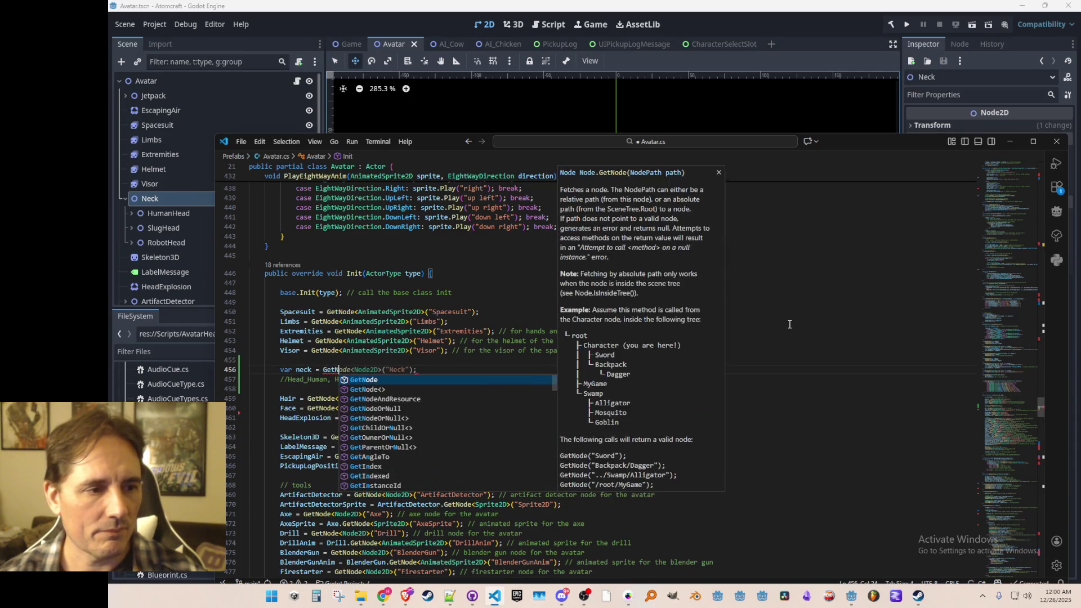
key("Tab")
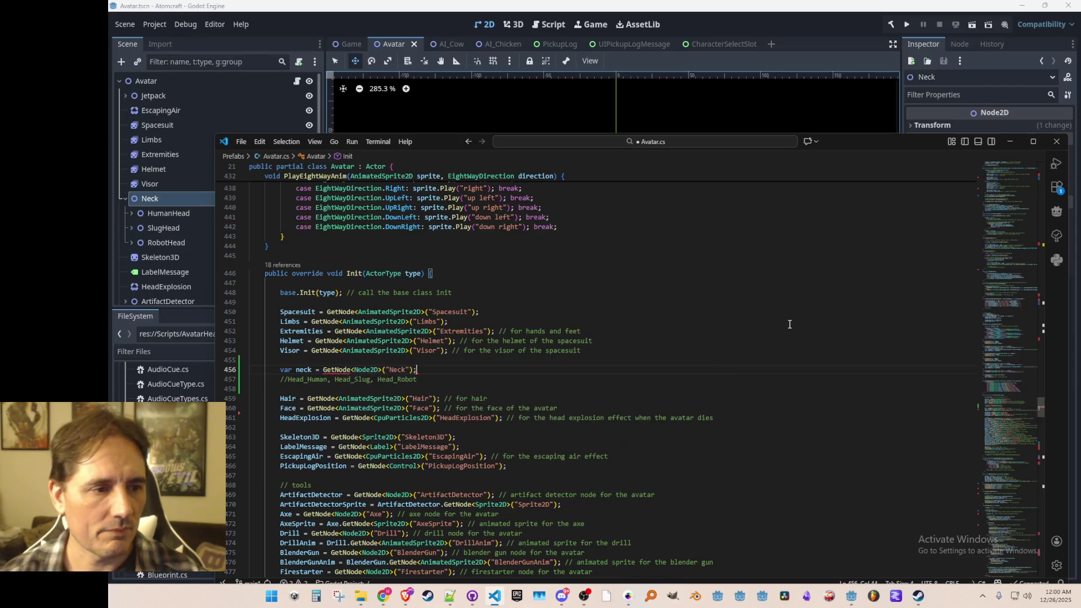
key("Return")
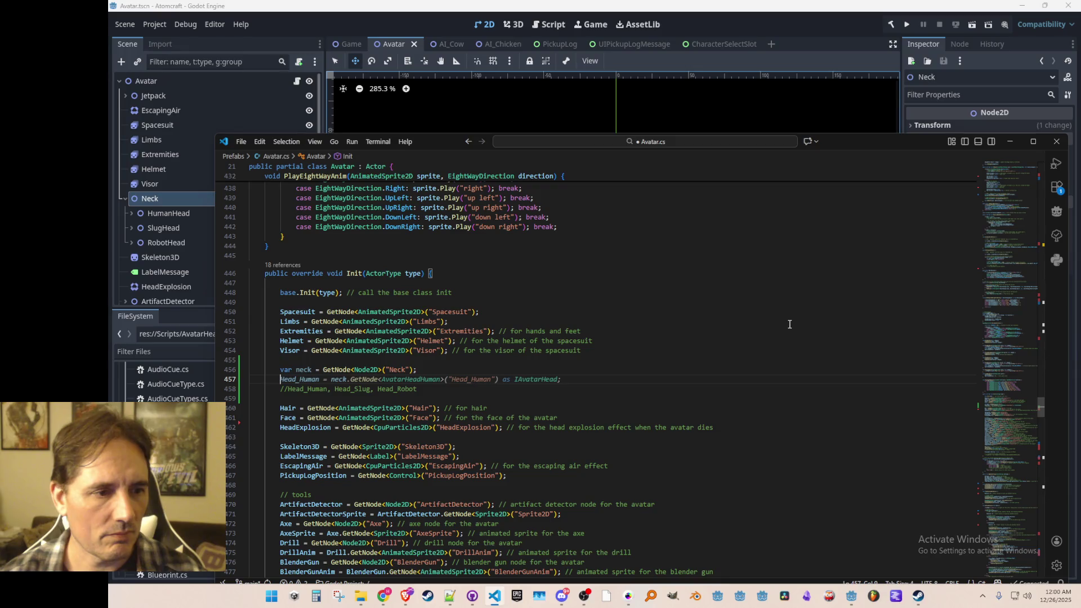
key("Tab")
key("Return")
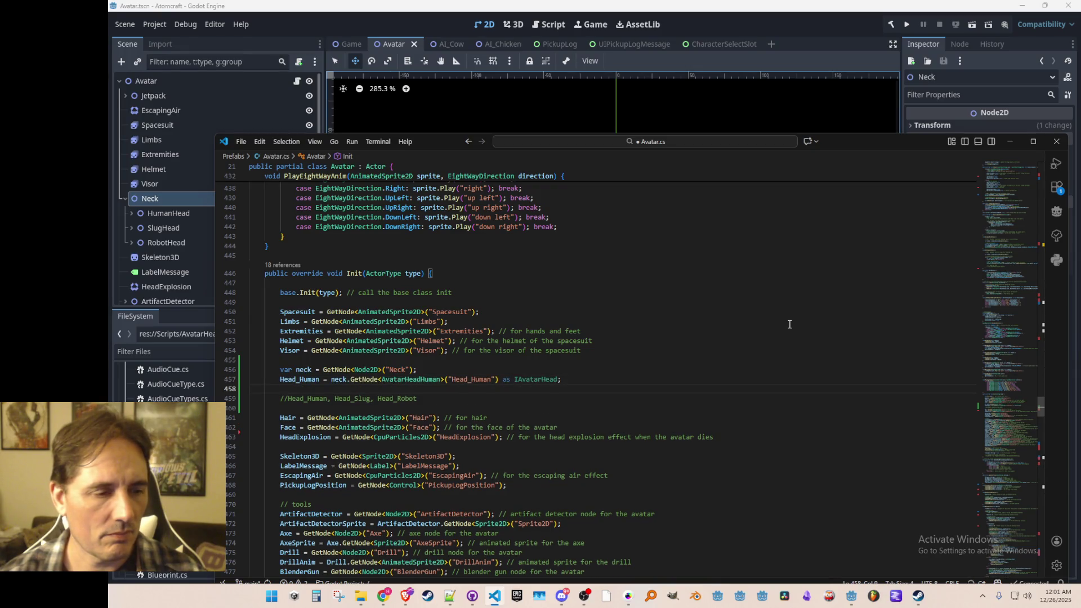
key("Tab")
key("Return")
key("Tab")
- Replace the commented draft line with a '// heads' comment above the neck lookup and save
key("Down")
key("ctrl+shift+k")
key("Up")
key("Up")
key("Up")
key("Return")
type("// he")
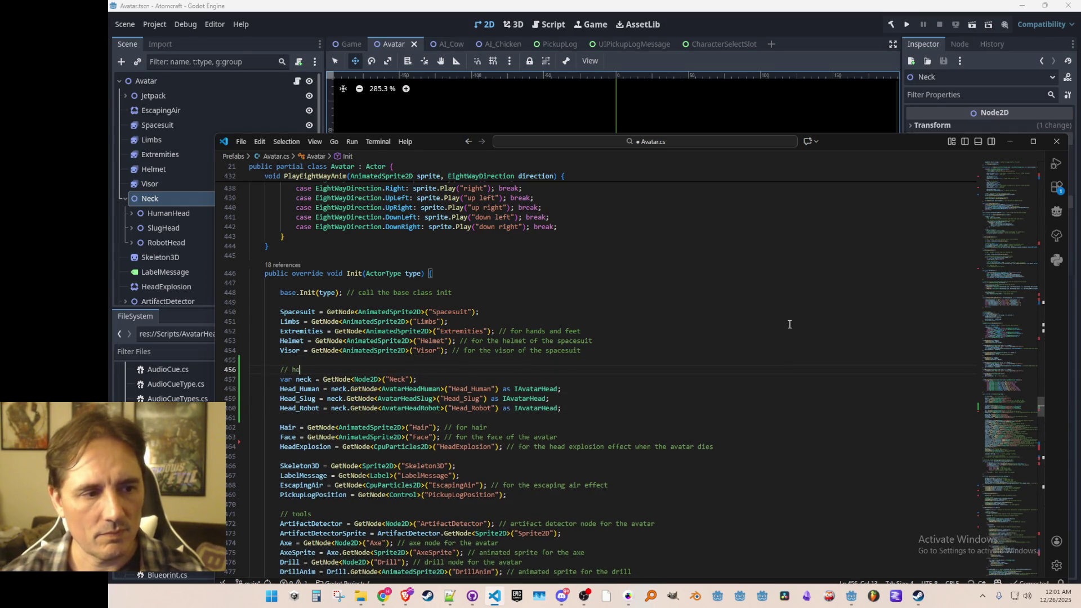
type("ads")
key("Home")
key("Up")
key("ctrl+s")
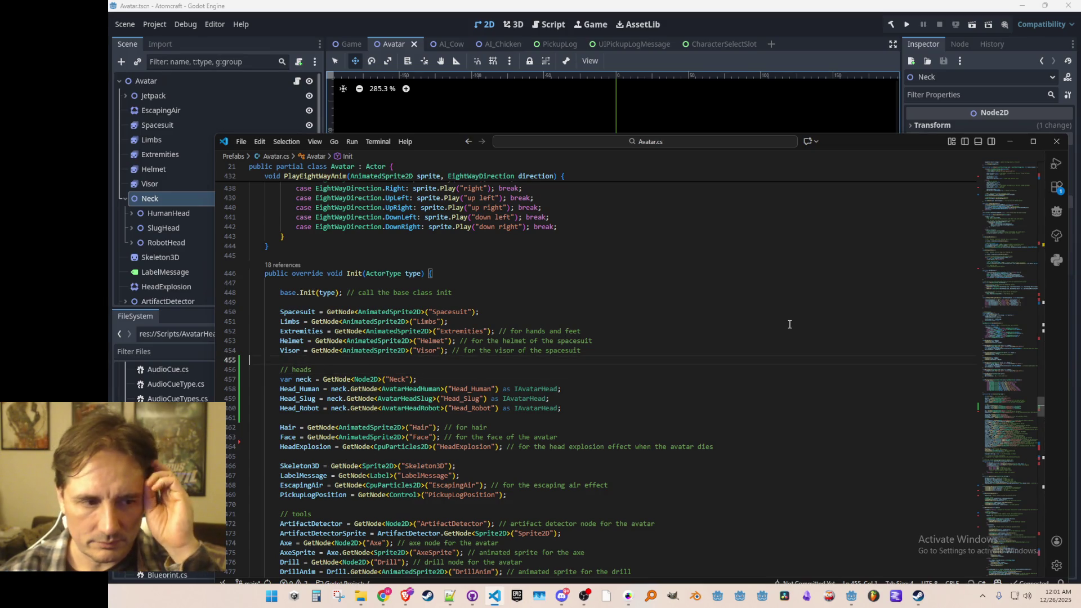
scroll(790, 325, "down", 3)
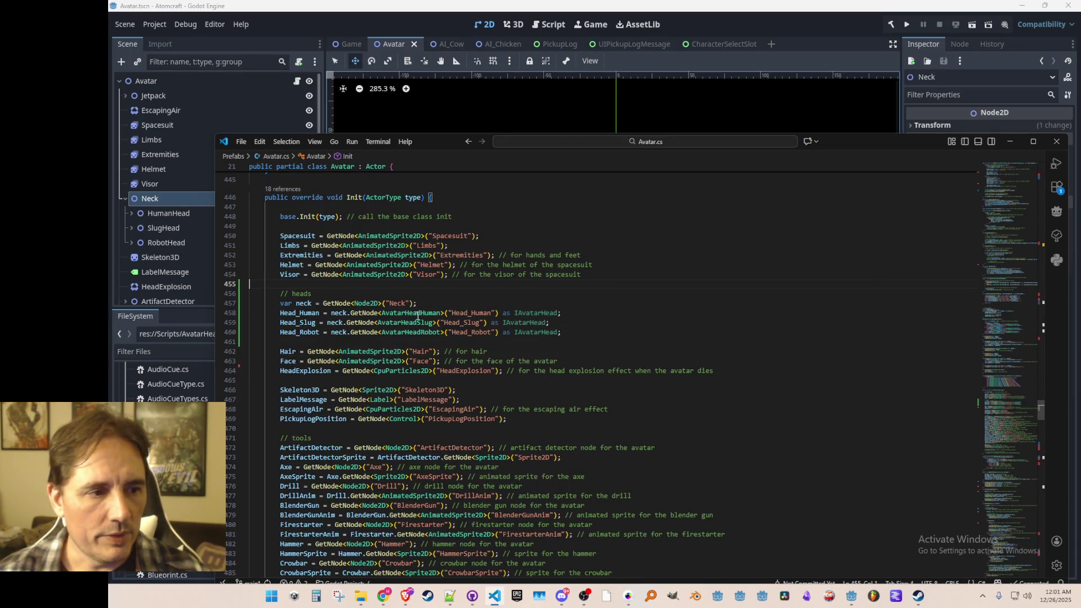
left_click_drag(407, 313, 411, 313)
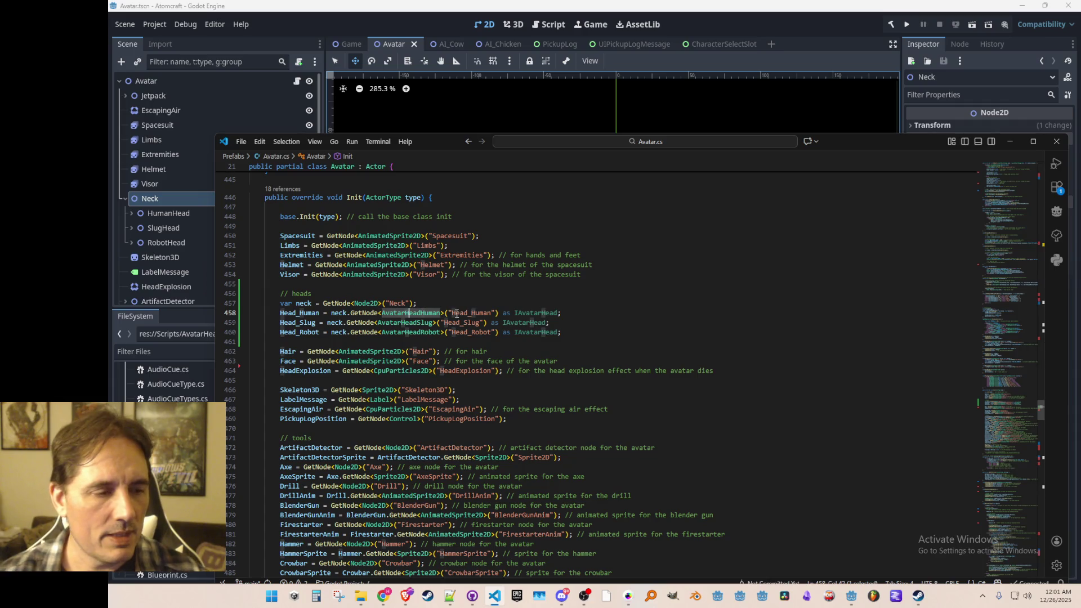
right_click(425, 312)
- In AvatarHeadHuman, make Init return IAvatarHead and end it with 'return this;'
left_click(451, 248)
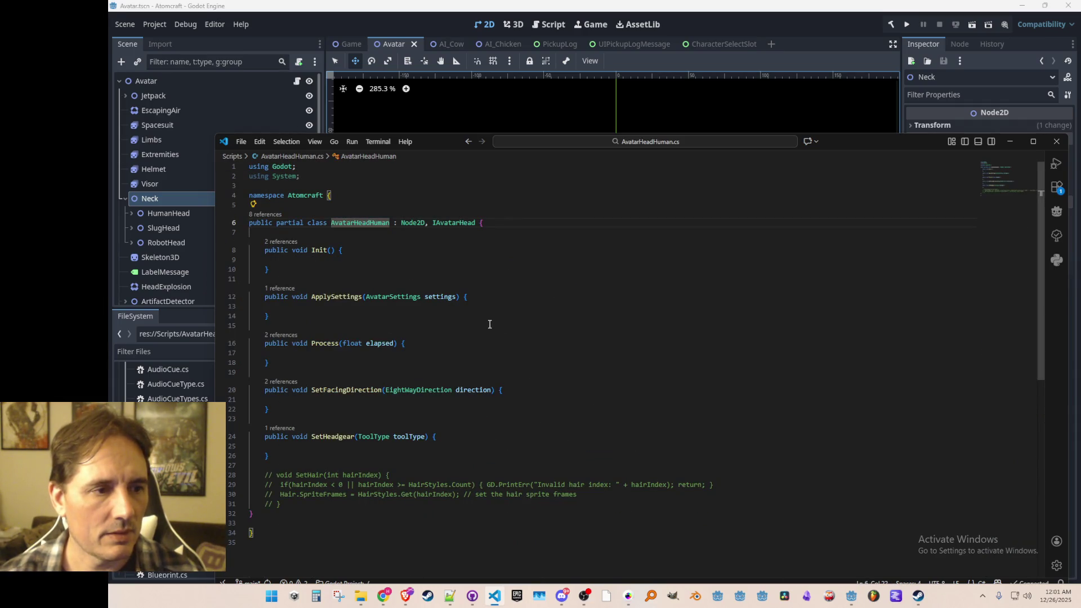
left_click(453, 222)
key("Down")
key("ctrl+Right")
key("ctrl+Right")
key("ctrl+BackSpace")
type("IAvatarHead")
key("Down")
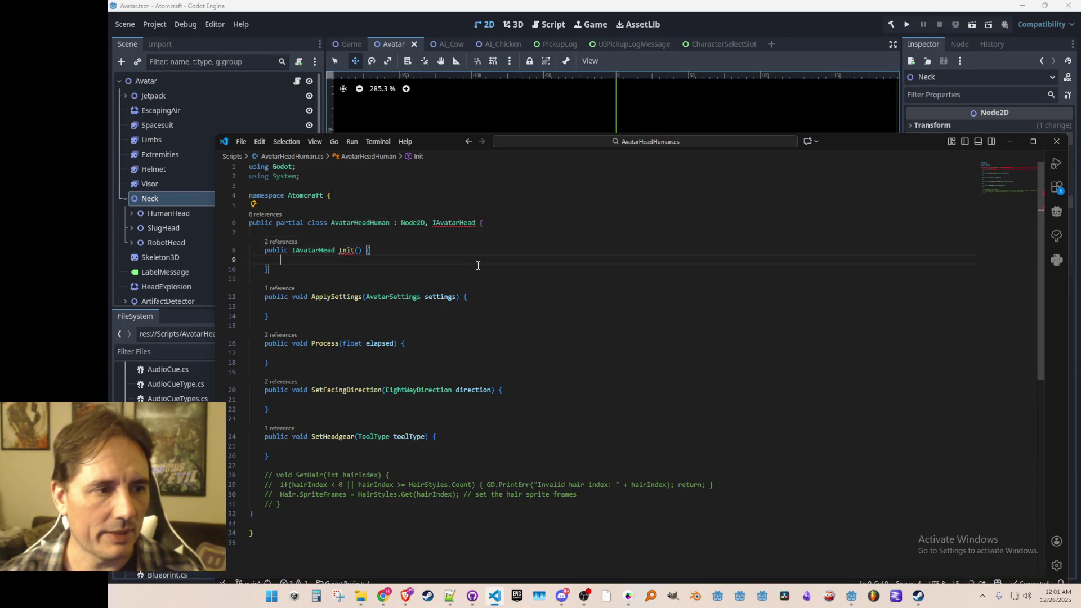
key("Return")
type("return this;")
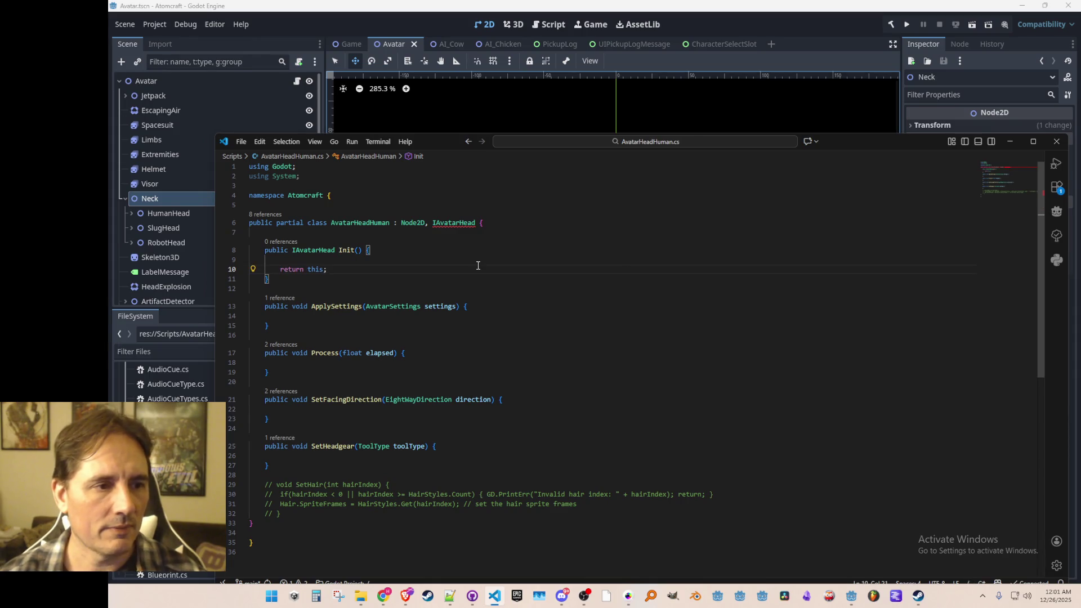
key("Up")
key("Up")
mouse_move(465, 223)
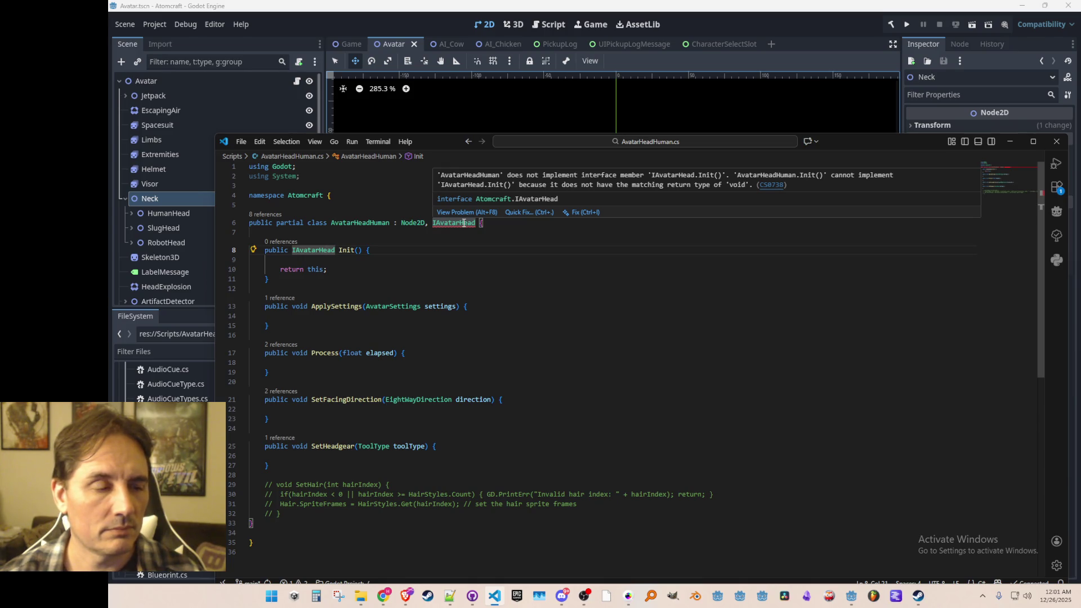
key("Down")
key("Down")
left_click(347, 253)
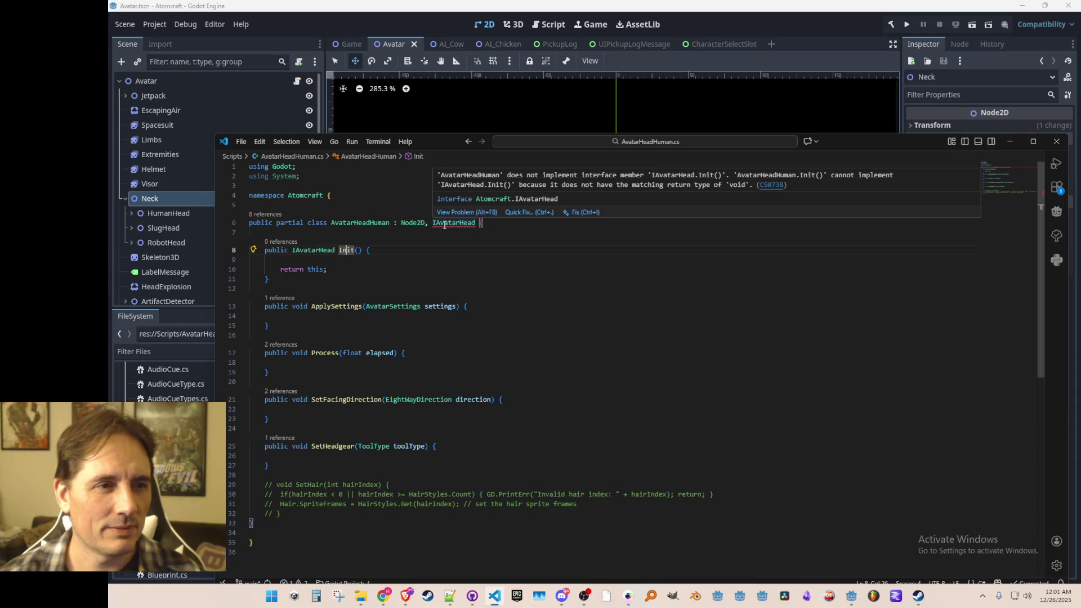
- Change the IAvatarHead interface's Init declaration to return IAvatarHead instead of void
right_click(445, 223)
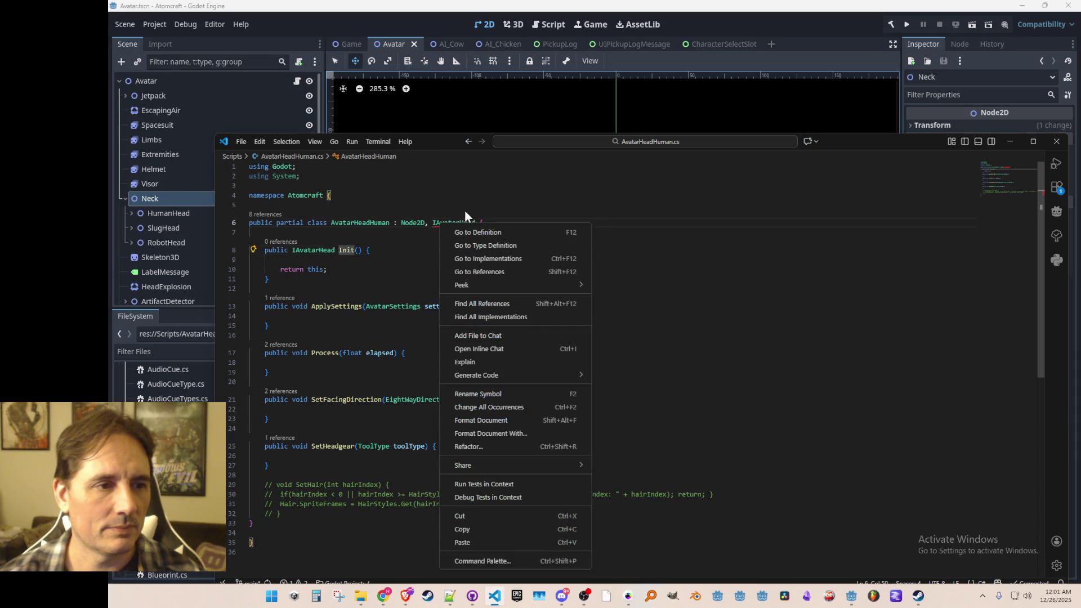
left_click(468, 229)
key("Down")
key("Down")
key("ctrl+Left")
key("ctrl+Left")
key("ctrl+shift+Right")
type("IAvatarHead")
key("Up")
key("Home")
key("alt+Left")
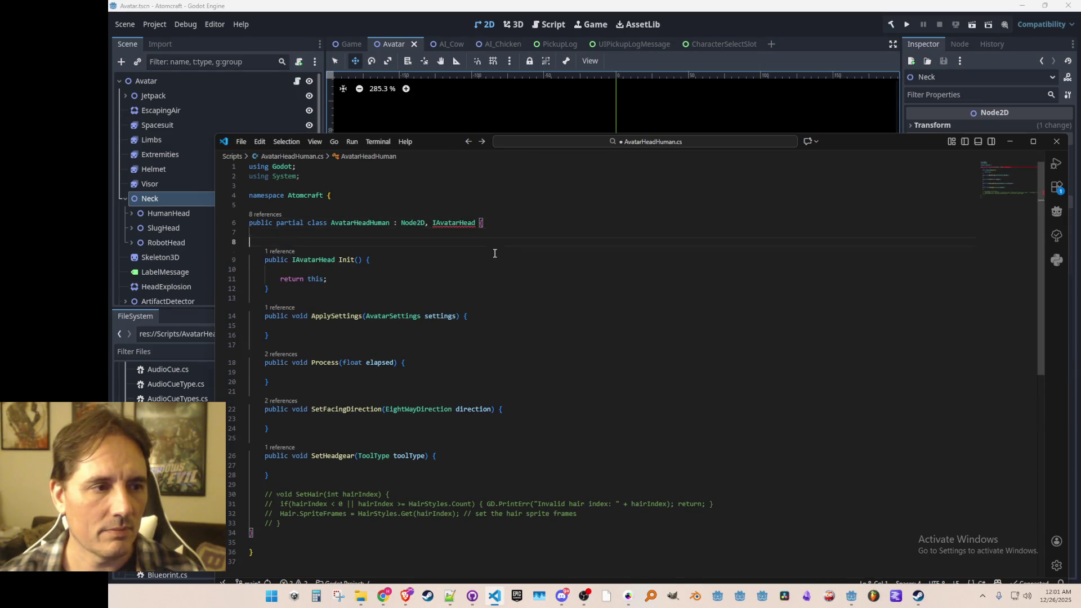
key("alt+Left")
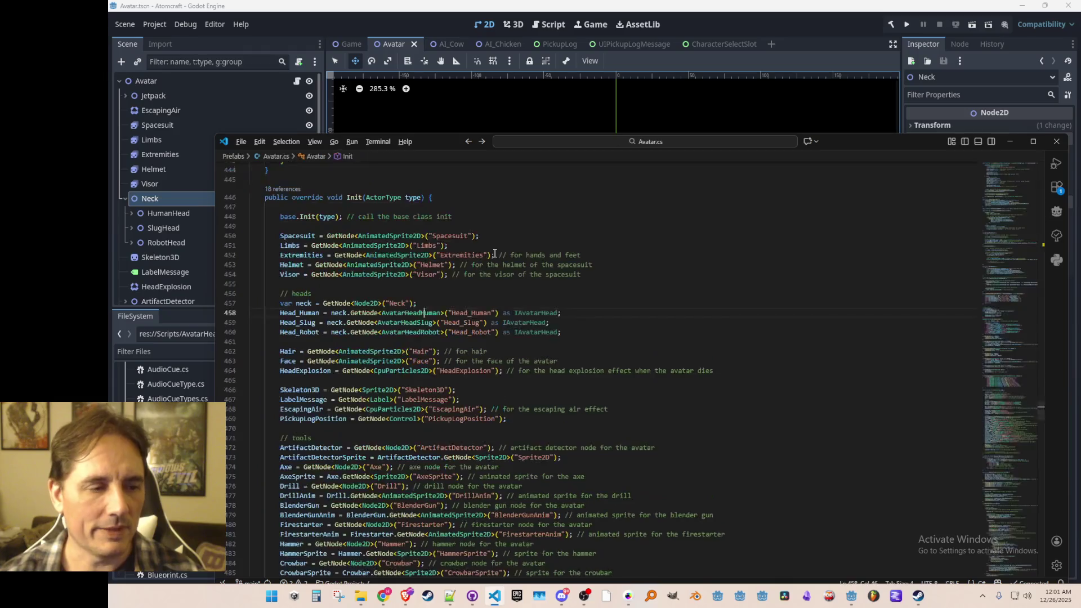
- In AvatarHeadSlug, make Init return IAvatarHead with a 'return this' statement, and save
right_click(415, 322)
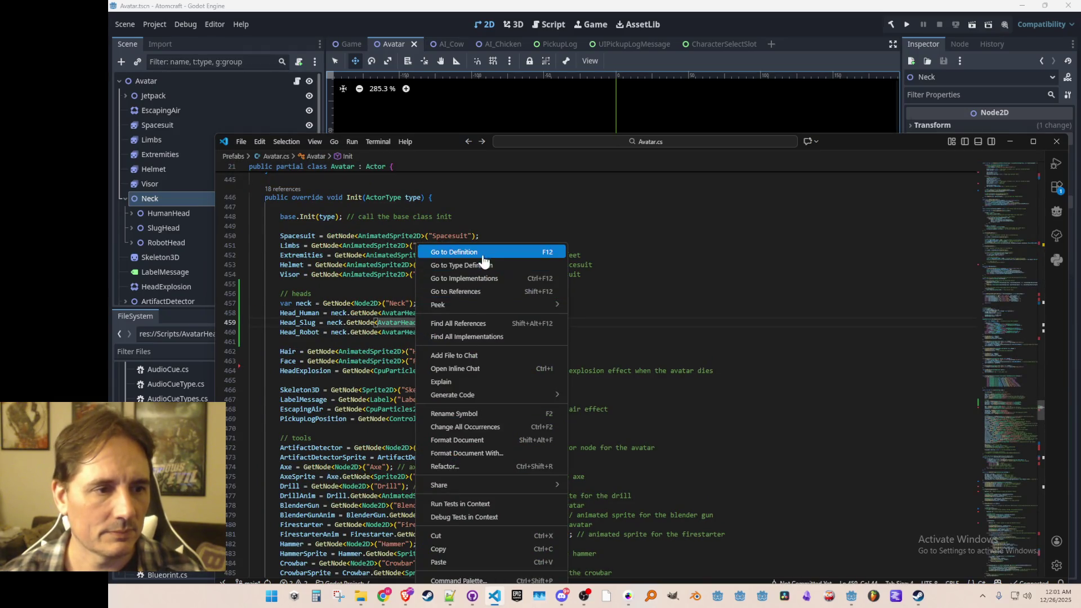
left_click(482, 246)
left_click(538, 271)
key("Up")
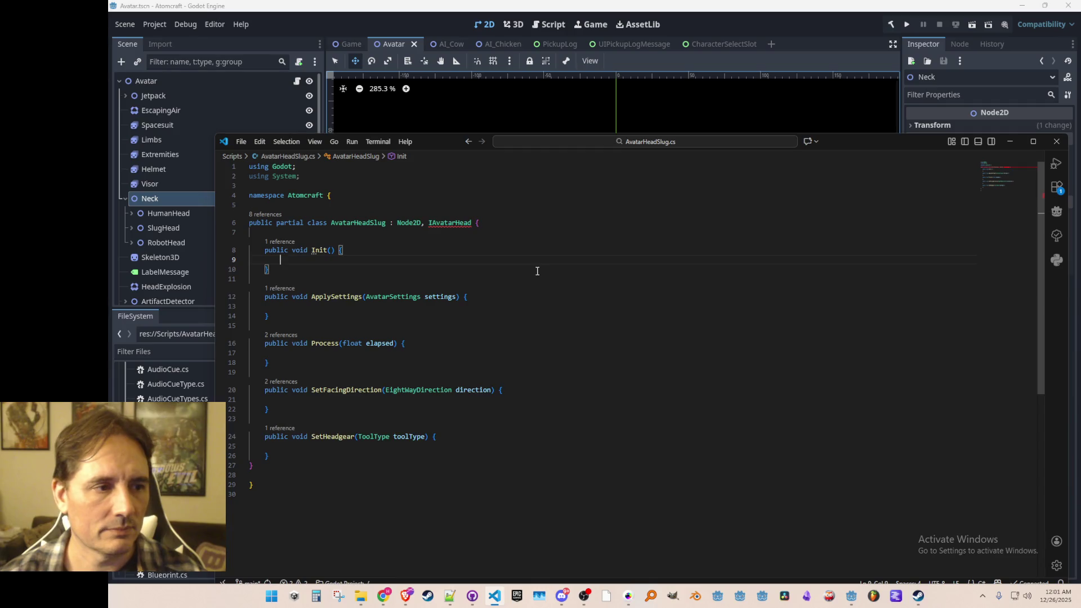
key("Return")
key("Up")
key("Up")
type("IAvatarHead")
key("Down")
key("Tab")
type("return this;;")
key("ctrl+s")
- In AvatarHeadRobot, make Init return IAvatarHead, add 'return this;', and save
key("ctrl+Tab")
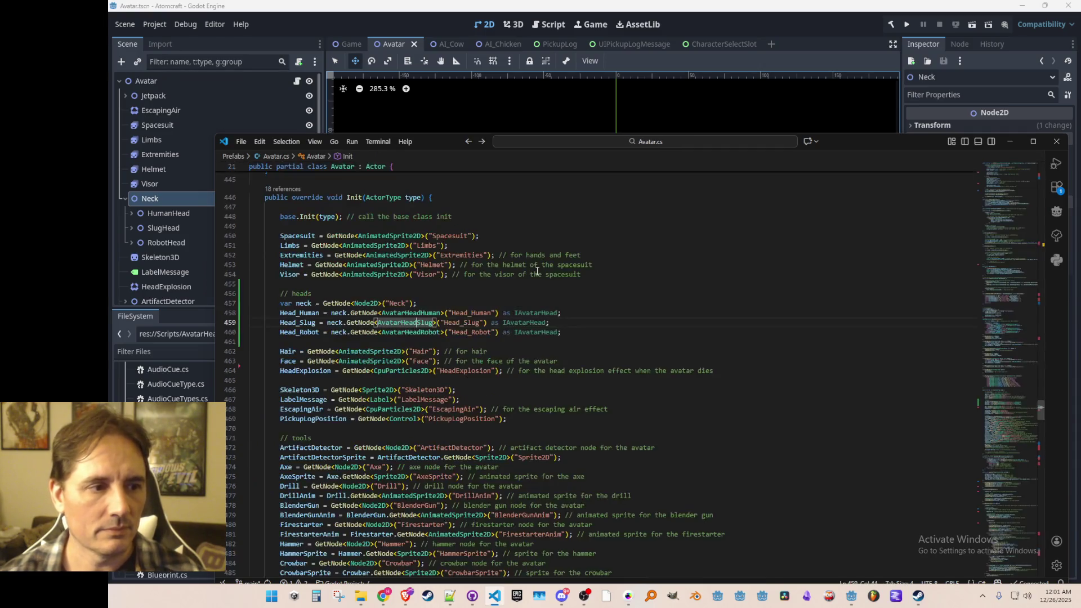
key("ctrl+Tab")
key("Down")
key("Down")
key("ctrl+Left")
key("ctrl+Left")
key("ctrl+Left")
key("Left")
key("ctrl+shift+Right")
type("IAvatarHead")
key("Down")
key("Return")
type("return this;")
key("ctrl+s")
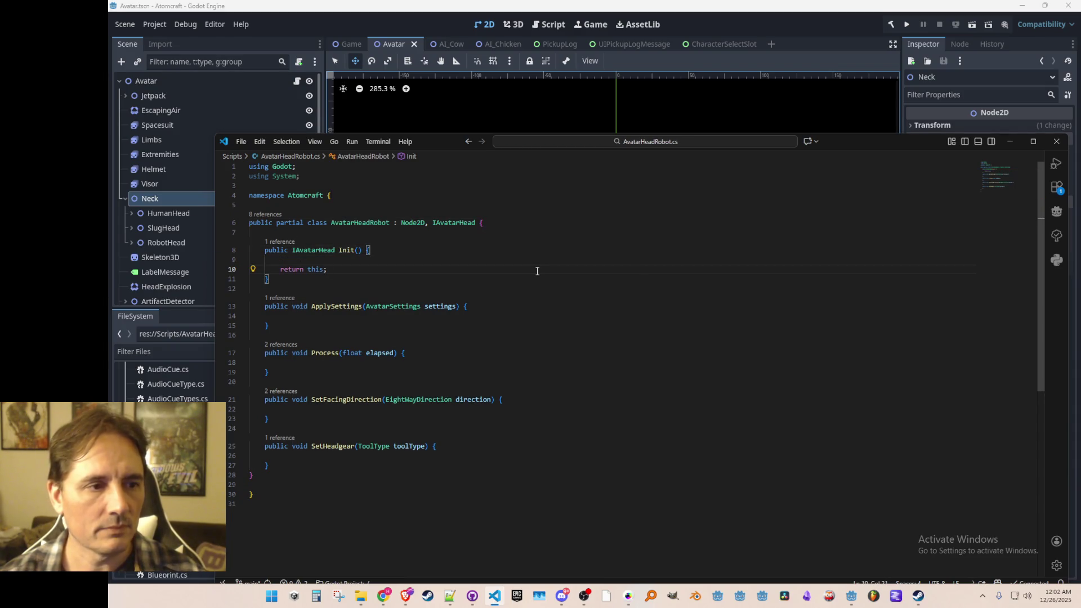
key("ctrl+Tab")
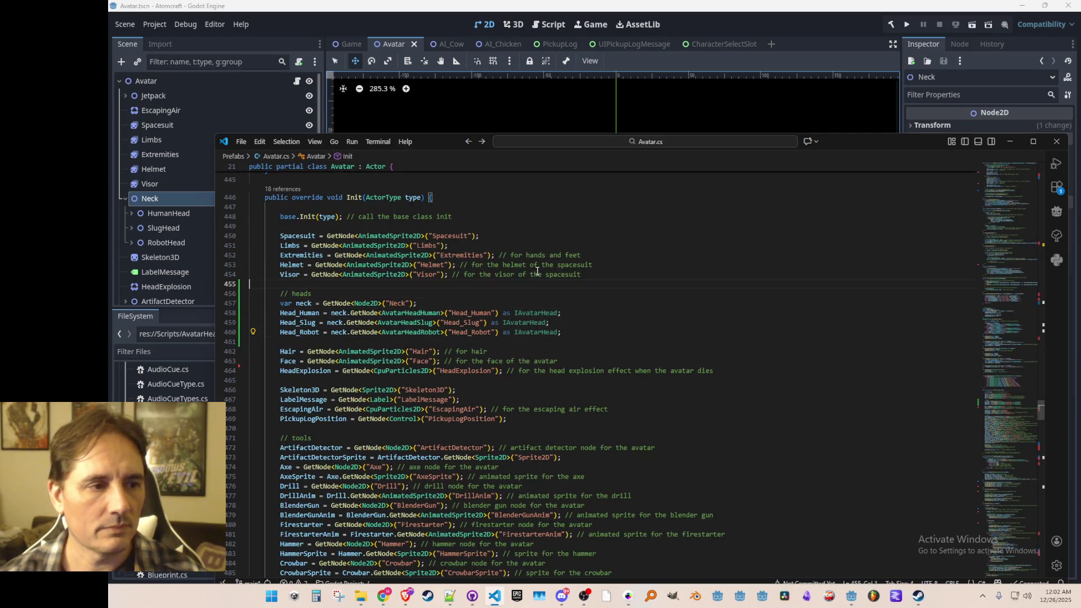
key("Down")
- Append .Init() to the Head_Human, Head_Slug and Head_Robot GetNode calls and save Avatar.cs
key("ctrl+Right")
key("Right")
key("Right")
key("Right")
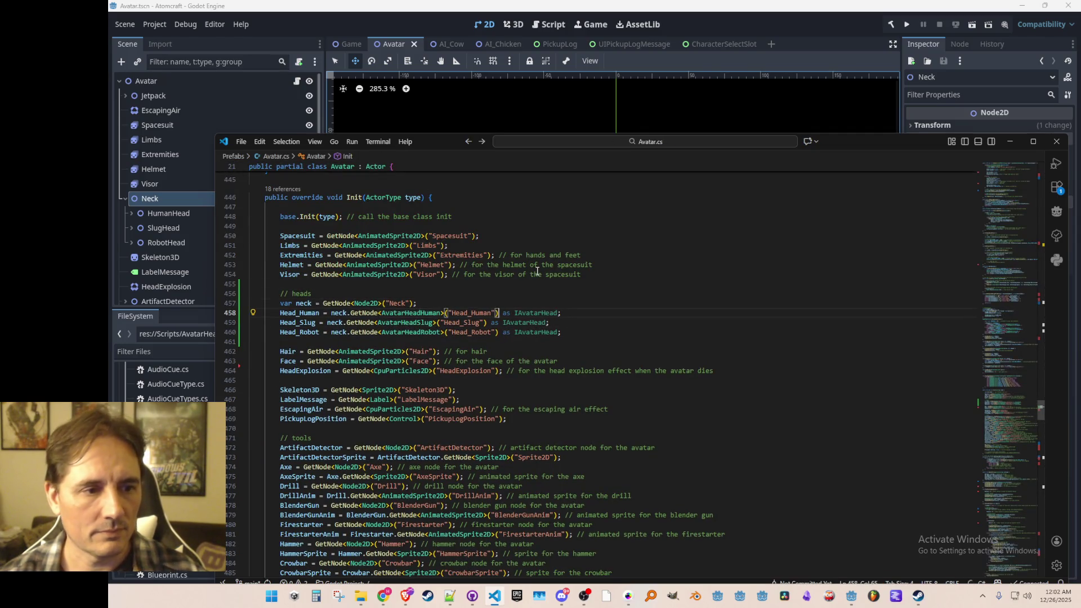
type(".")
key("BackSpace")
type(".Init(")
key("ctrl+s")
key("Tab")
key("Tab")
key("Down")
key("ctrl+s")
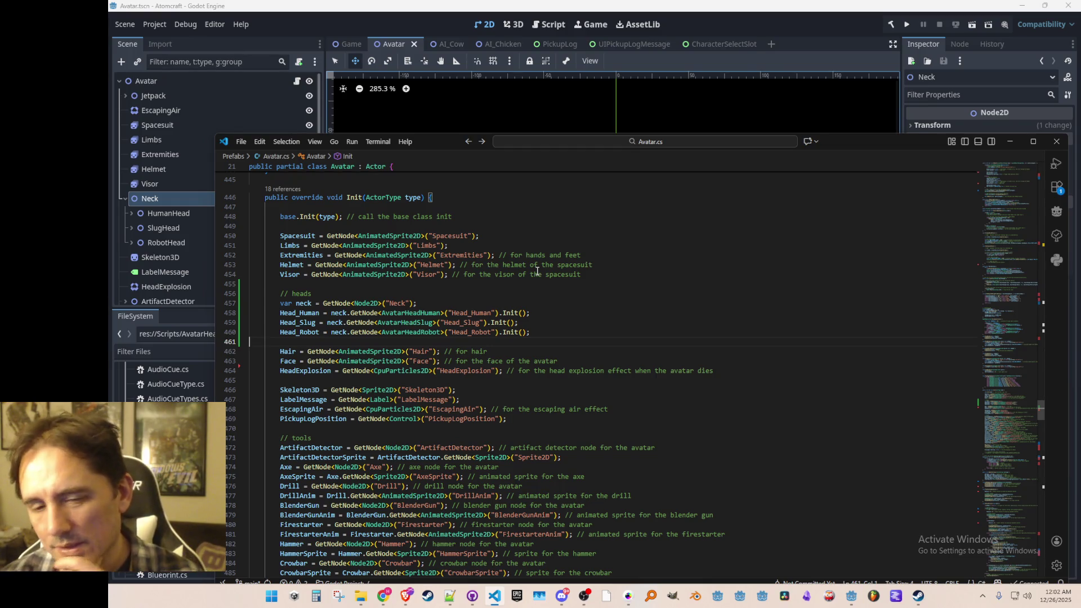
- Check the human head's Init definition, then return to Avatar.cs
key("Up")
key("Up")
key("Up")
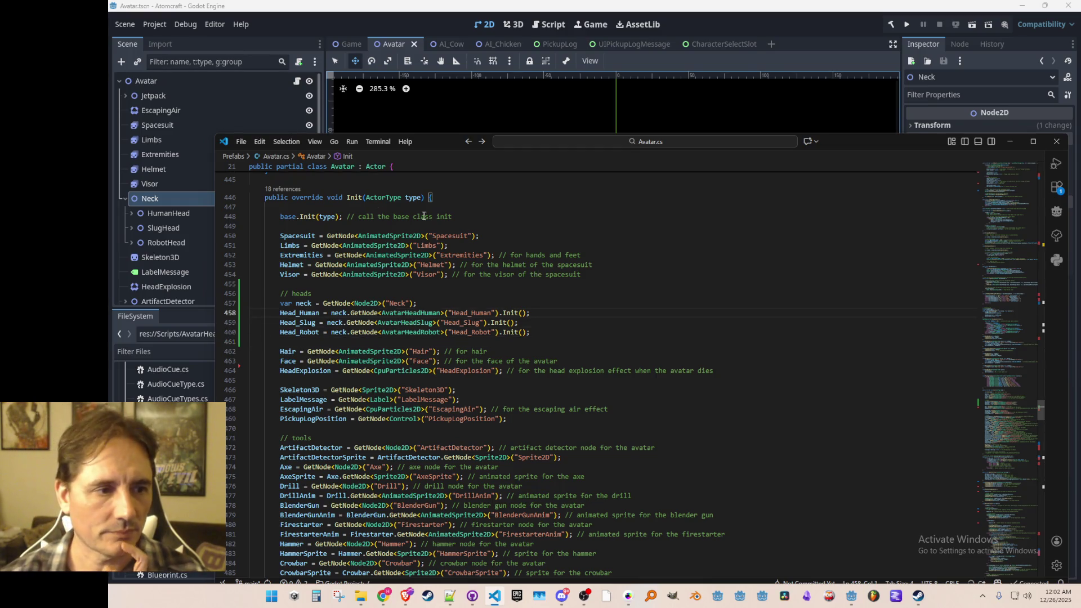
scroll(487, 338, "up", 1)
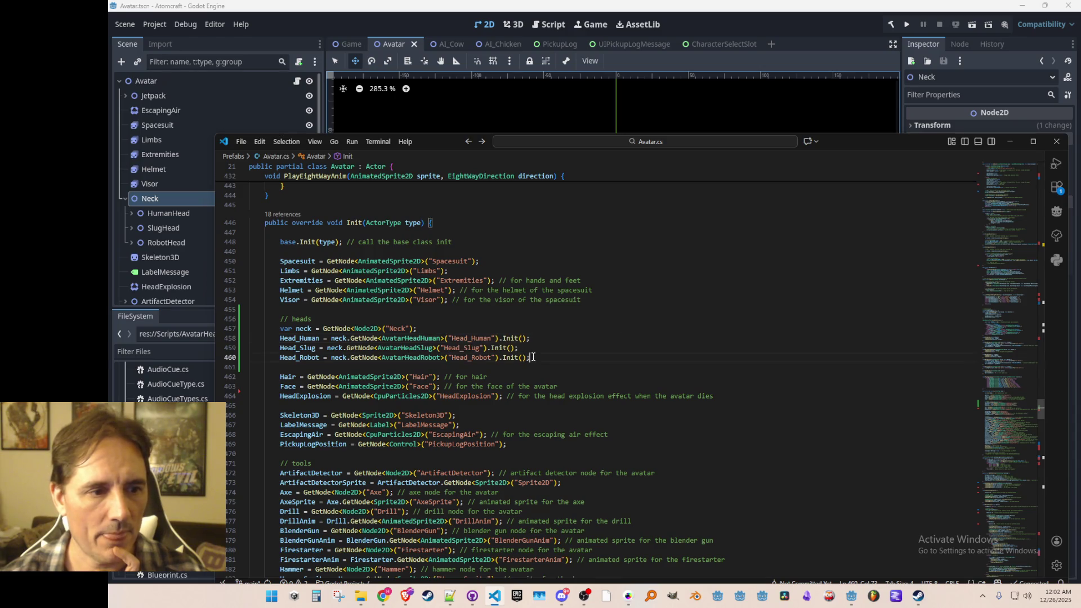
right_click(512, 339)
left_click(549, 251)
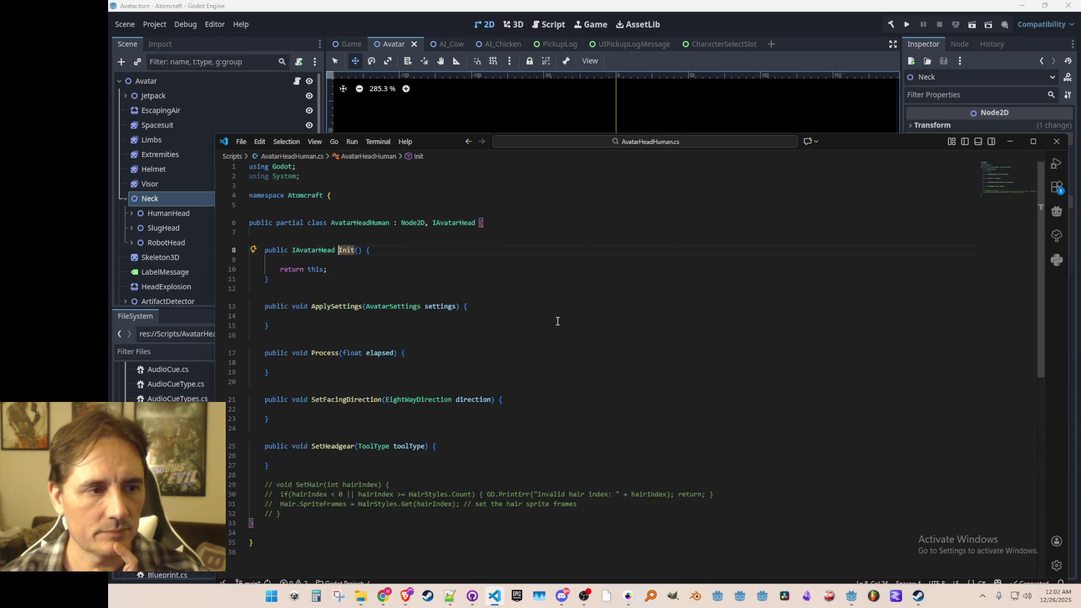
key("alt+Left")
scroll(836, 247, "up", 20)
mouse_move(1009, 375)
left_mouse_down()
mouse_move(1004, 179)
mouse_move(1004, 190)
left_mouse_up()
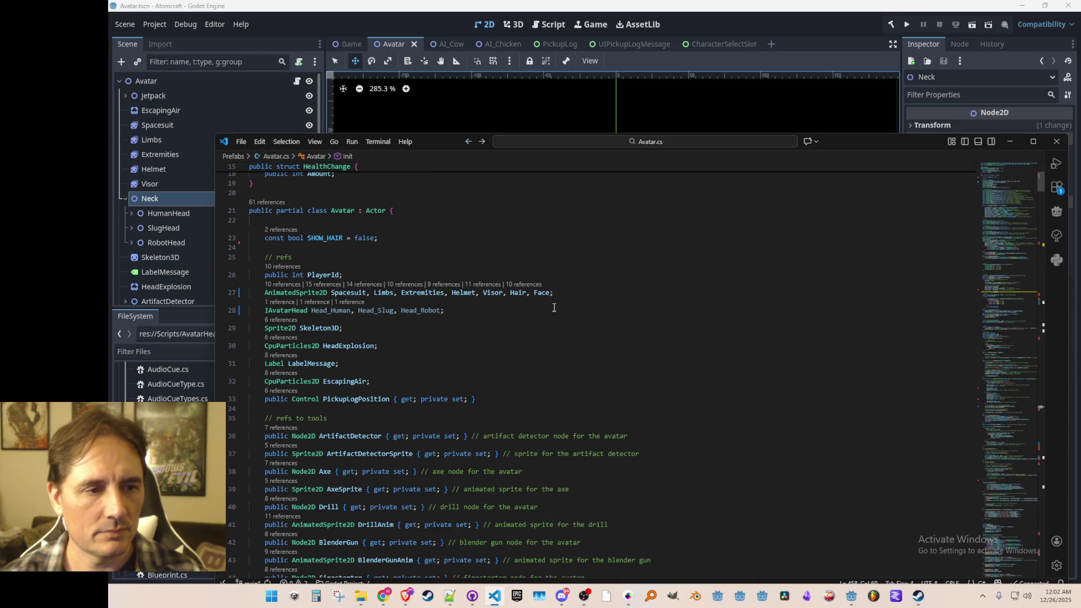
- Delete Hair and Face from Avatar.cs's sprite field declaration and save
left_click(522, 293)
key("ctrl+shift+Right")
key("ctrl+shift+Right")
key("ctrl+Left")
key("ctrl+Left")
key("ctrl+Left")
key("Right")
key("Right")
key("Right")
key("End")
key("Left")
key("ctrl+shift+Left")
key("ctrl+shift+Left")
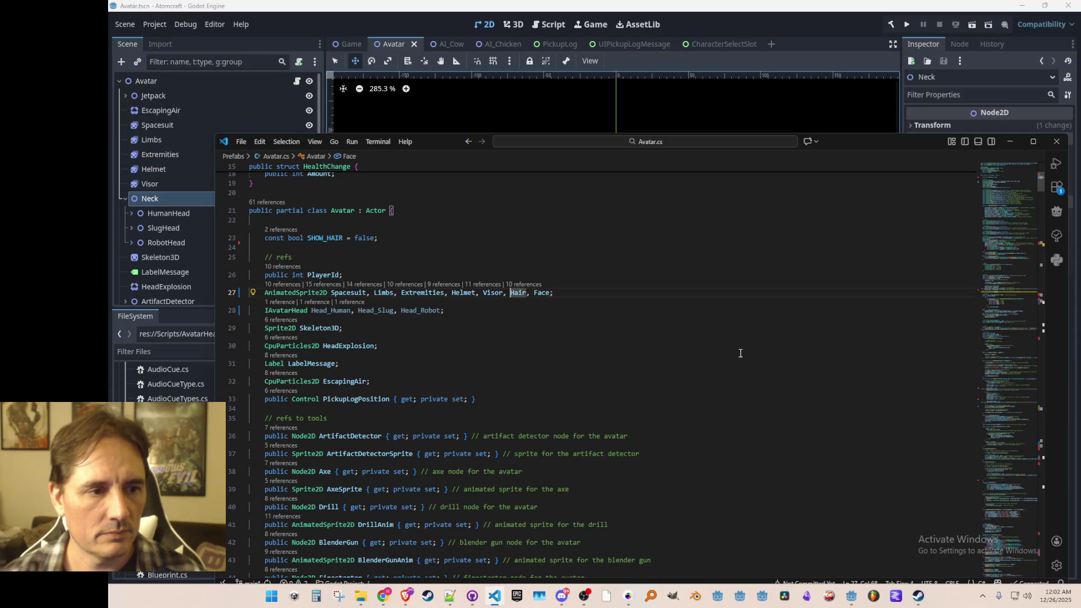
key("BackSpace")
key("BackSpace")
key("ctrl+s")
key("Home")
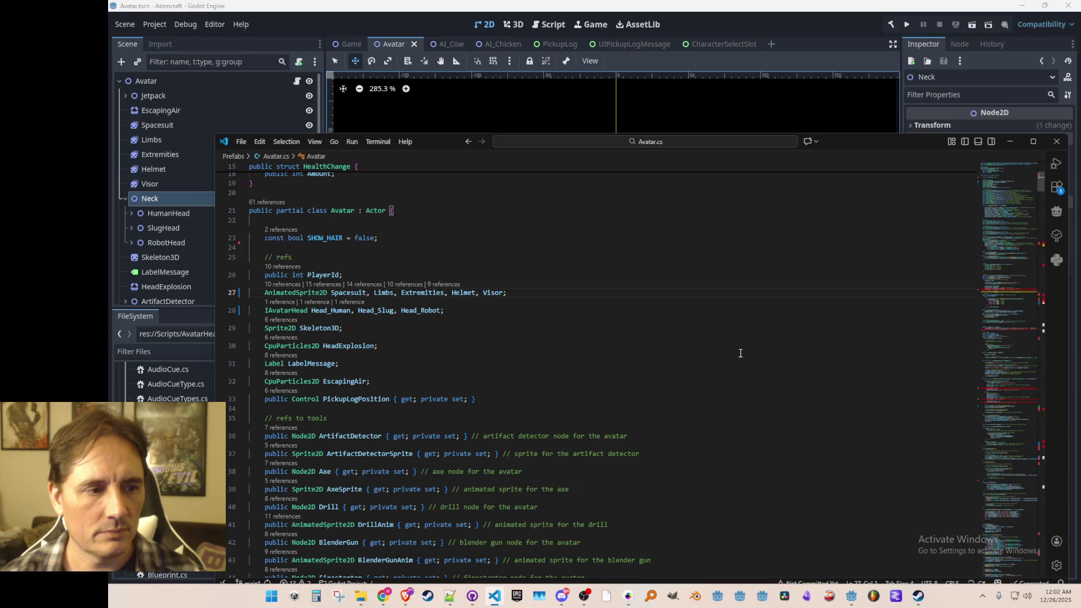
- Paste the sprite field declaration into AvatarHeadHuman.cs under a '// refs' comment and save
key("alt+Left")
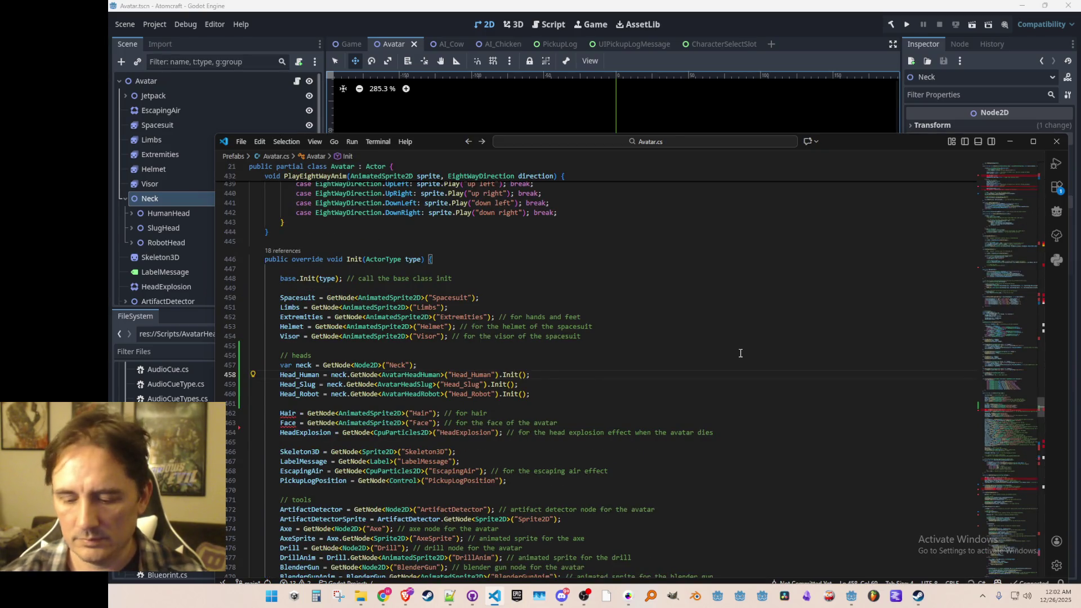
key("F12")
key("Return")
type("AnimatedSprite2D Spacesuit, Limbs, Extremities, Helmet, Visor, Hair, Face;")
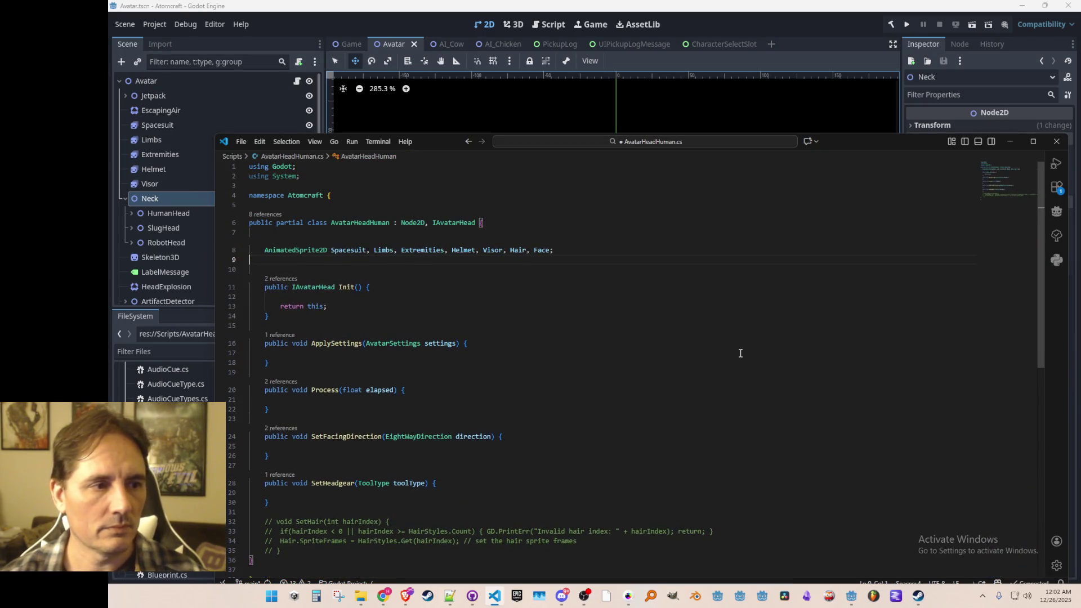
type("// ref")
key("ctrl+s")
- Trim the pasted declaration to AnimatedSprite2D Face, Hair, remove the extra blank line, and save
key("Down")
key("Down")
key("Down")
key("Home")
key("ctrl+Right")
key("Right")
key("ctrl+shift+Right")
key("ctrl+shift+Right")
key("ctrl+shift+Right")
key("ctrl+shift+Right")
key("ctrl+shift+Right")
key("ctrl+shift+Right")
key("ctrl+shift+Left")
key("Delete")
key("ctrl+shift+Right")
key("Delete")
key("ctrl+Right")
type(", Hair")
key("Down")
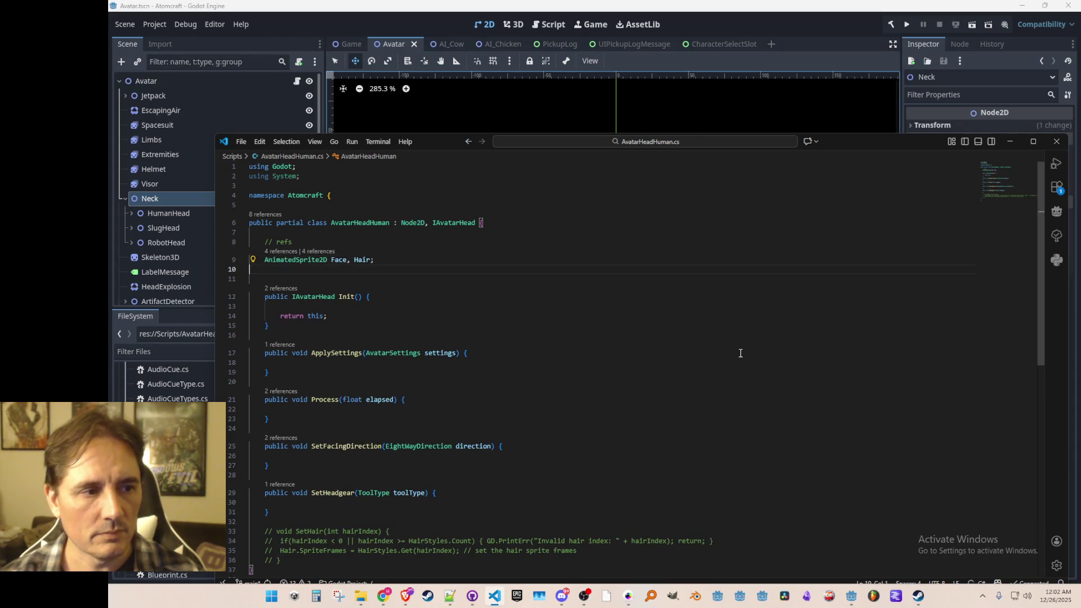
key("Delete")
key("Up")
key("ctrl+s")
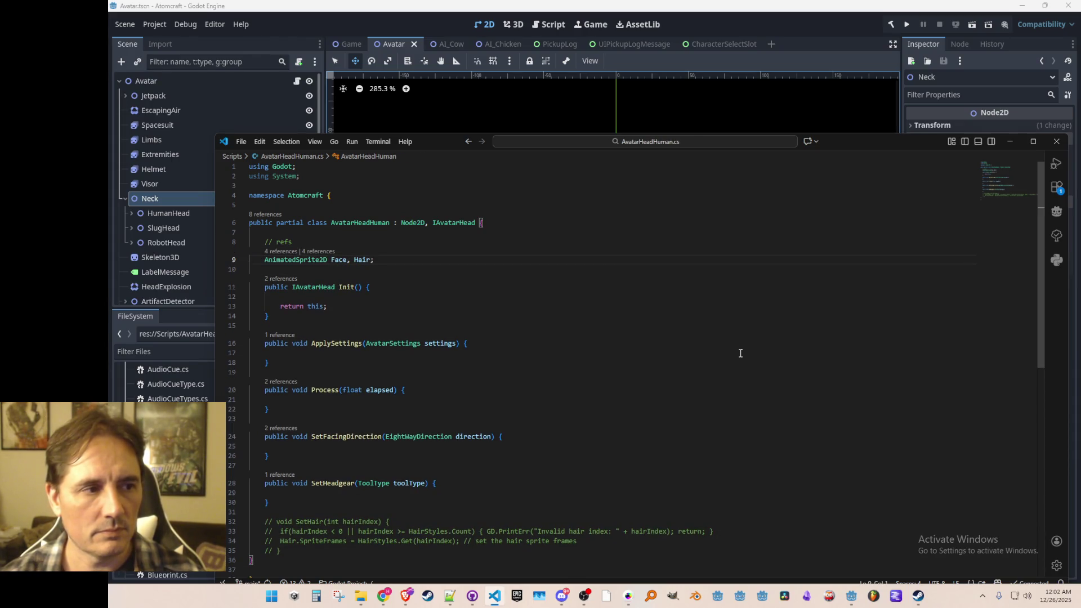
- Expand HumanHead in Godot and inspect its Hair and Hat sprites, Hat showing a red hat at 0, -68
left_click(131, 211)
key("alt+Tab")
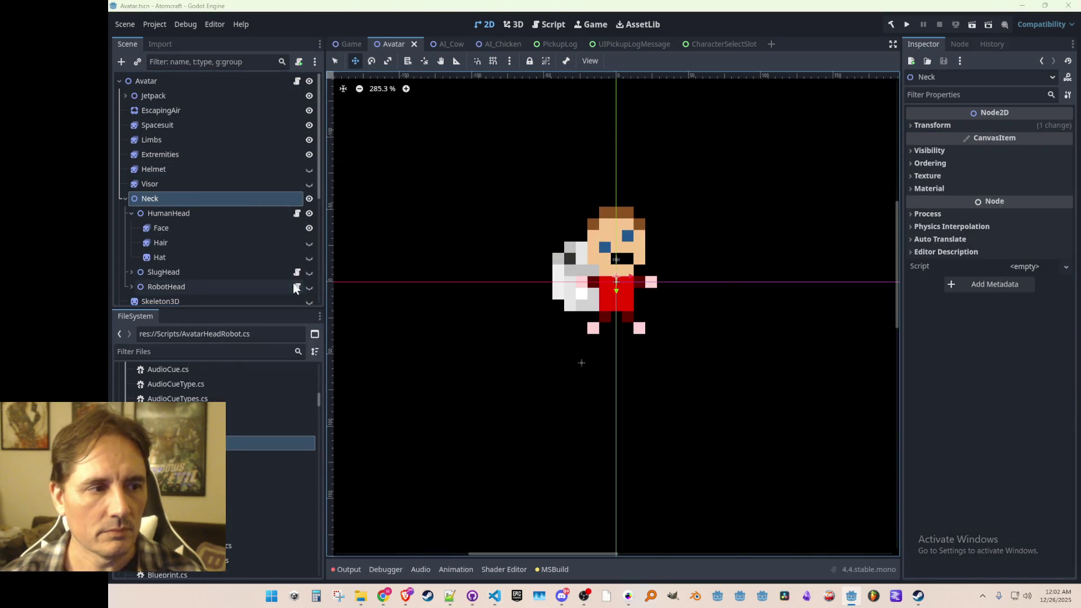
left_click(401, 263)
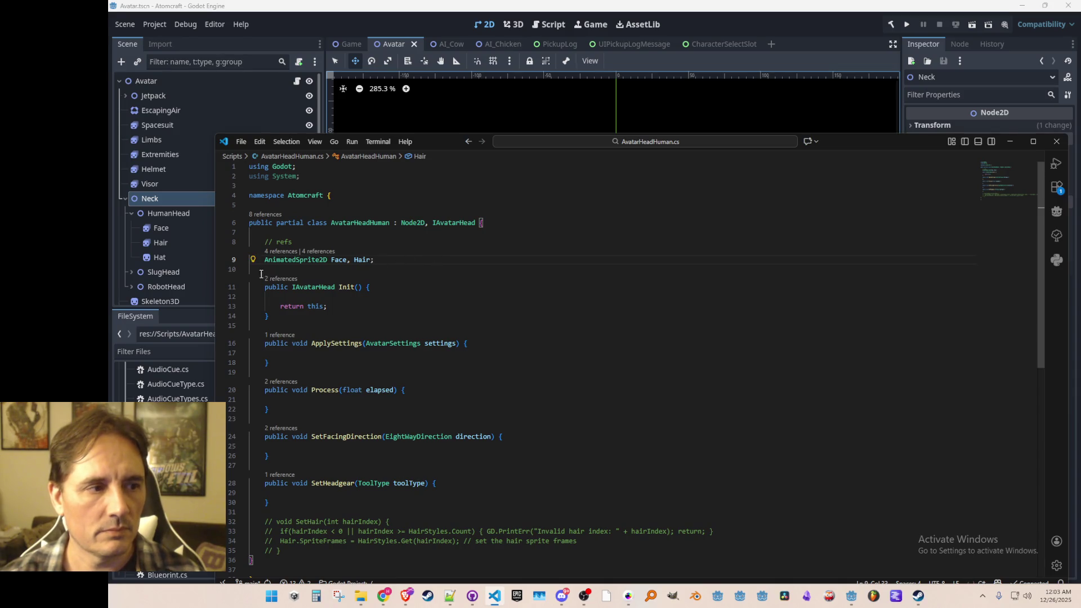
left_click(147, 258)
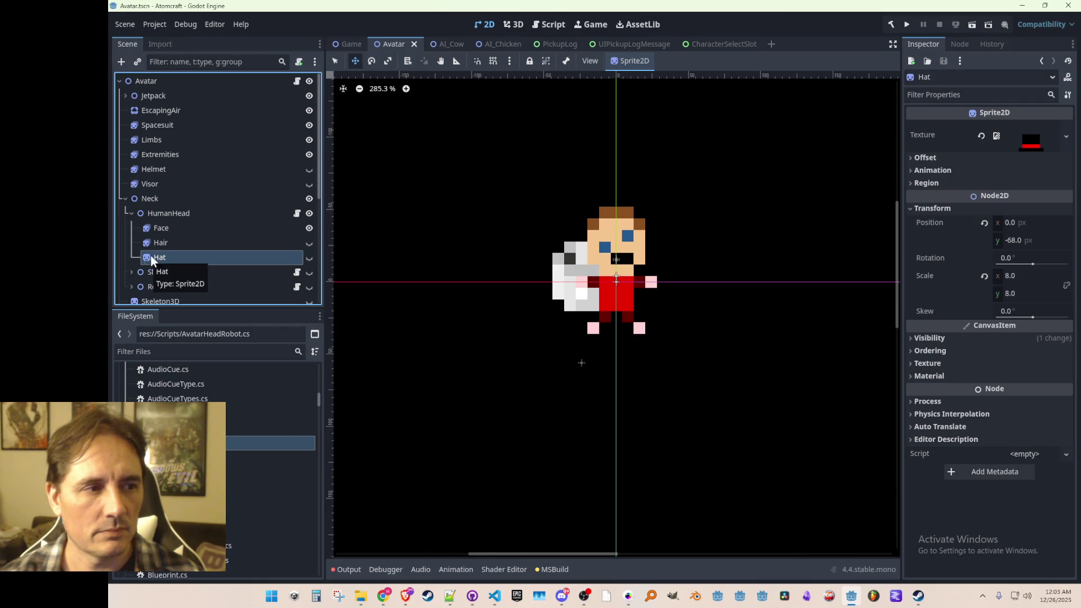
left_click(160, 243)
left_click(158, 259)
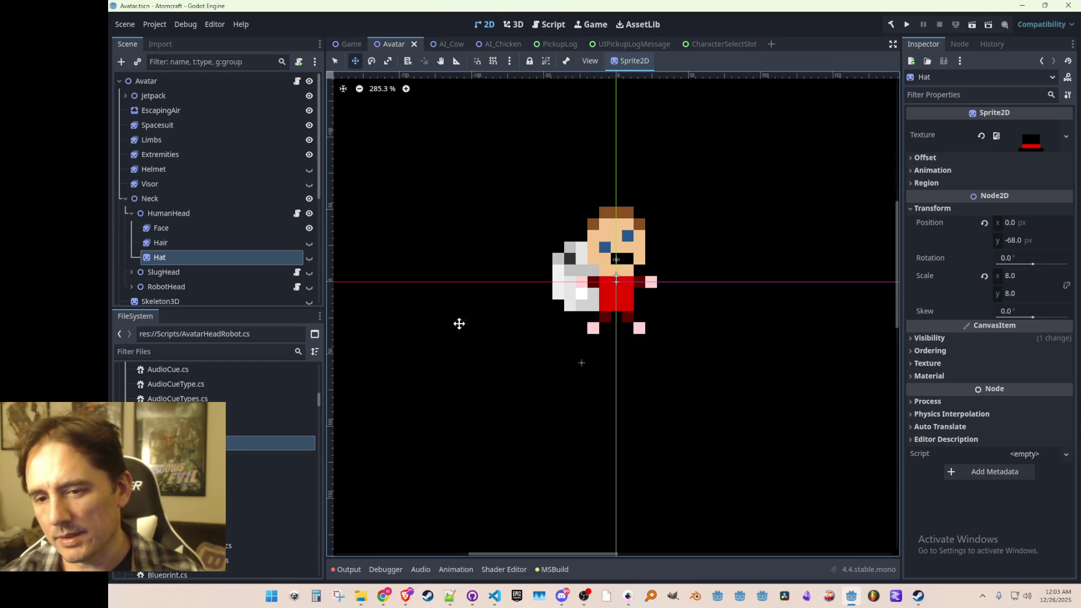
scroll(523, 320, "down", 1)
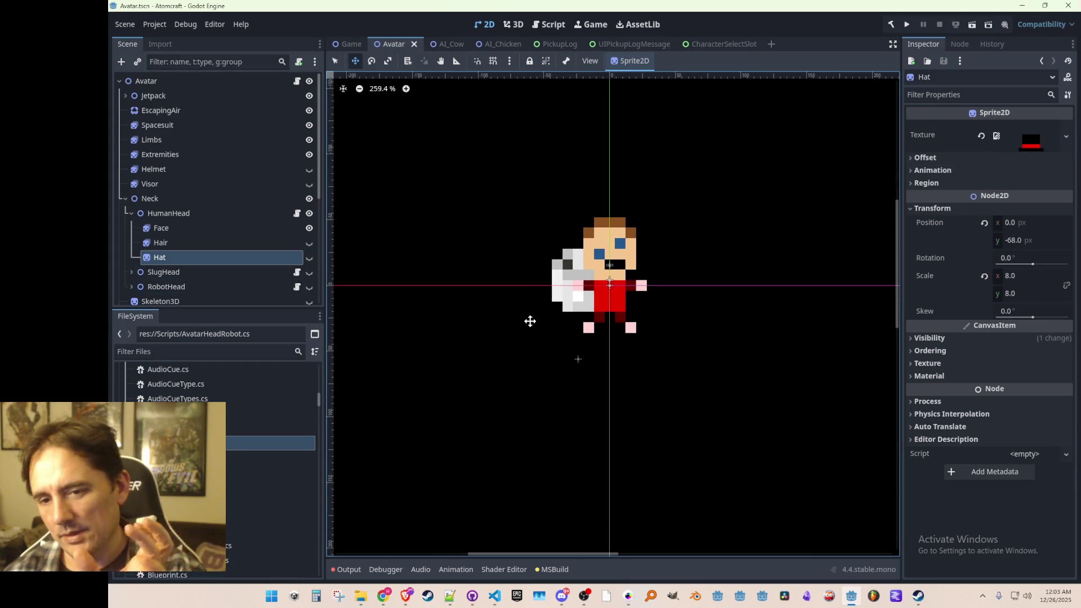
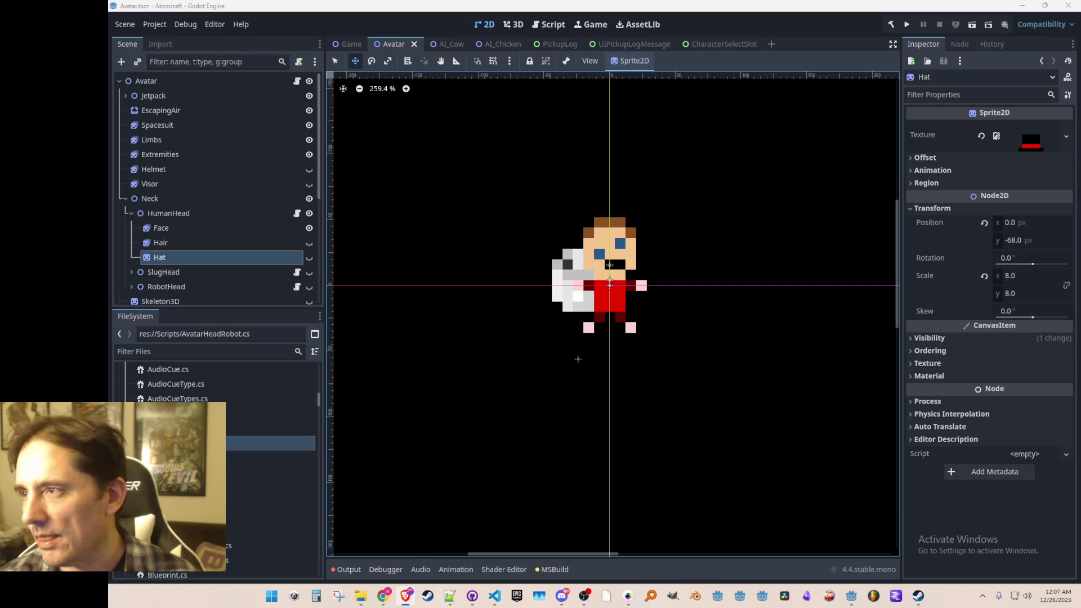
- Expand SlugHead and RobotHead to show their Face and Hat children, then open AvatarHeadHuman.cs in VS Code
scroll(506, 362, "right", 1)
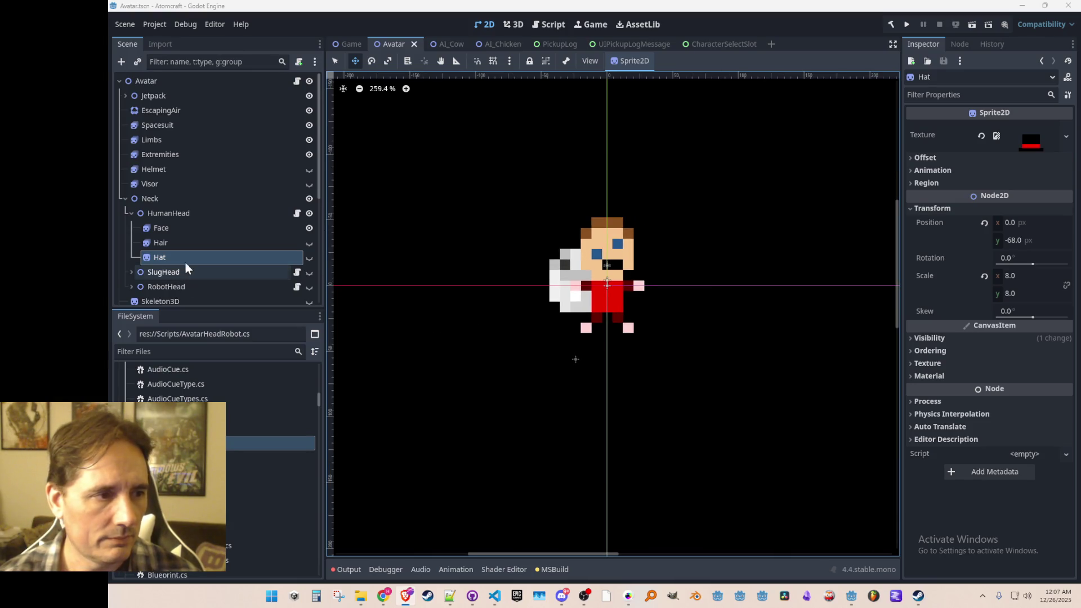
scroll(192, 256, "down", 2)
left_click(141, 216)
scroll(149, 231, "down", 1)
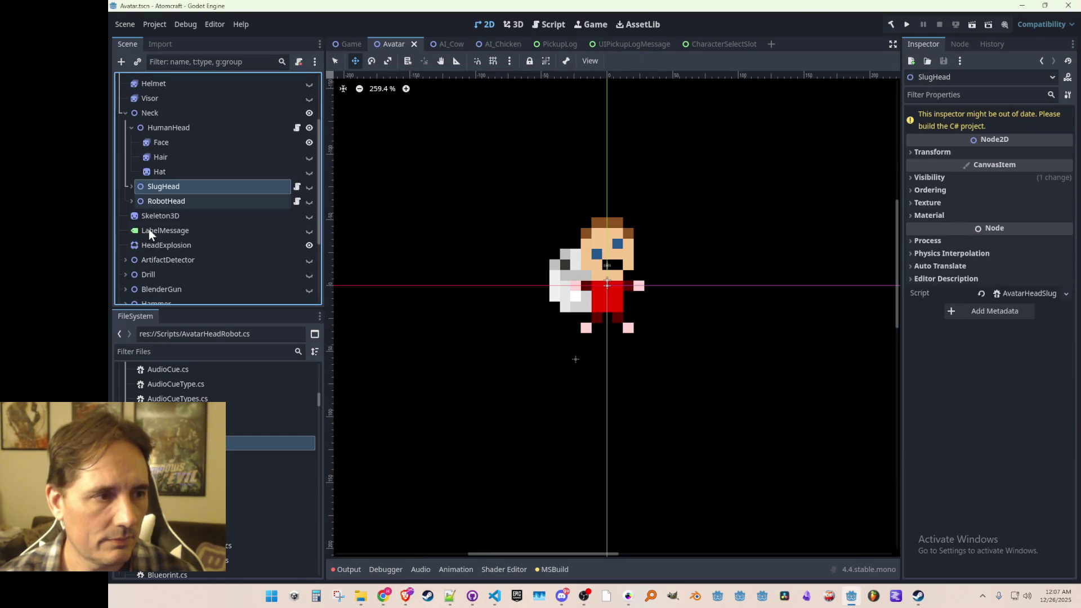
left_click(131, 201)
left_click(132, 187)
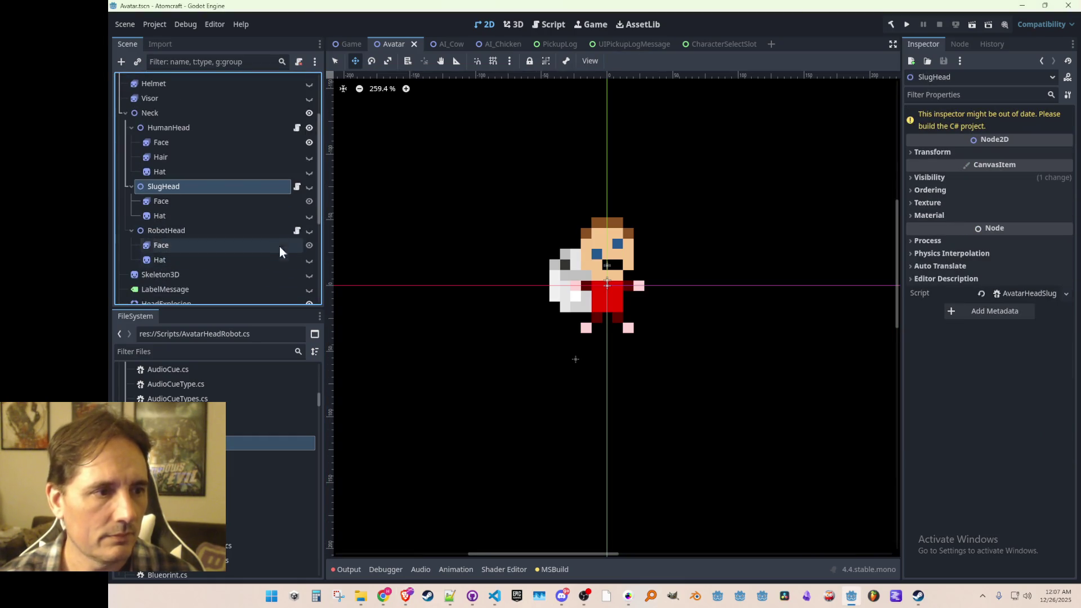
left_click(269, 200)
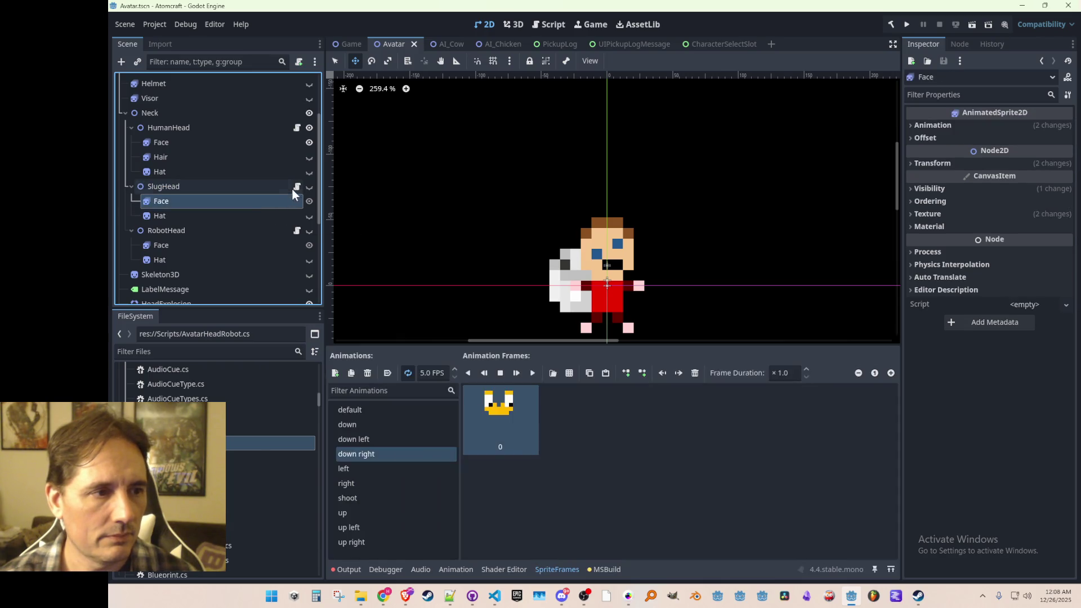
left_click(296, 128)
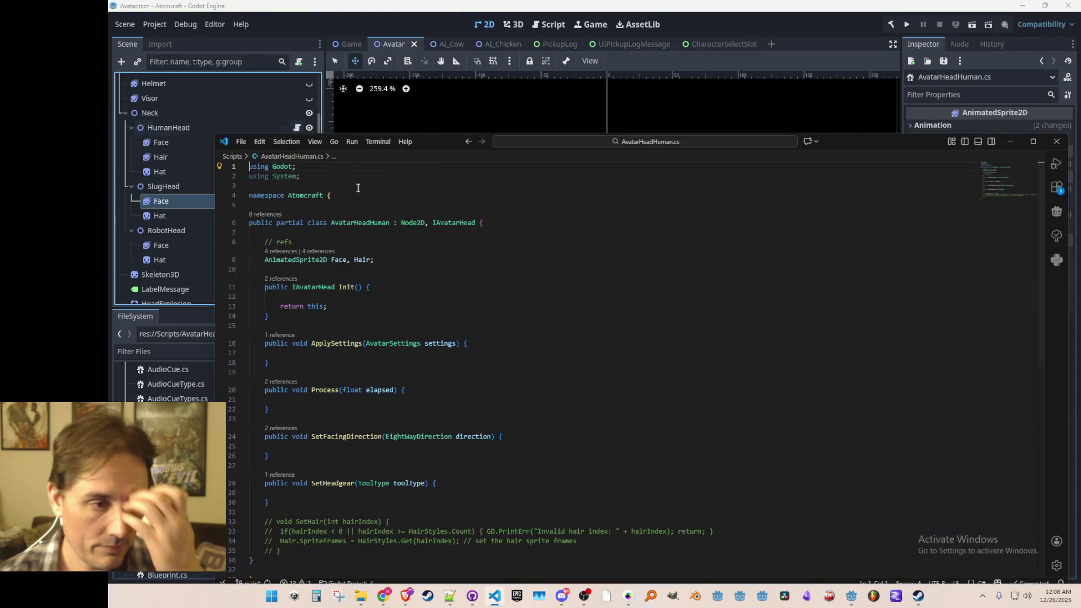
- Cut the Hair and Face GetNode lines out of Avatar.cs
left_click(476, 295)
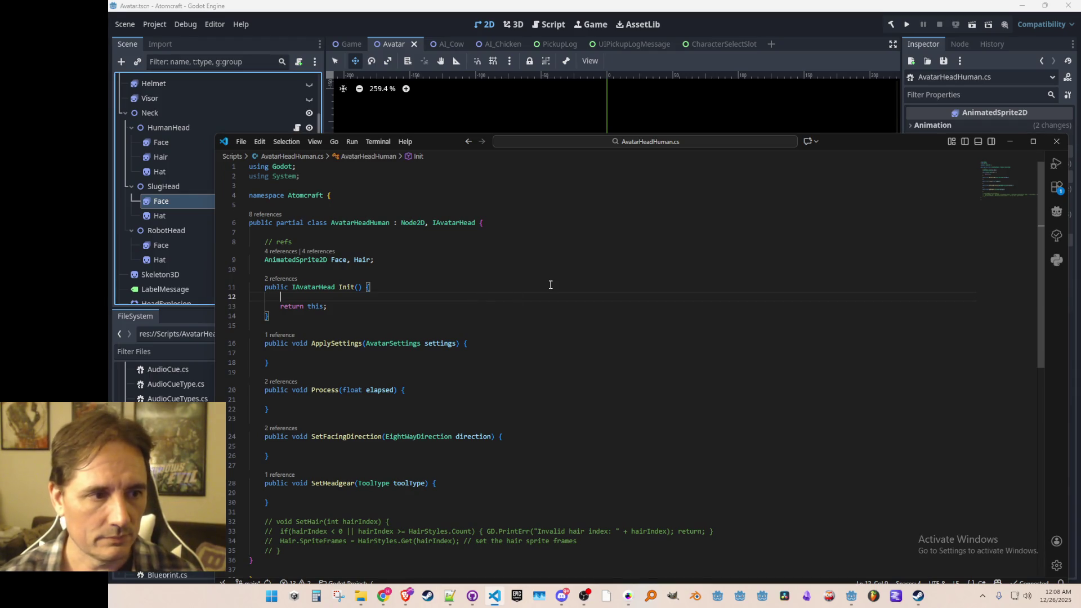
key("alt+Left")
key("Down")
key("Down")
key("Down")
key("End")
key("Home")
key("shift+Down")
key("shift+Down")
key("ctrl+c")
key("Delete")
key("Up")
key("Up")
key("Up")
- Paste the Hair and Face lookups into AvatarHeadHuman's Init() method
key("End")
key("ctrl+Left")
key("ctrl+Left")
key("F12")
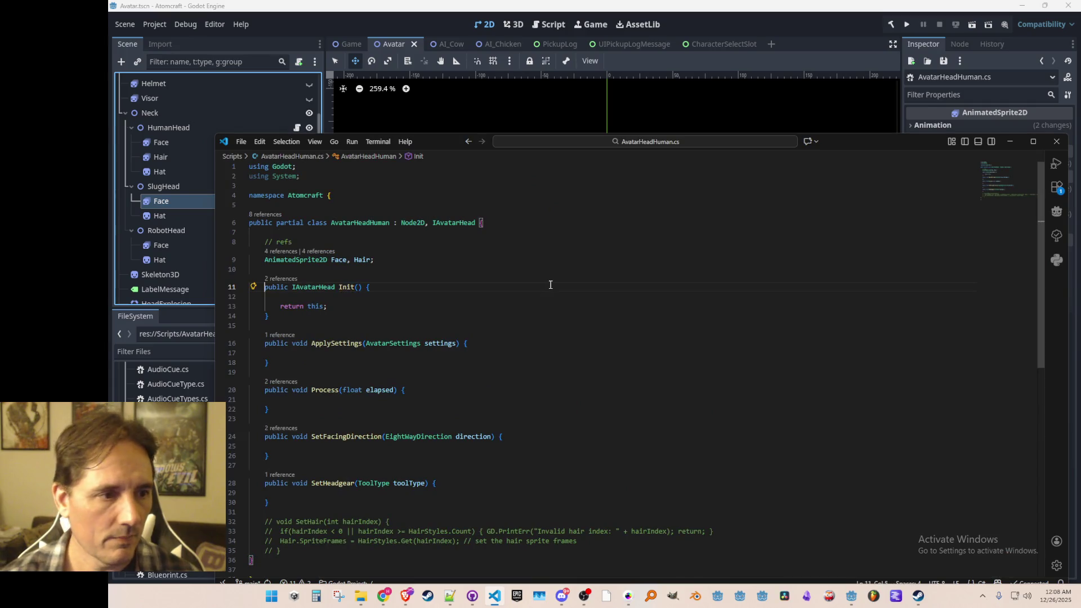
key("Down")
key("Return")
key("ctrl+v")
key("Up")
key("Up")
key("Up")
key("Up")
key("Up")
key("Up")
- Add Hat to AvatarHeadHuman's sprite field declaration
key("End")
key("Left")
type(", Ha")
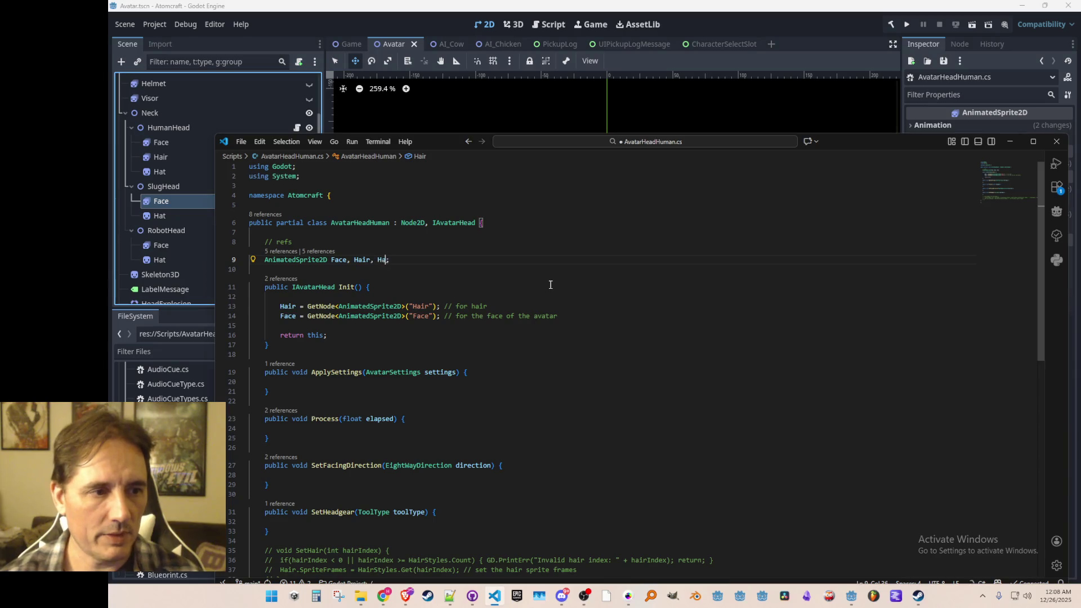
type("t")
key("Down")
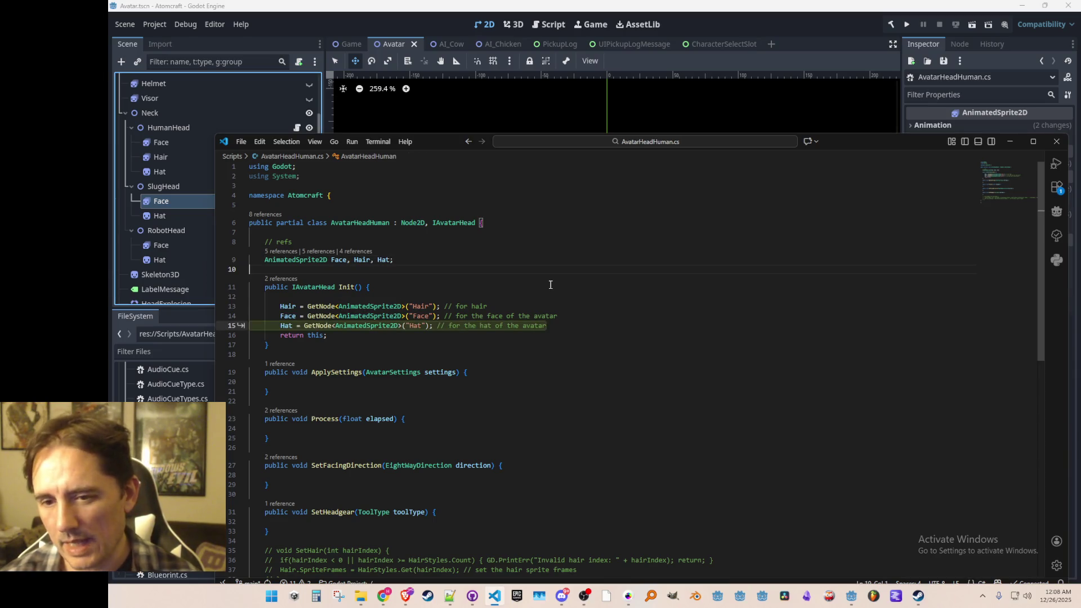
key("Escape")
- Add a Hat GetNode line after the Face lookup in Init()
key("Down")
key("Down")
key("Down")
key("End")
key("Home")
key("Home")
key("Up")
key("shift+Down")
key("shift+Down")
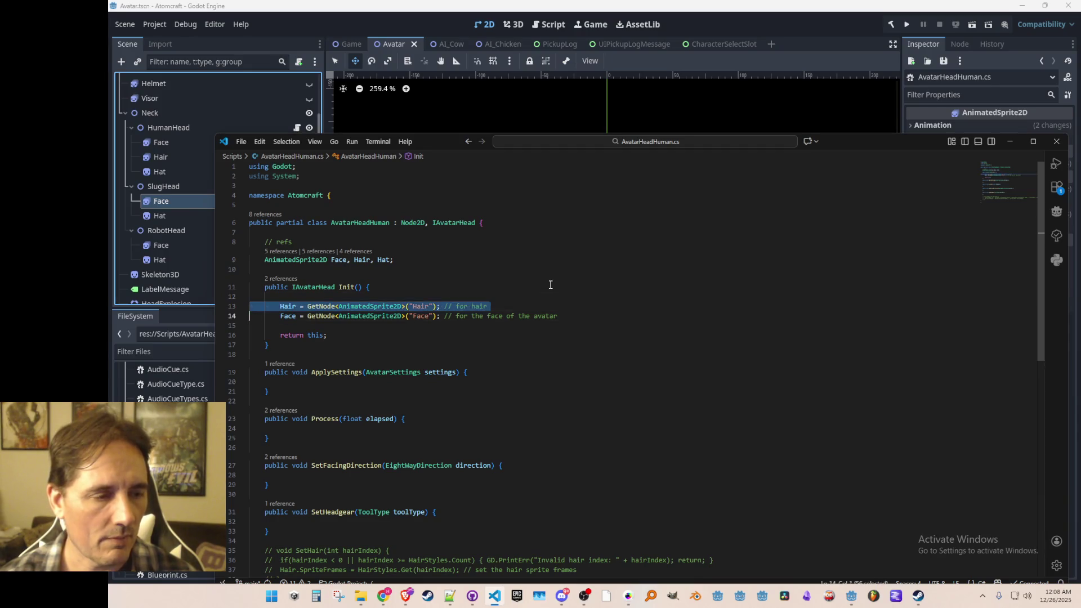
key("Up")
key("Up")
key("Up")
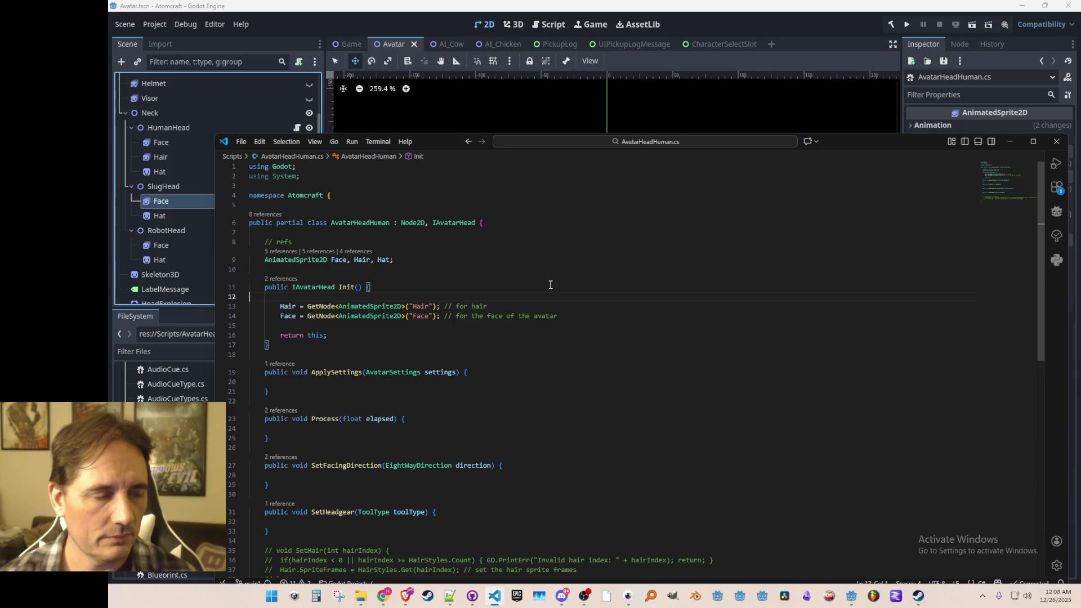
key("Down")
key("Down")
key("End")
key("Return")
key("Tab")
- Copy the Hair, Face and Hat lookups and save AvatarHeadHuman.cs
key("Down")
key("shift+Up")
key("shift+Up")
key("shift+Up")
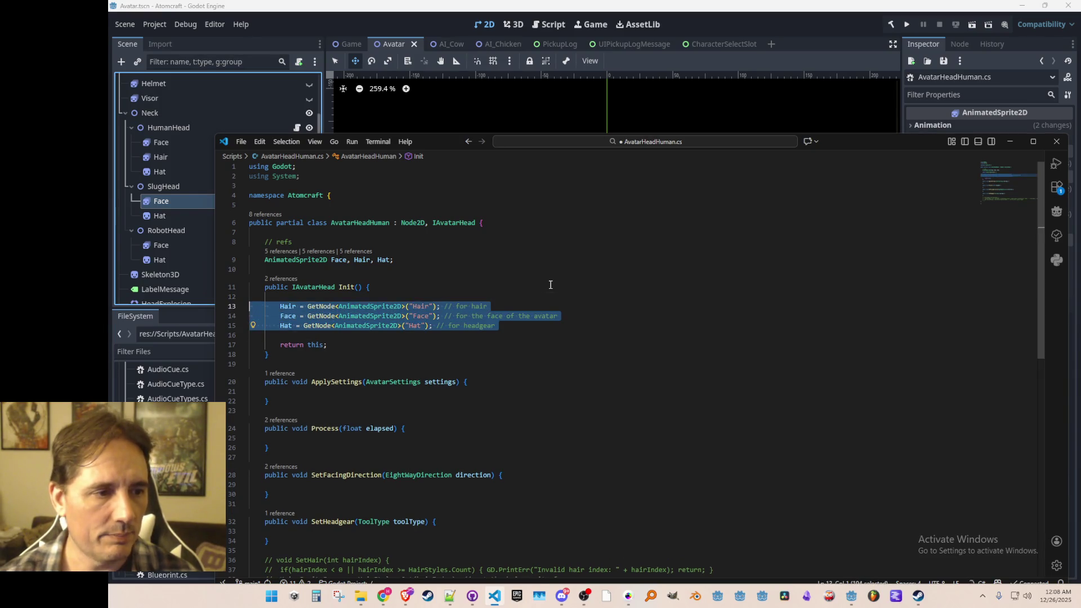
key("Up")
key("ctrl+s")
key("alt+Left")
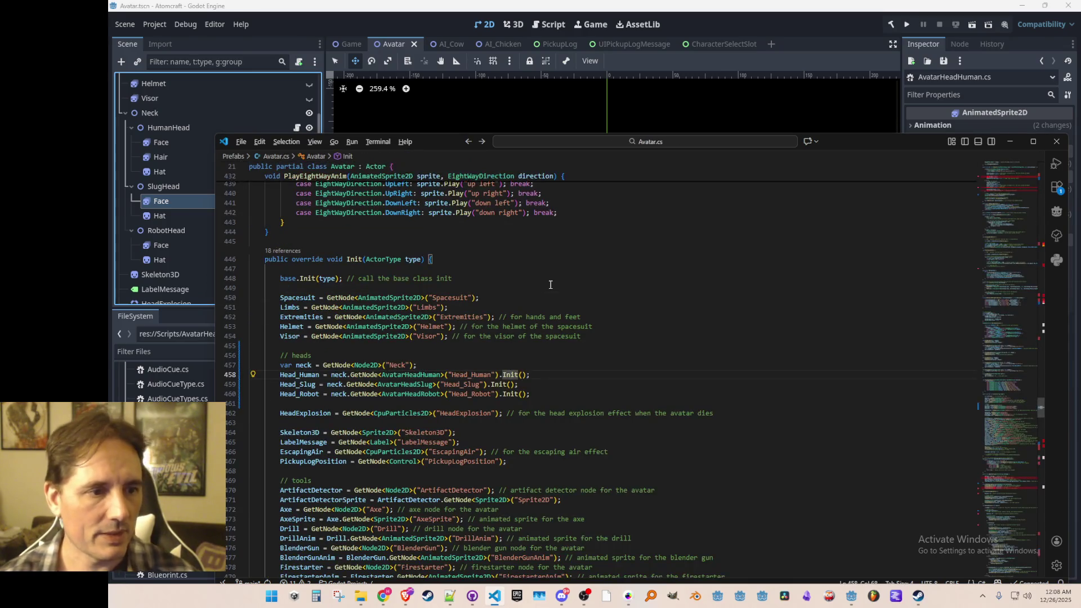
- Paste the three lookup lines into AvatarHeadSlug's Init() method
key("ctrl+Right")
key("ctrl+Right")
key("ctrl+Right")
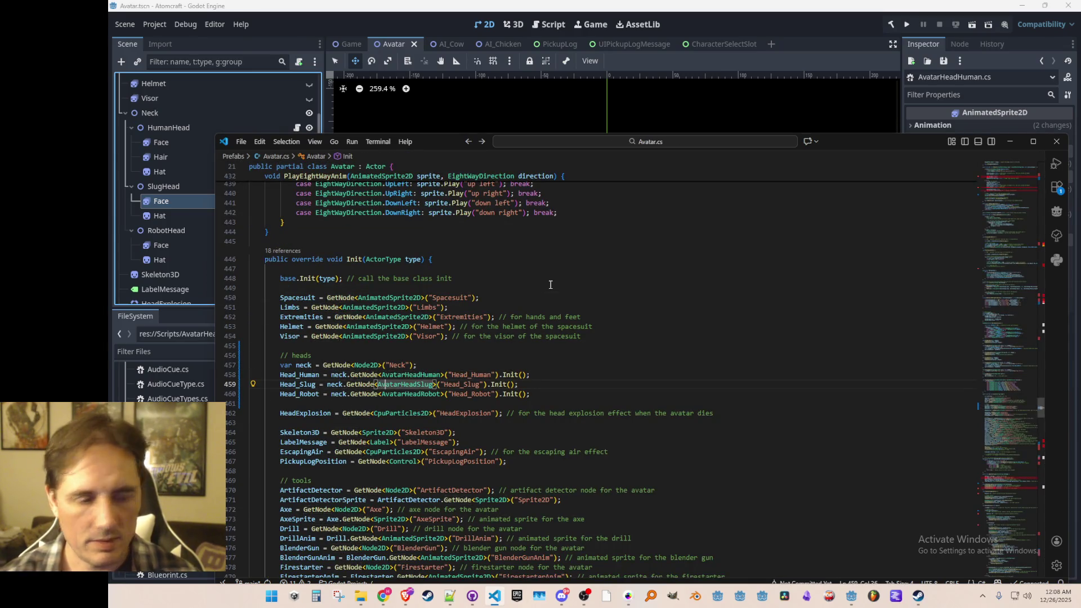
key("F12")
key("Down")
key("Tab")
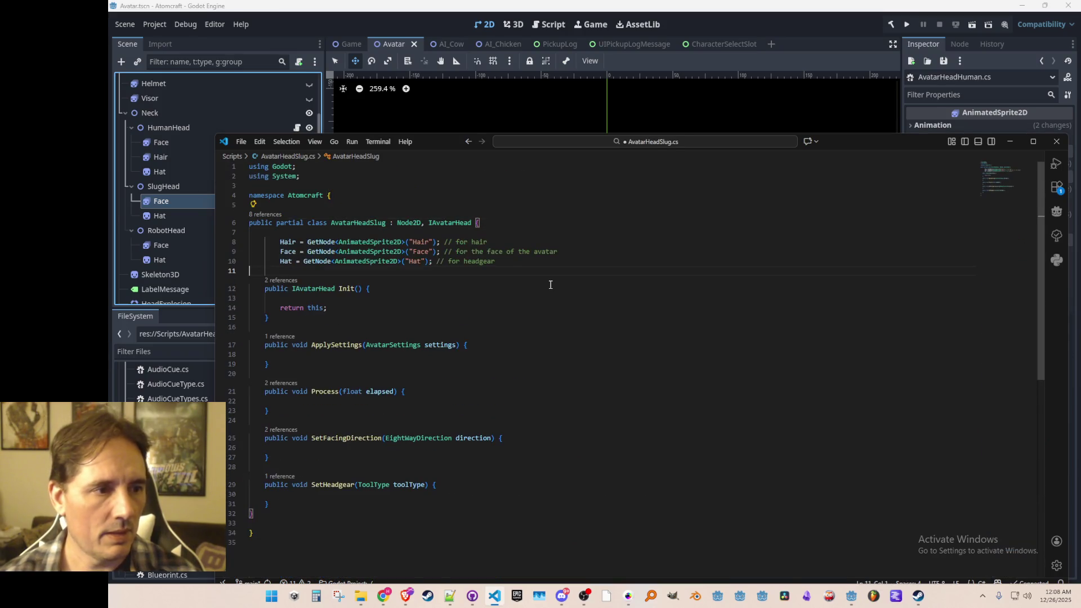
key("ctrl+z")
key("Down")
key("Down")
key("Return")
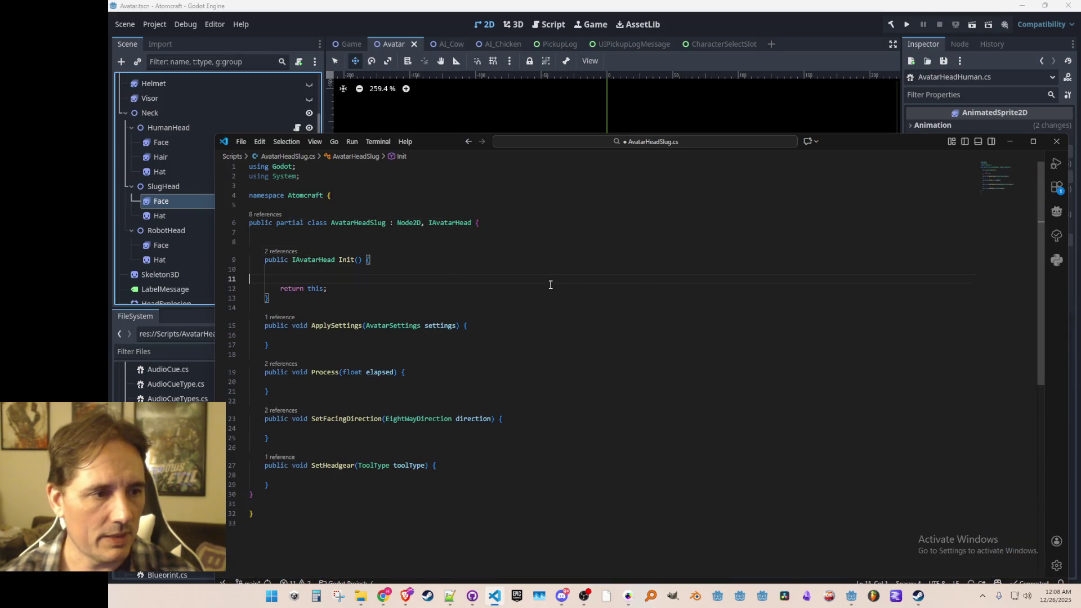
type("Hair = GetNode<AnimatedSprite2D>(\"Hair\"); // for hair \t\tFace = GetNode<AnimatedSprite2D>(\"Face\"); // for the face of the avatar \t\tHat = GetNode<AnimatedSprite2D>(\"Hat\"); // for headgear")
- Declare Face and Hat fields in AvatarHeadSlug, drop the Hair lookup, and save
key("Up")
key("Up")
key("Up")
key("Return")
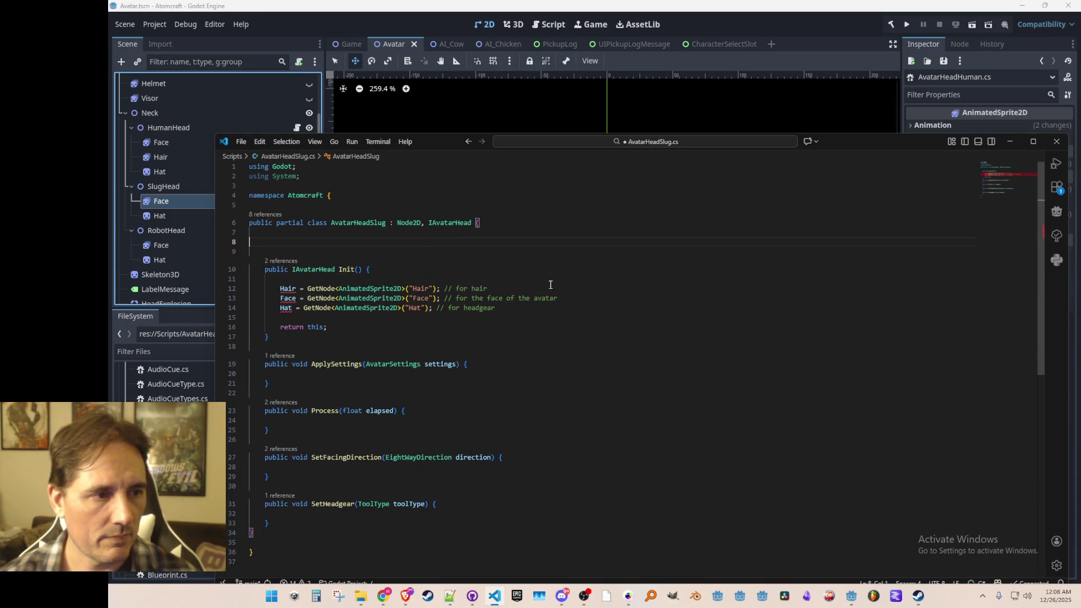
key("Tab")
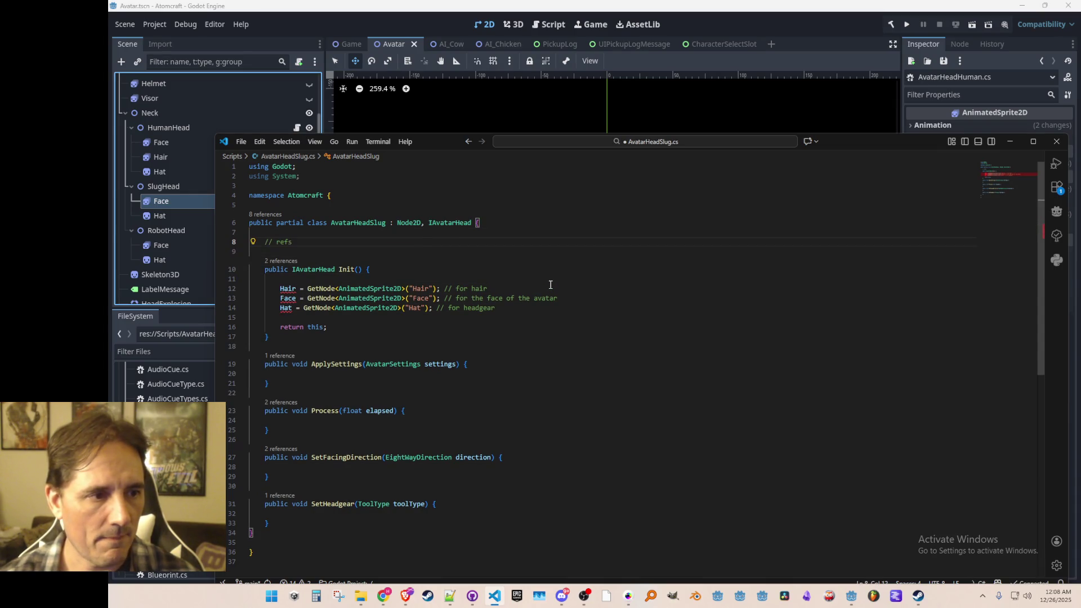
key("Return")
key("Tab")
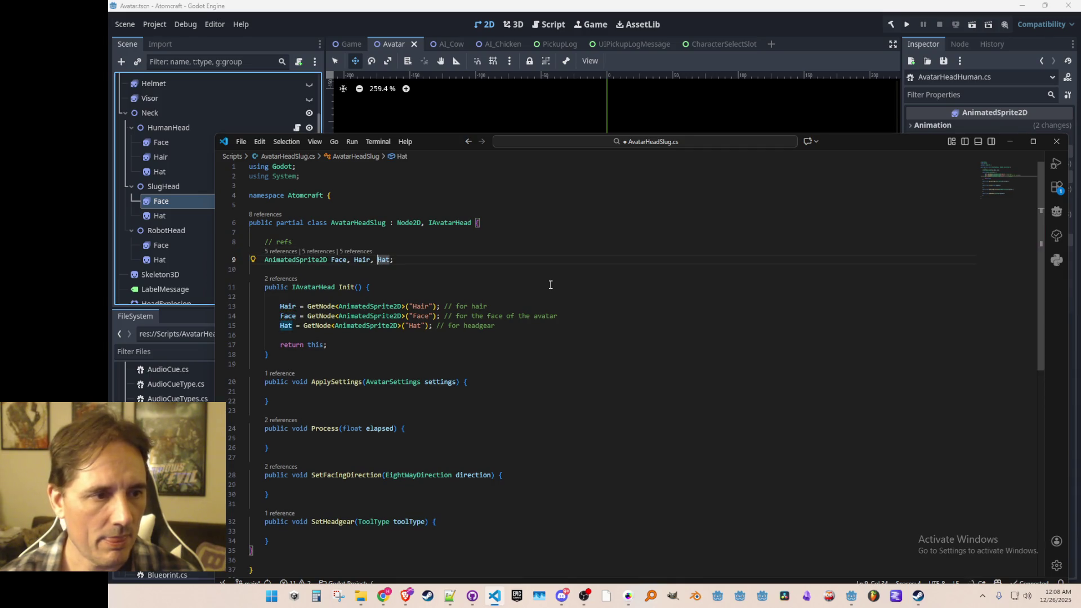
key("Tab")
key("Tab")
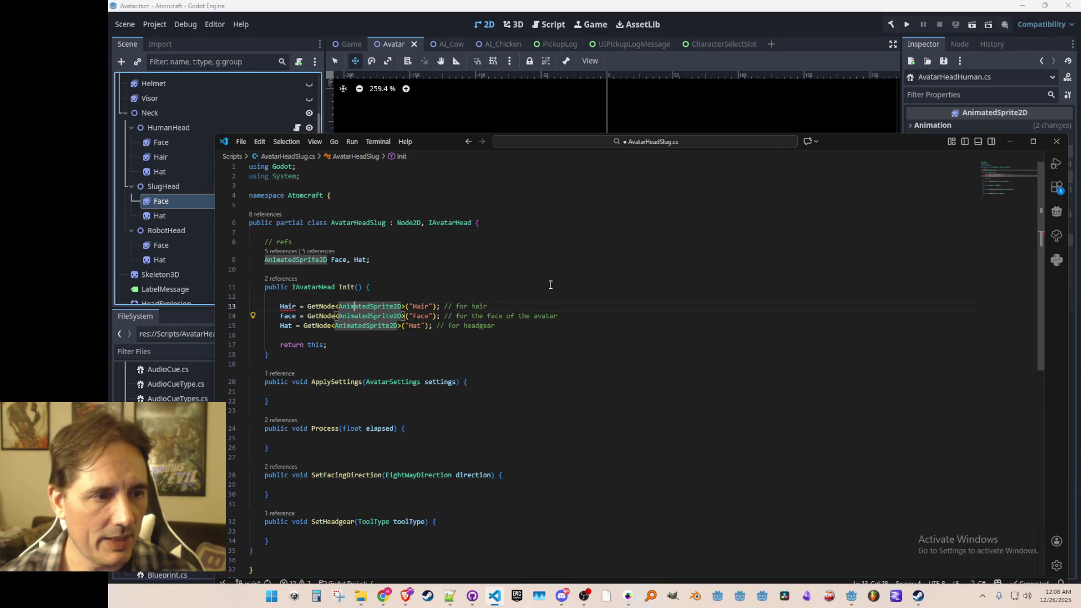
key("Tab")
key("ctrl+s")
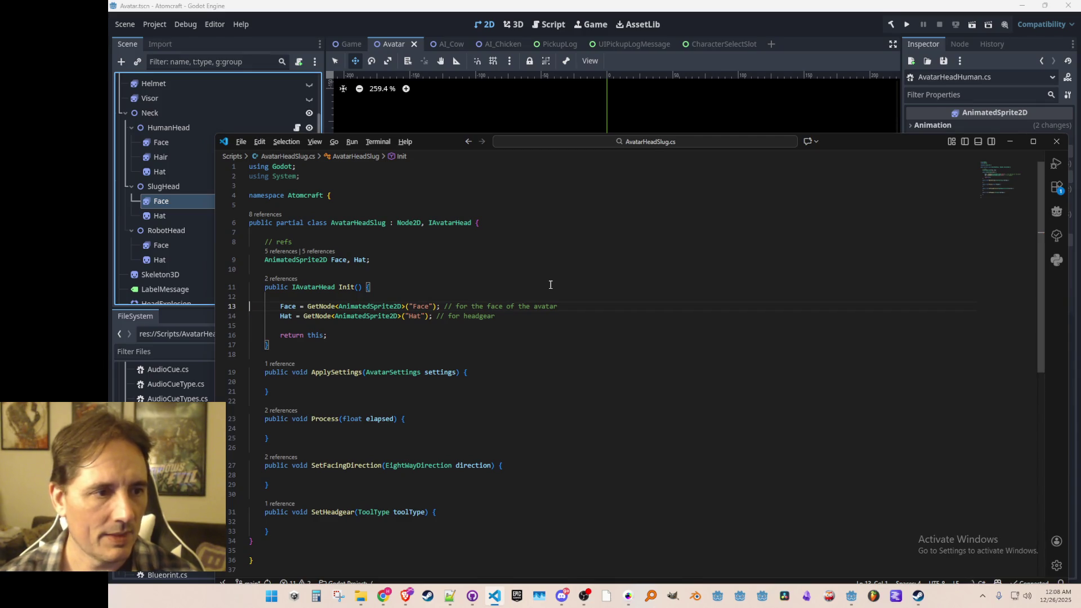
- Paste the three lookup lines into AvatarHeadRobot's Init() method
key("alt+Left")
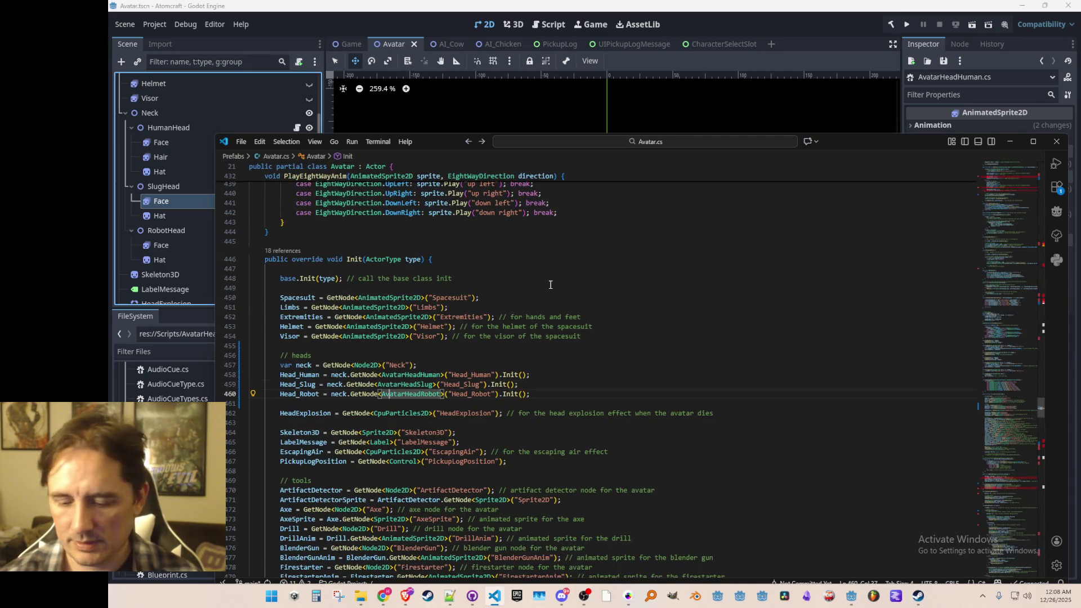
key("F12")
key("End")
key("Return")
type("Hair = GetNode<AnimatedSprite2D>(\"Hair\"); // for hair         Face = GetNode<AnimatedSprite2D>(\"Face\"); // for the face of the avatar         Hat = GetNode<AnimatedSprite2D>(\"Hat\"); // for headgear")
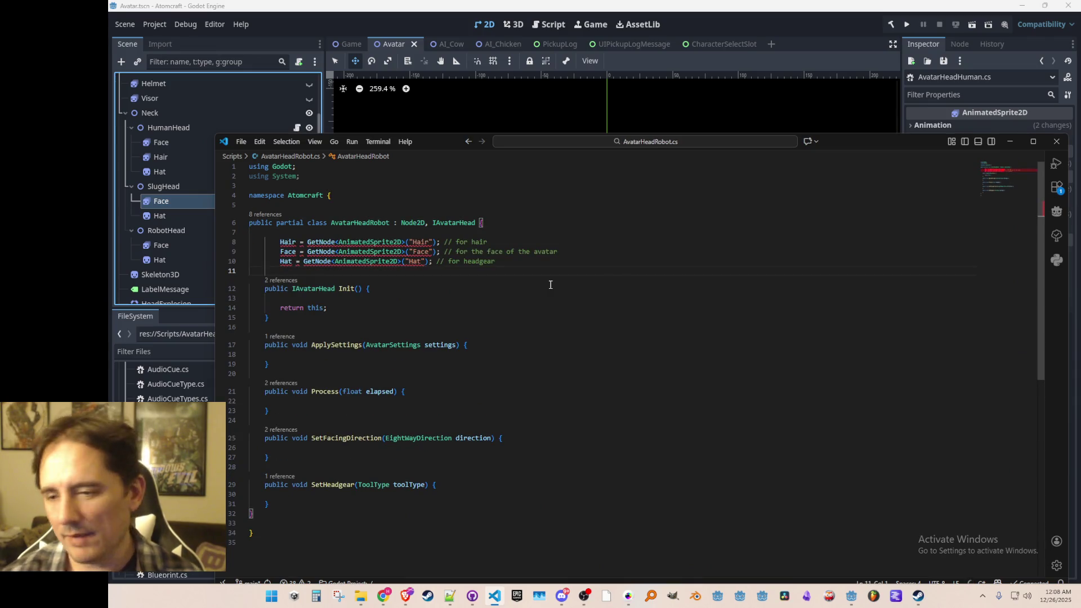
key("ctrl+z")
key("Down")
key("End")
type("Hair = GetNode<AnimatedSprite2D>(\"Hair\"); // for hair Face = GetNode<AnimatedSprite2D>(\"Face\"); // for the face of the avatar Hat = GetNode<AnimatedSprite2D>(\"Hat\"); // for headgear")
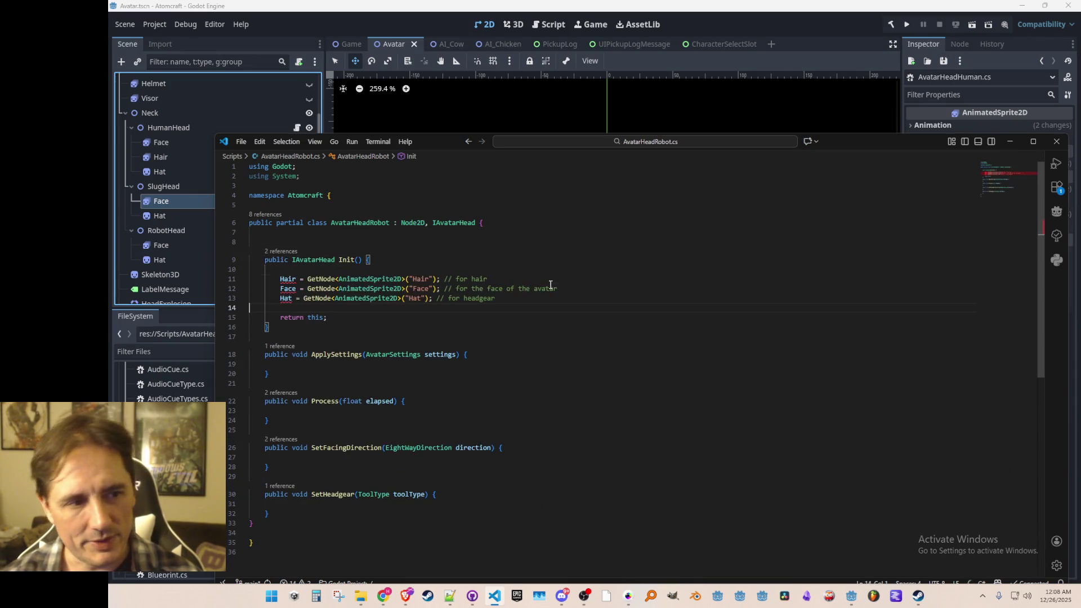
- Declare Face and Hat fields in AvatarHeadRobot, delete the Hair lookup, and save
key("Up")
key("Up")
key("Up")
key("Return")
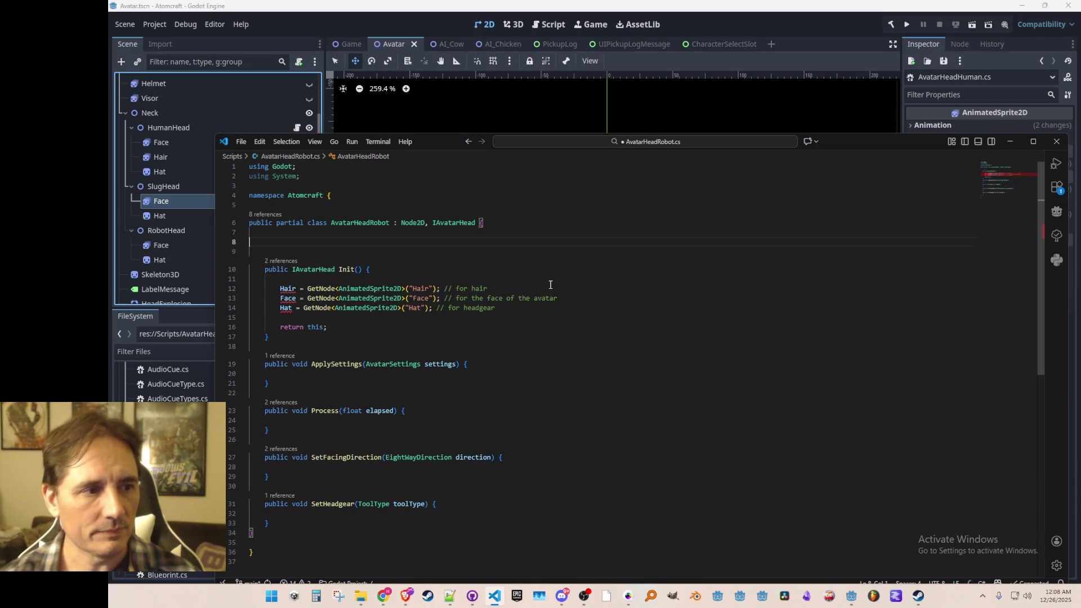
key("Tab")
key("Return")
key("Tab")
key("ctrl+shift+Left")
key("ctrl+shift+Left")
type("Hat")
key("Down")
key("Down")
key("Down")
key("Down")
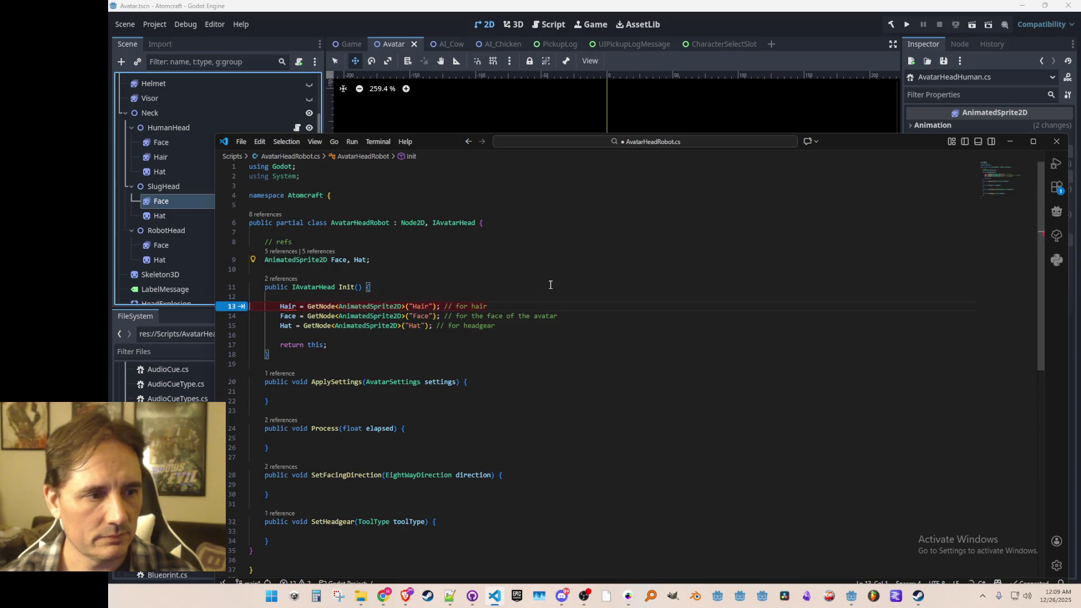
key("ctrl+shift+k")
key("Up")
key("ctrl+s")
key("Up")
key("Up")
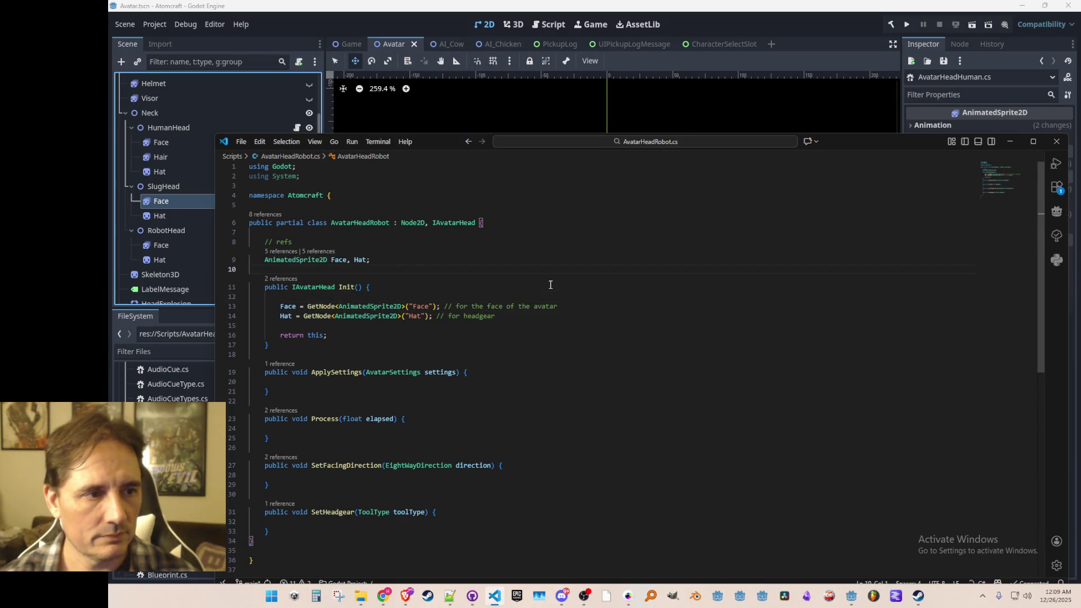
- Return to the head setup in Avatar.cs and select HumanHead's Hat node in Godot
key("alt+Left")
key("alt+Left")
key("alt+Right")
key("Up")
key("Up")
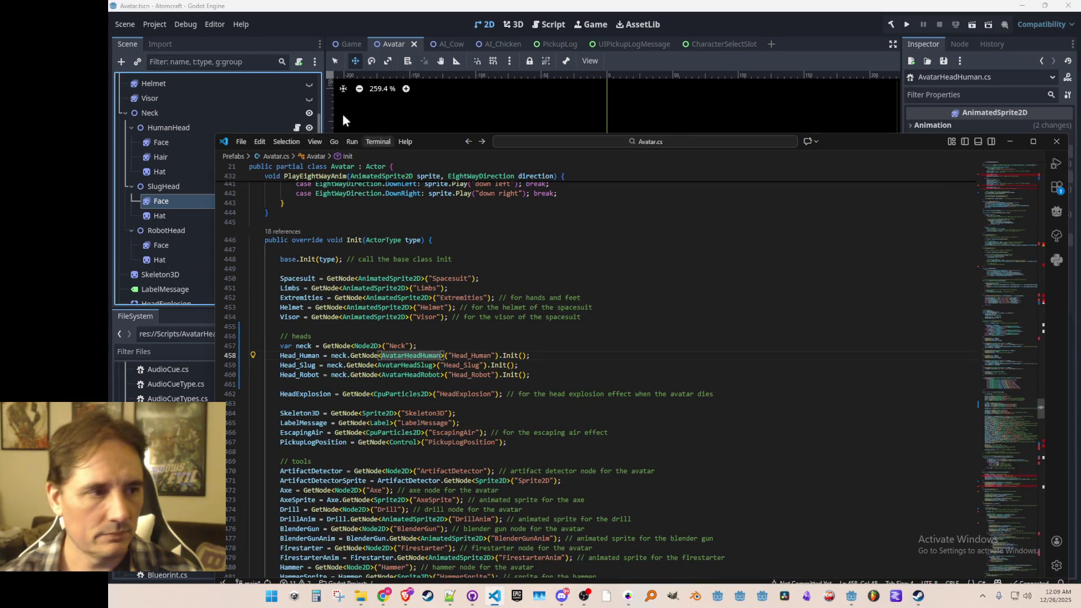
left_click(170, 170)
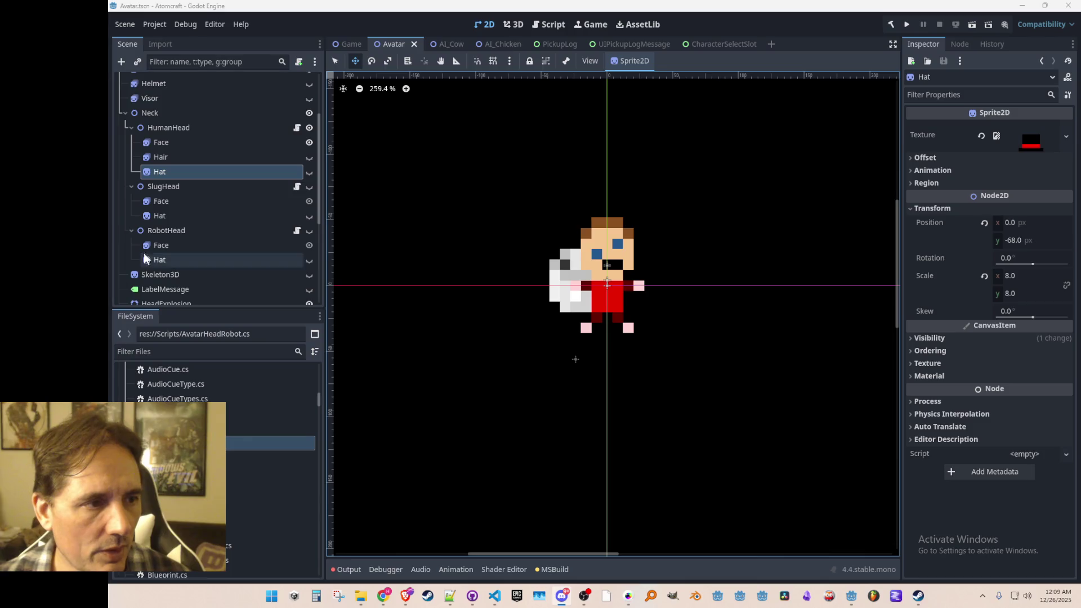
- Change the Hat nodes under HumanHead, SlugHead and RobotHead to AnimatedSprite2D
right_click(217, 172)
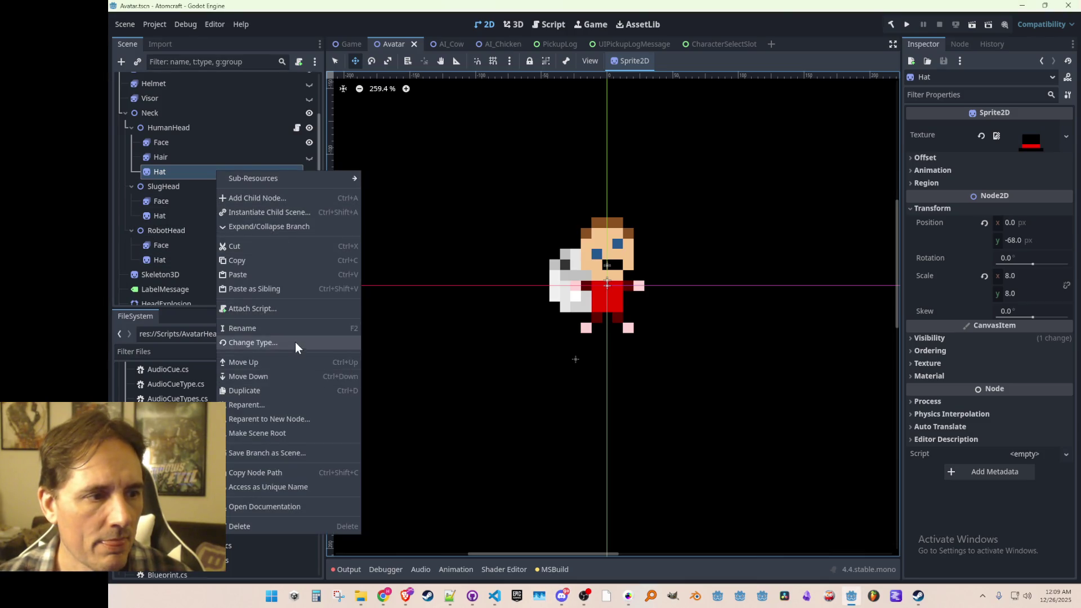
left_click(296, 342)
double_click(700, 317)
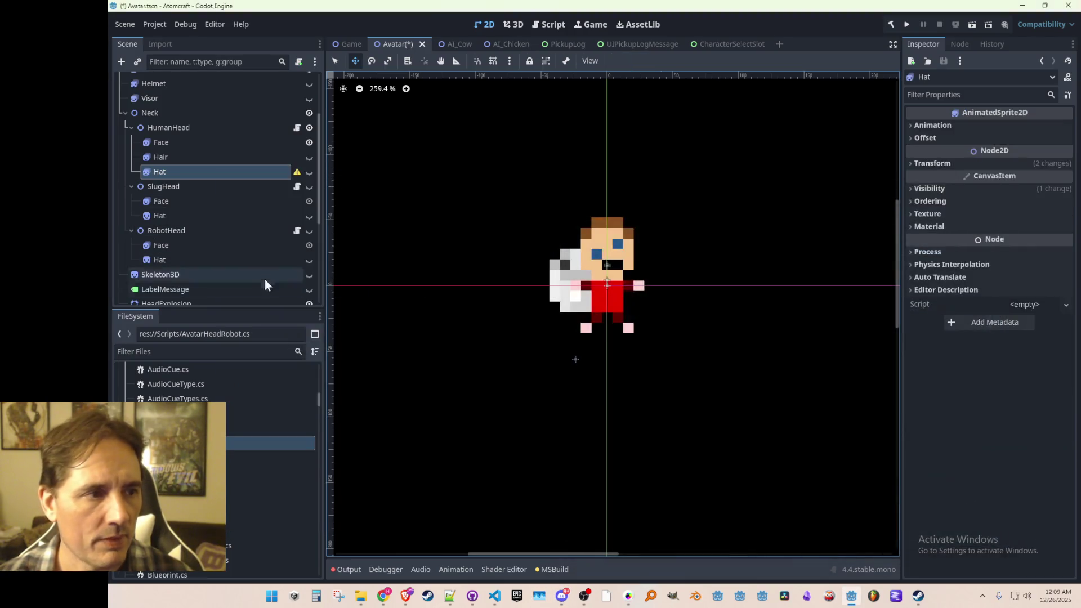
left_click(222, 211)
right_click(255, 215)
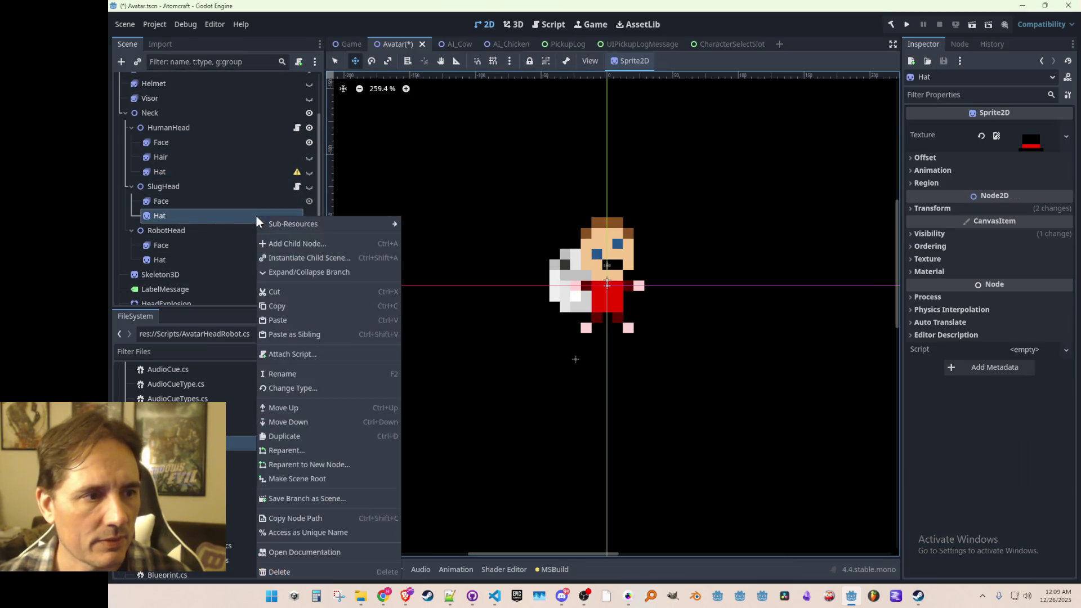
left_click(349, 390)
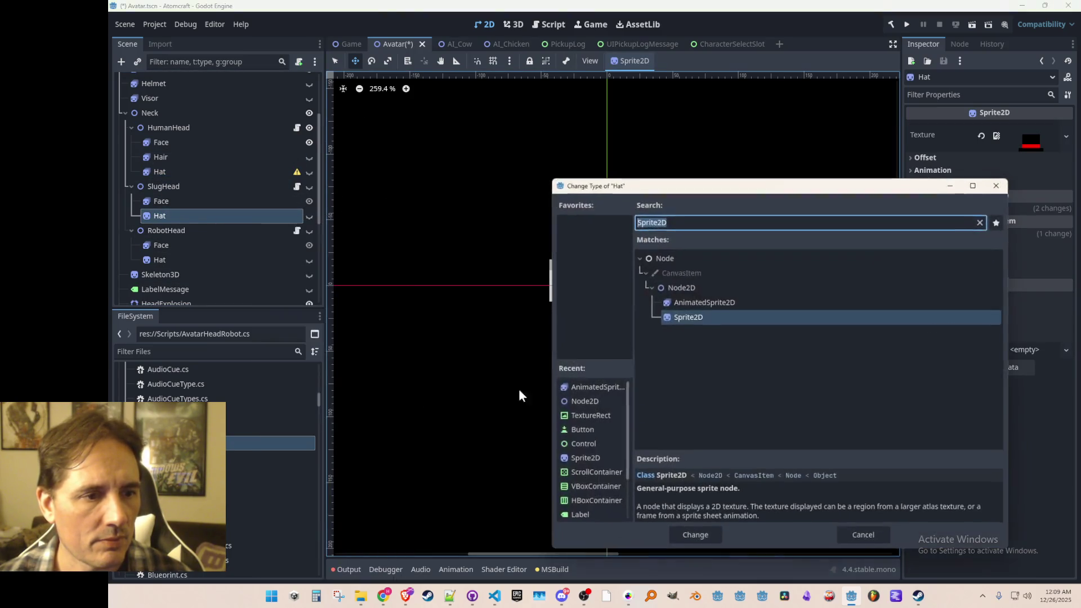
double_click(683, 305)
right_click(223, 258)
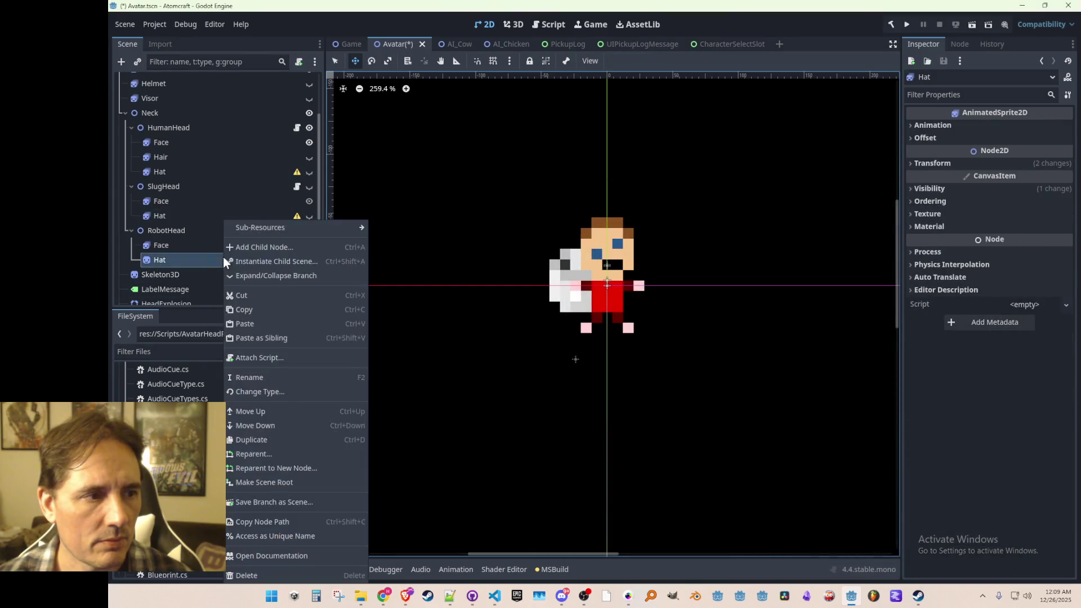
left_click(293, 390)
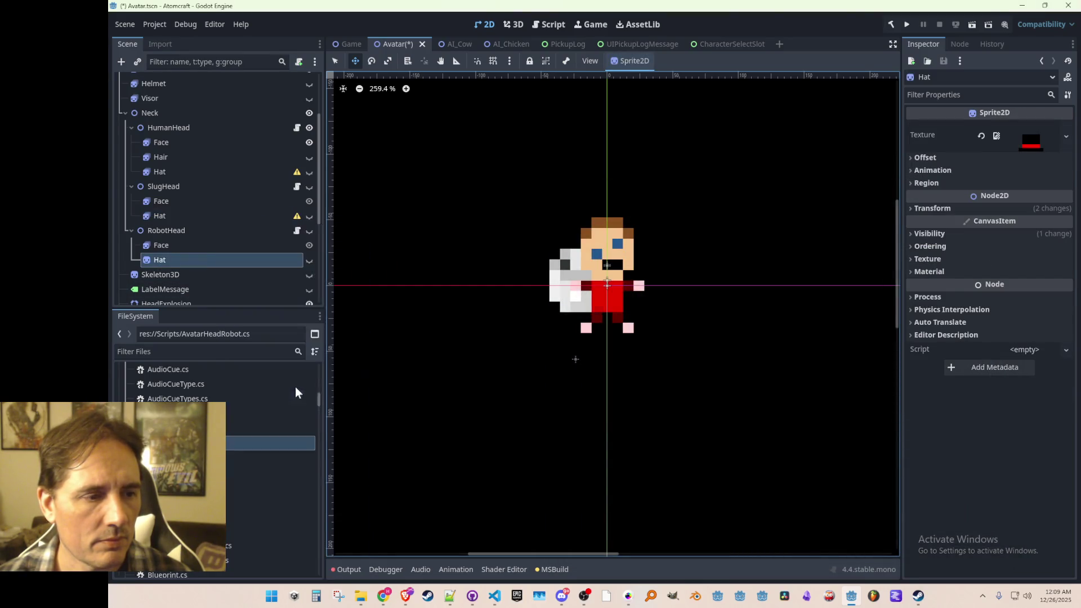
double_click(714, 304)
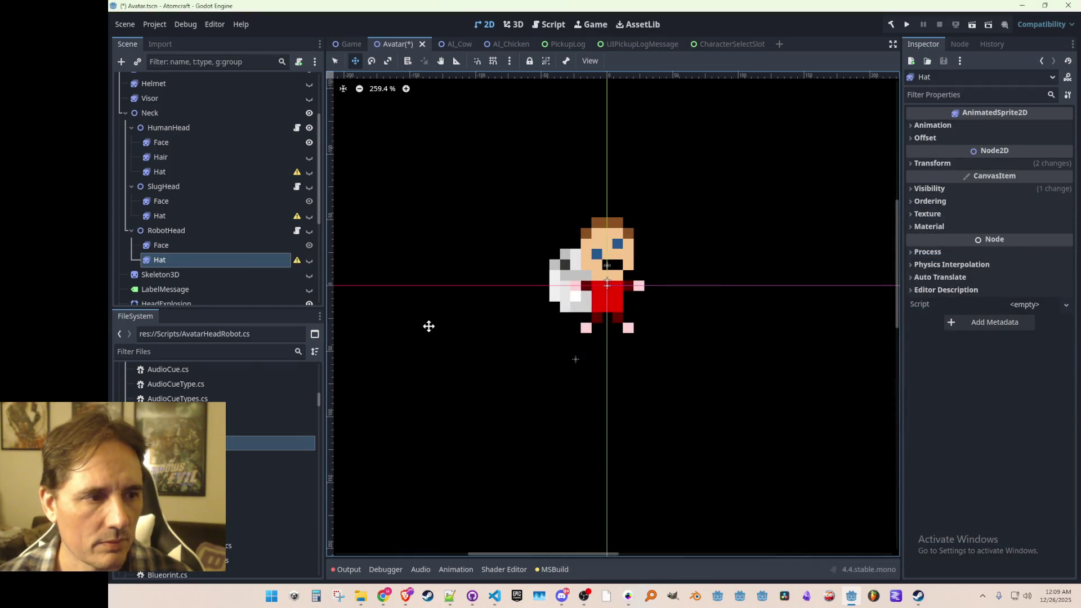
- Select HumanHead's Hat and open its Sprite Frames choices under Animation
left_click(188, 168)
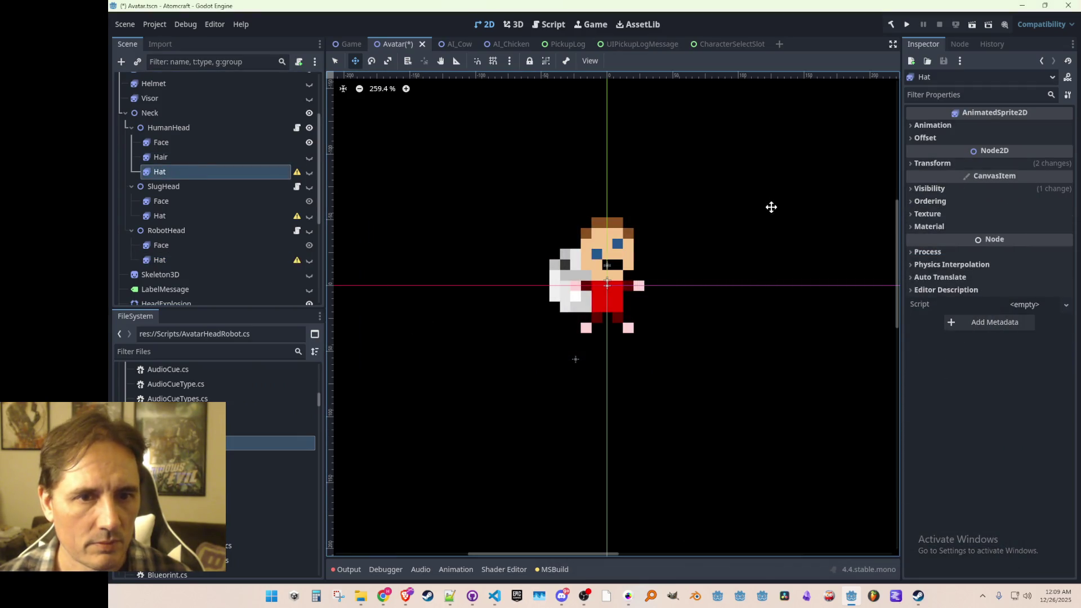
left_click(935, 125)
left_click(1036, 139)
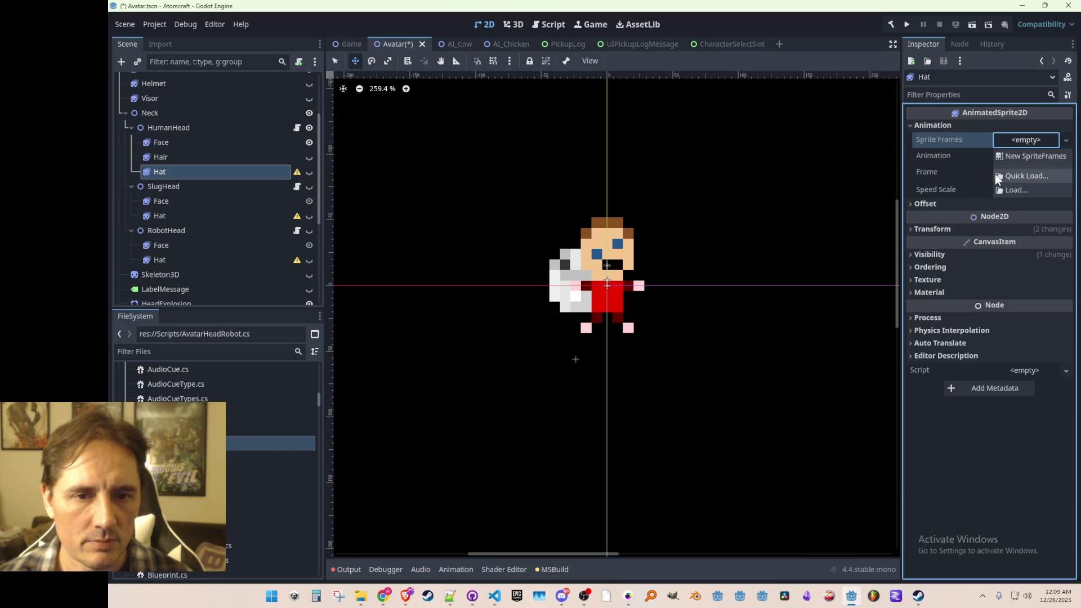
- Search Quick Load for a 'heat' SpriteFrames resource, cancel, and save the Avatar scene
left_click(1001, 173)
type("heat")
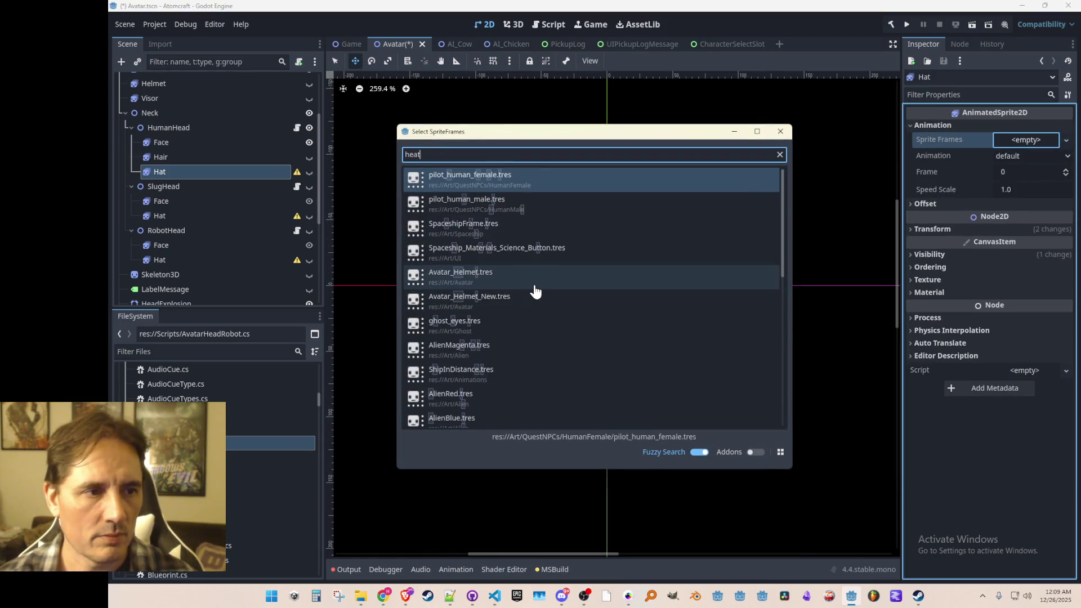
key("Escape")
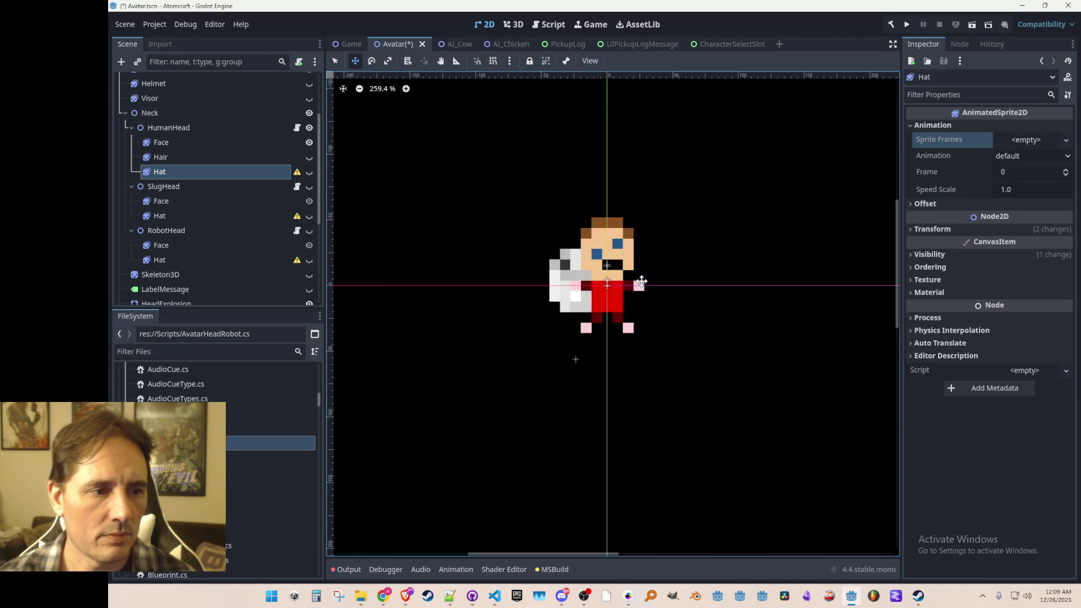
key("ctrl+s")
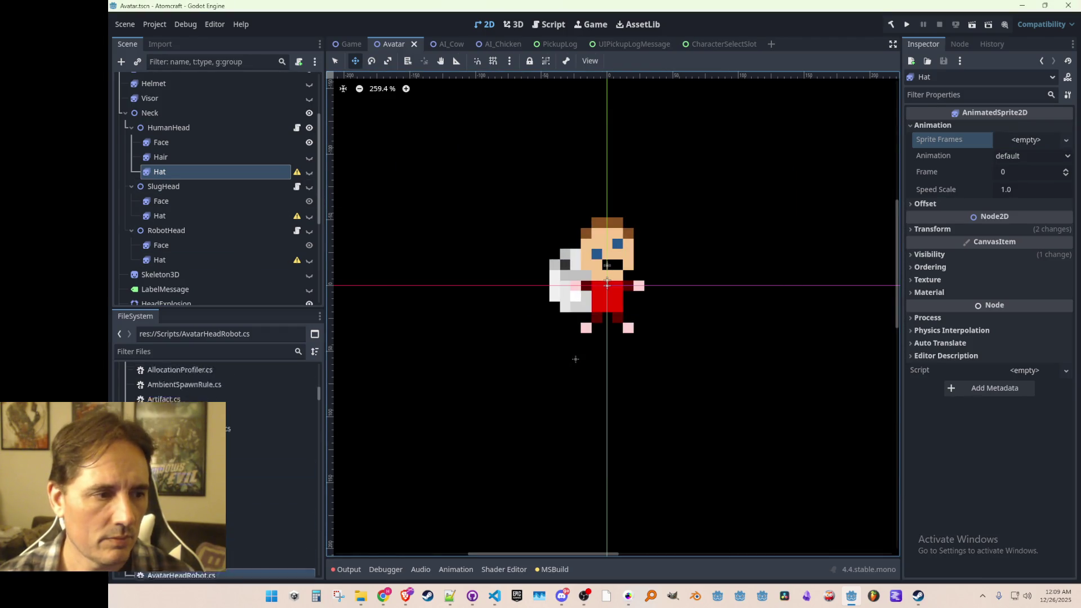
- Bring Pro Motion NG to the front from the taskbar
mouse_move(361, 596)
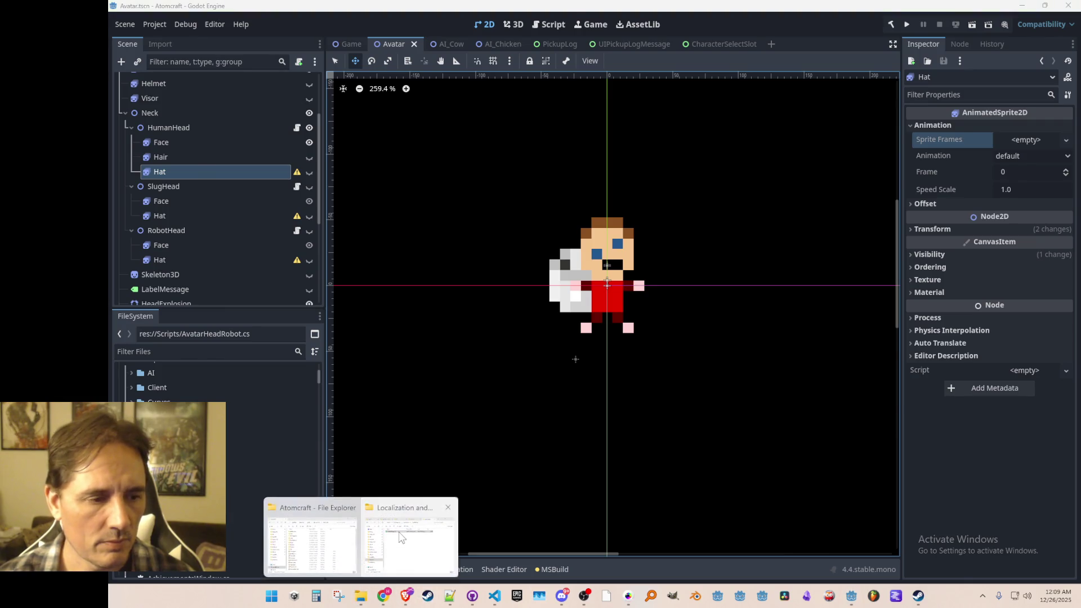
left_click(311, 538)
left_click(805, 104)
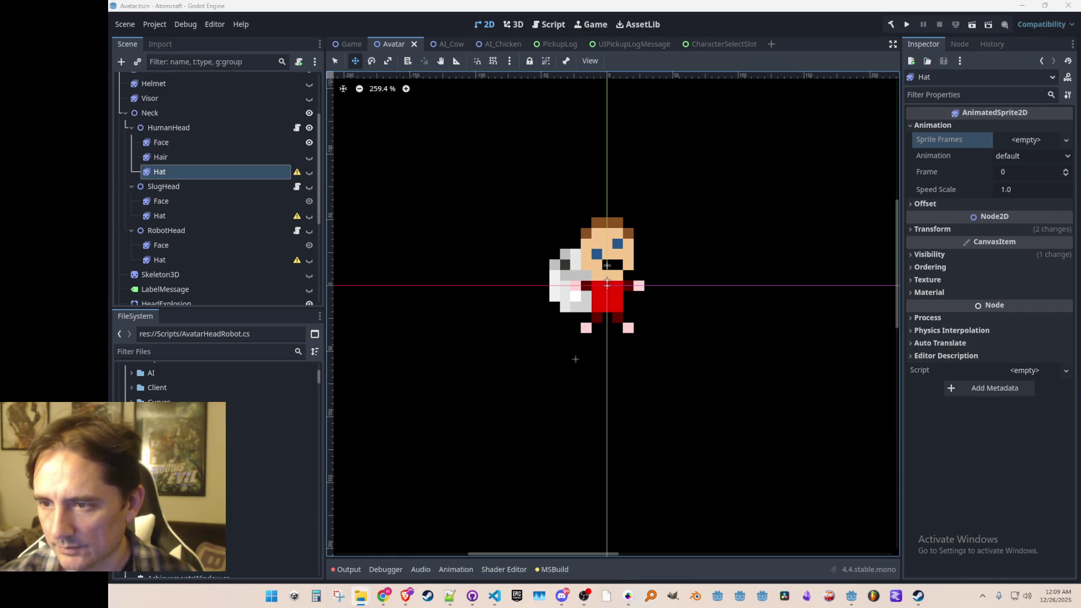
left_click(625, 596)
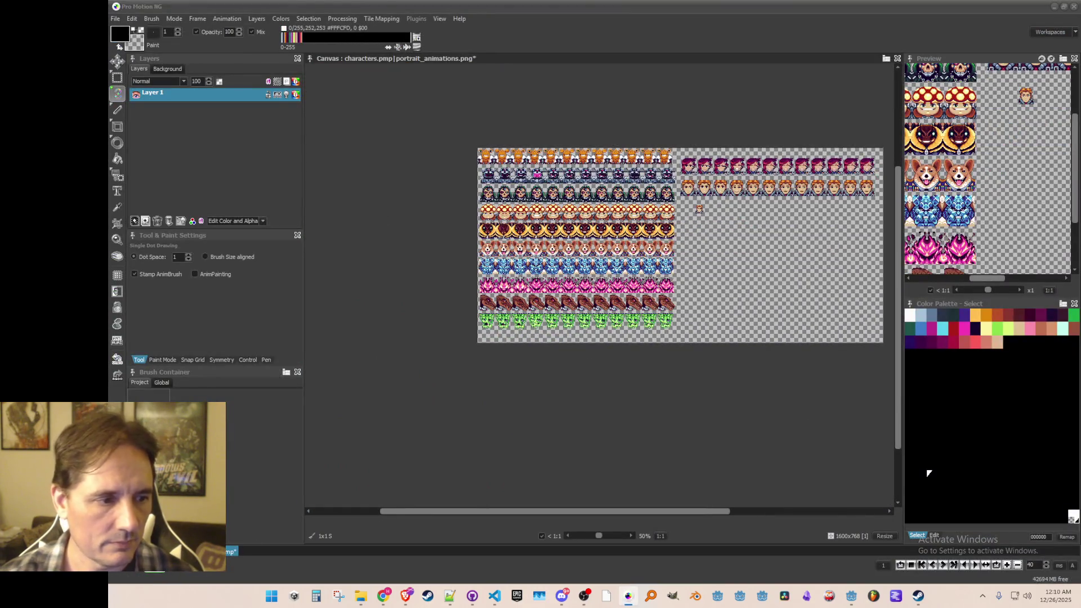
- In big_spritesheet_1, grab the santa hat as a brush and stamp two copies on the bottom shelf
key("ctrl+Tab")
key("ctrl+Tab")
key("ctrl+Tab")
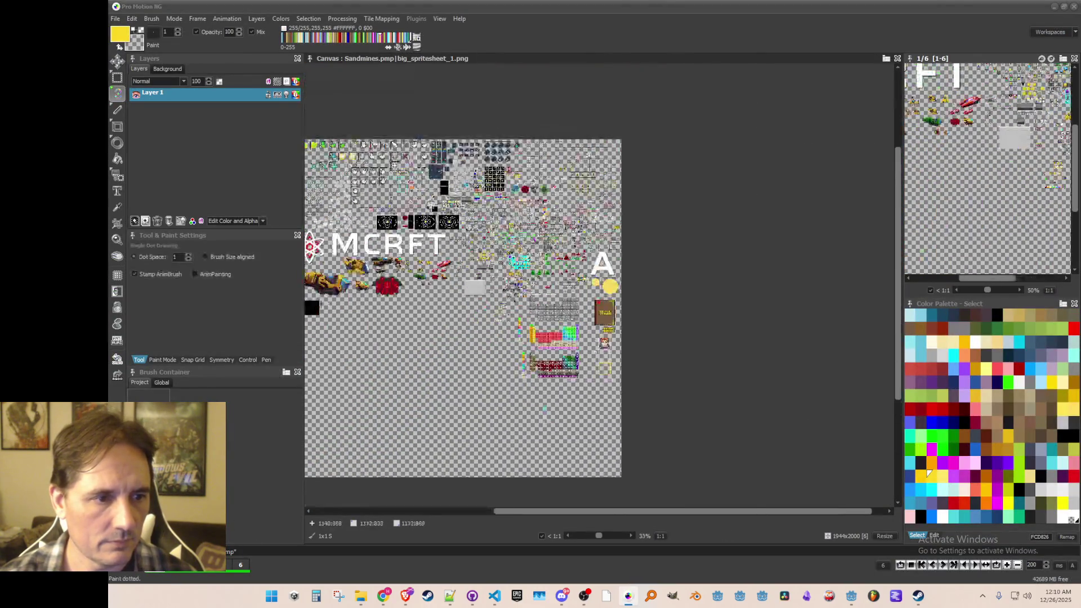
scroll(597, 337, "up", 5)
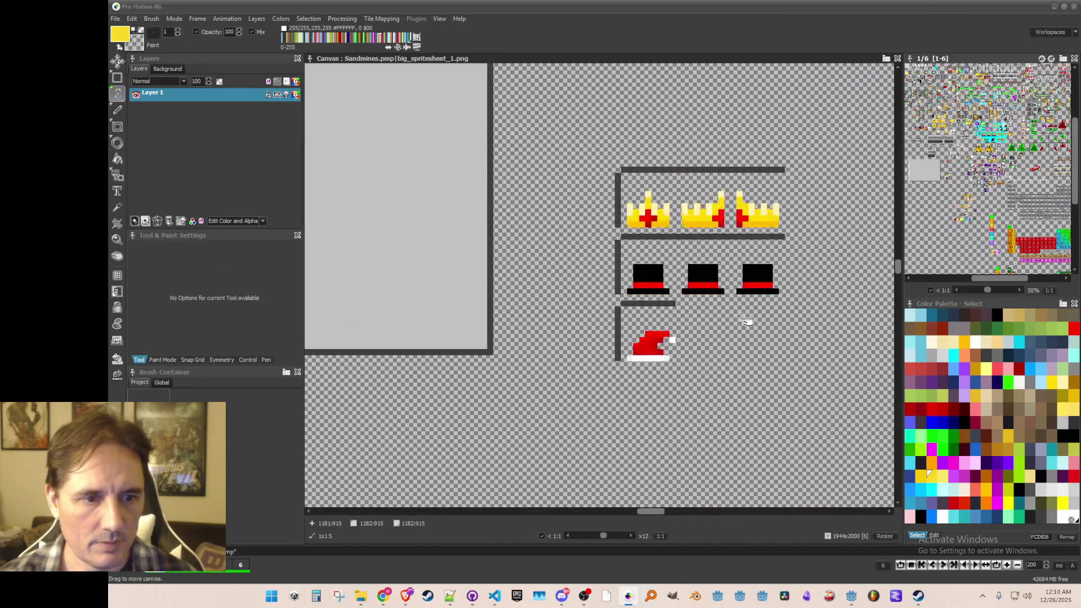
key("b")
left_click_drag(463, 276, 542, 356)
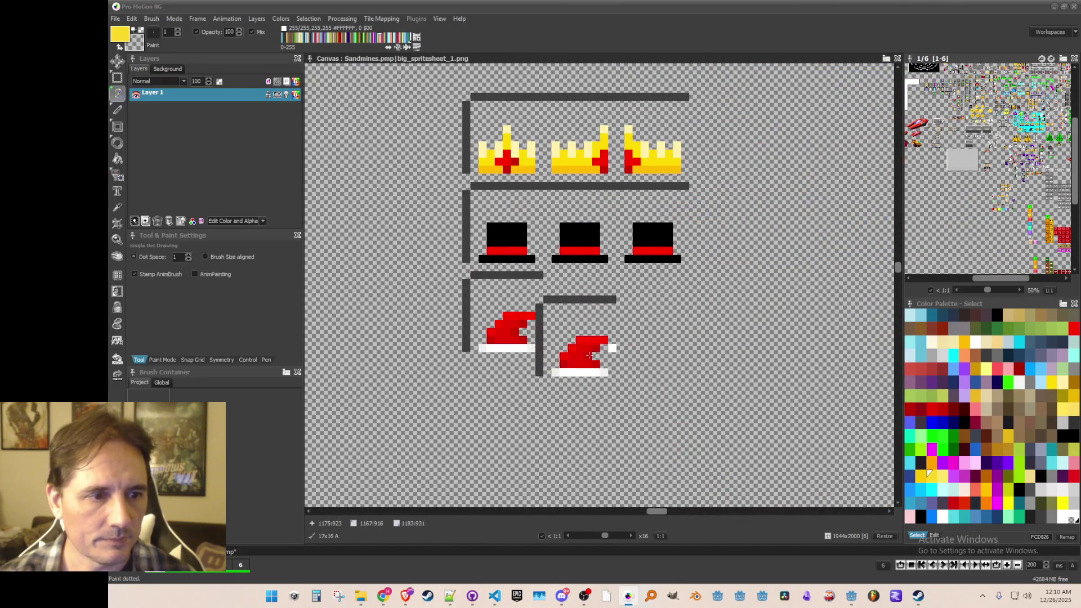
key("b")
mouse_move(475, 275)
left_mouse_down()
mouse_move(549, 372)
mouse_move(543, 387)
left_mouse_up()
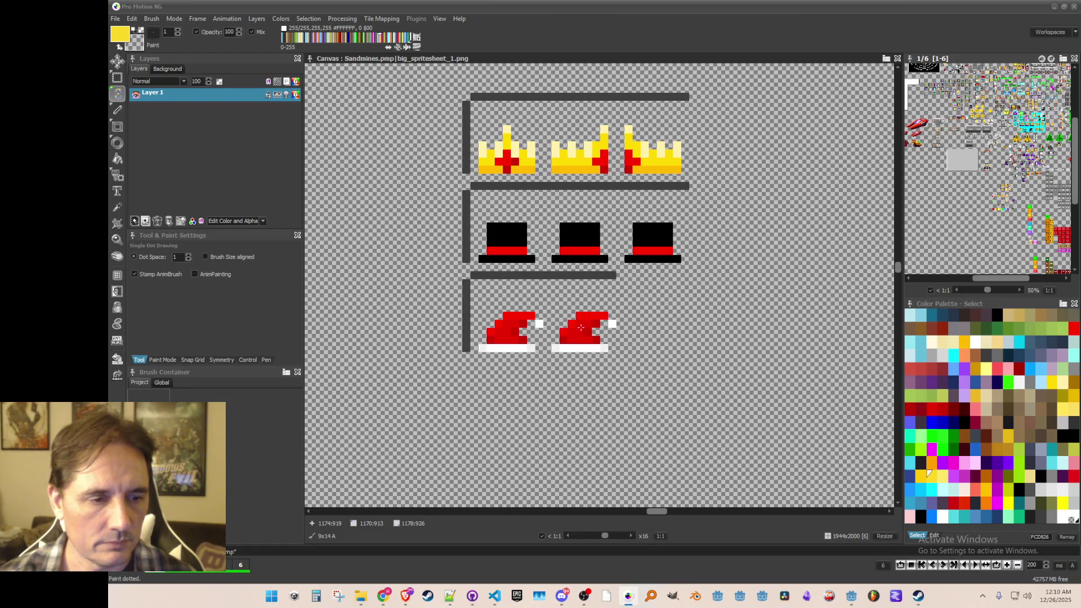
key("z")
key("z")
key("z")
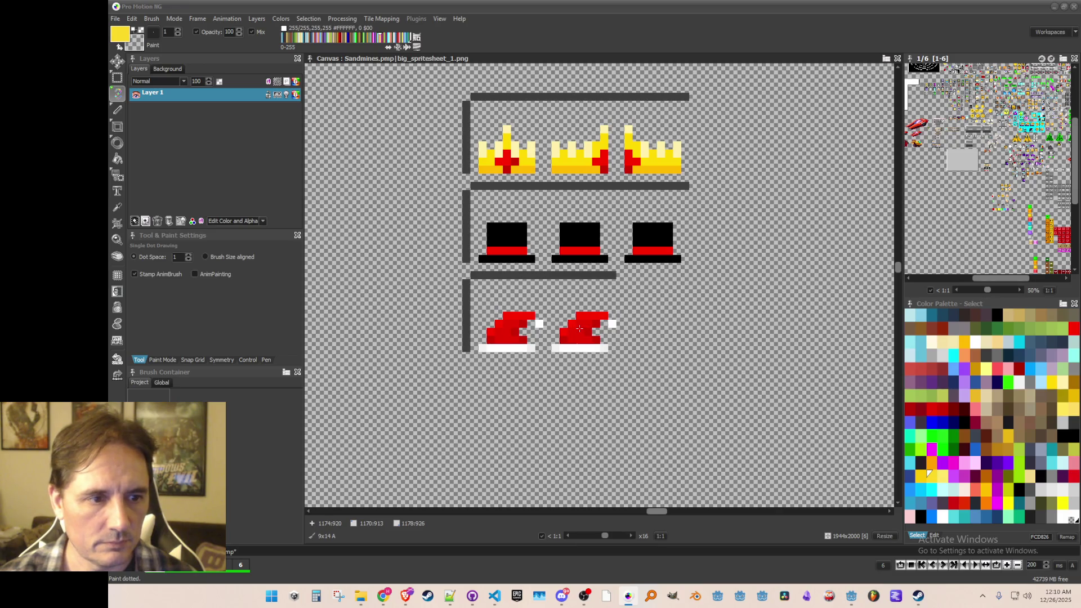
left_click(571, 329)
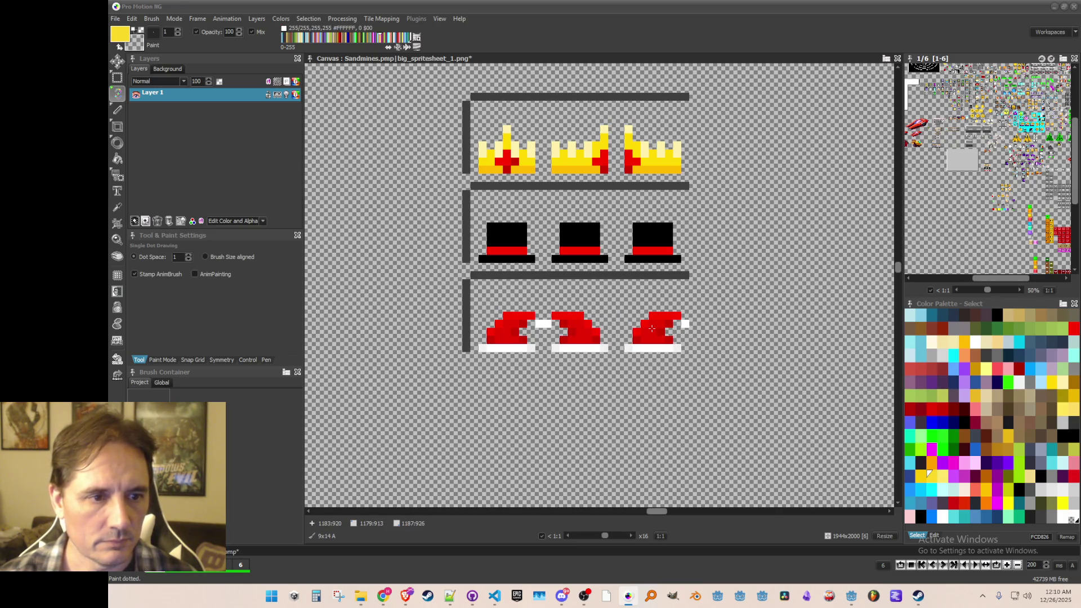
left_click(652, 328)
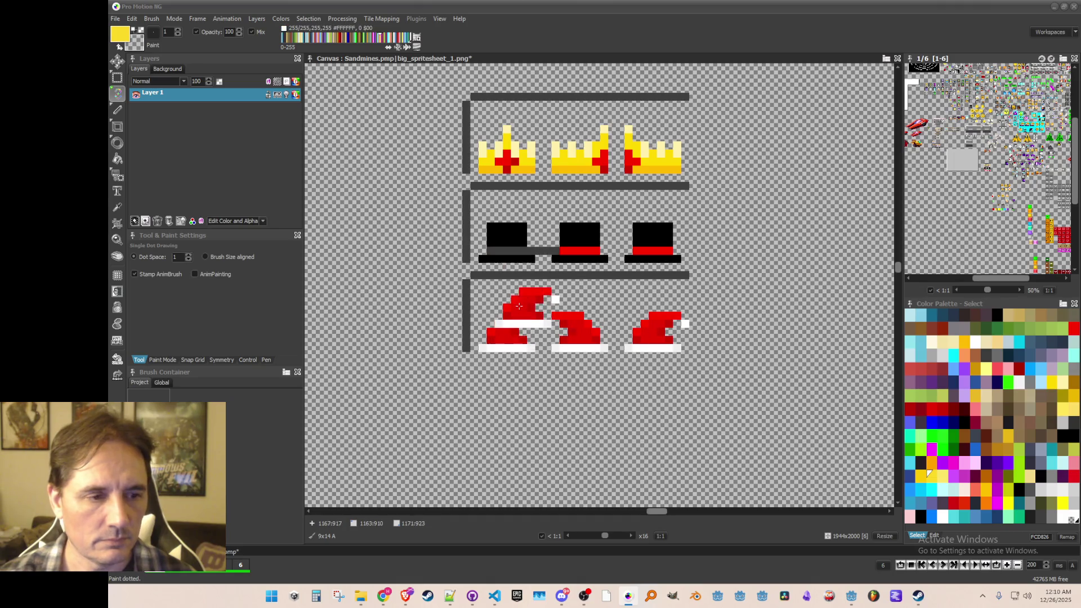
- Pick the hat's red as the drawing colour and switch to freehand drawing
scroll(478, 304, "down", 1)
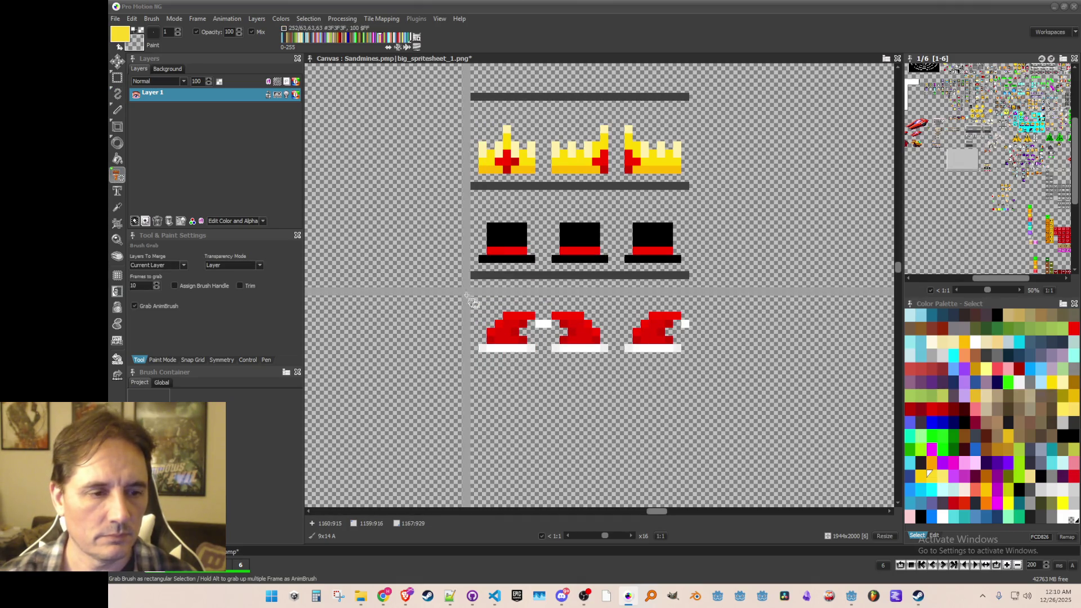
key("b")
scroll(473, 298, "up", 1)
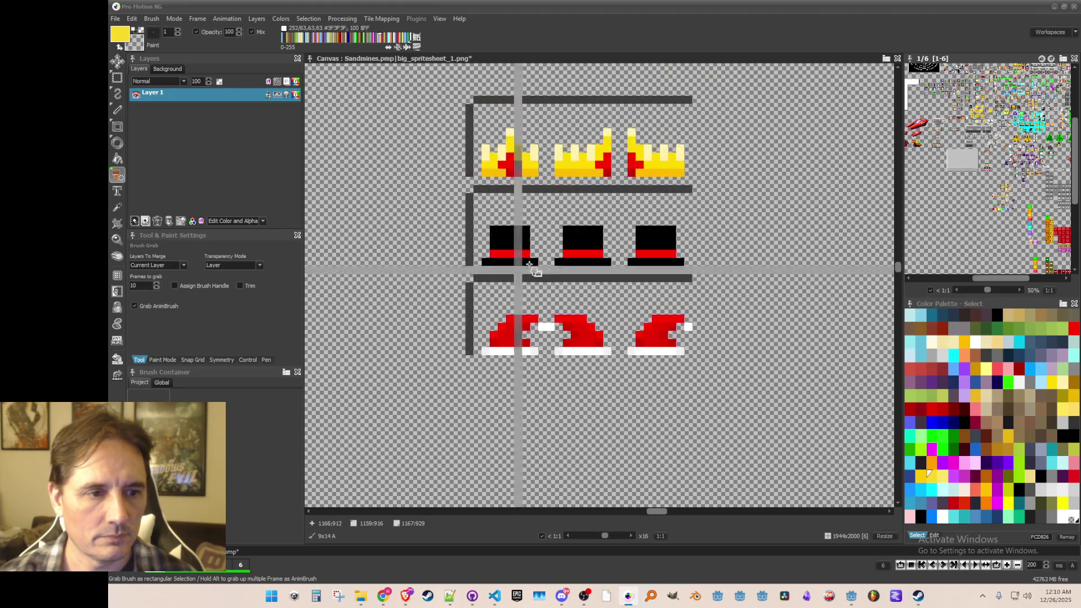
scroll(571, 237, "up", 1)
key("comma")
left_click(504, 261)
left_click(493, 129)
key("d")
scroll(741, 267, "down", 4)
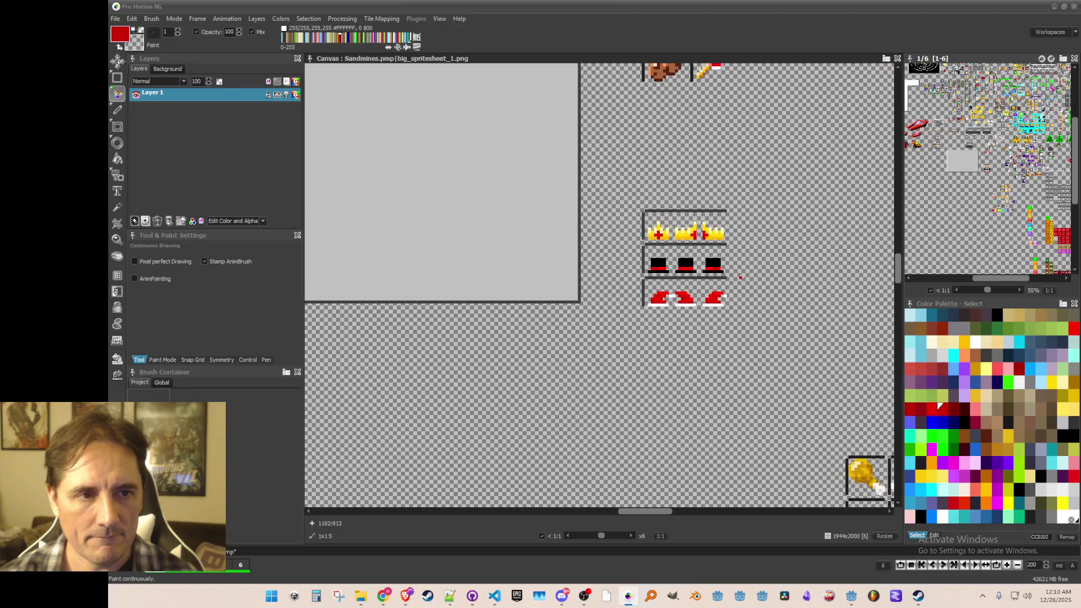
scroll(741, 266, "up", 3)
scroll(741, 267, "down", 2)
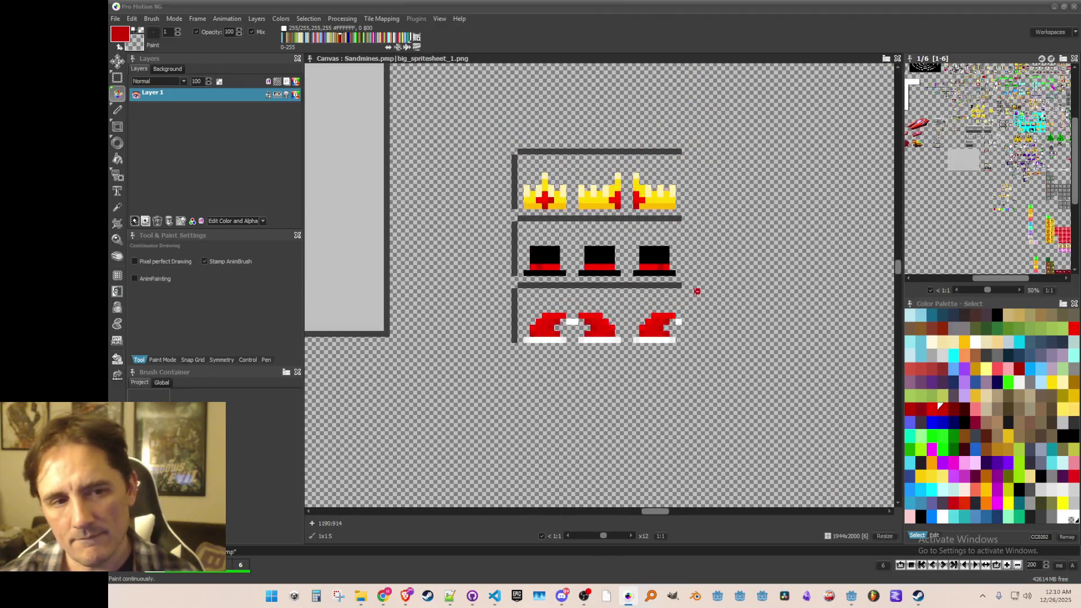
mouse_move(697, 285)
left_mouse_down()
mouse_move(674, 318)
mouse_move(673, 304)
mouse_move(658, 311)
left_mouse_up()
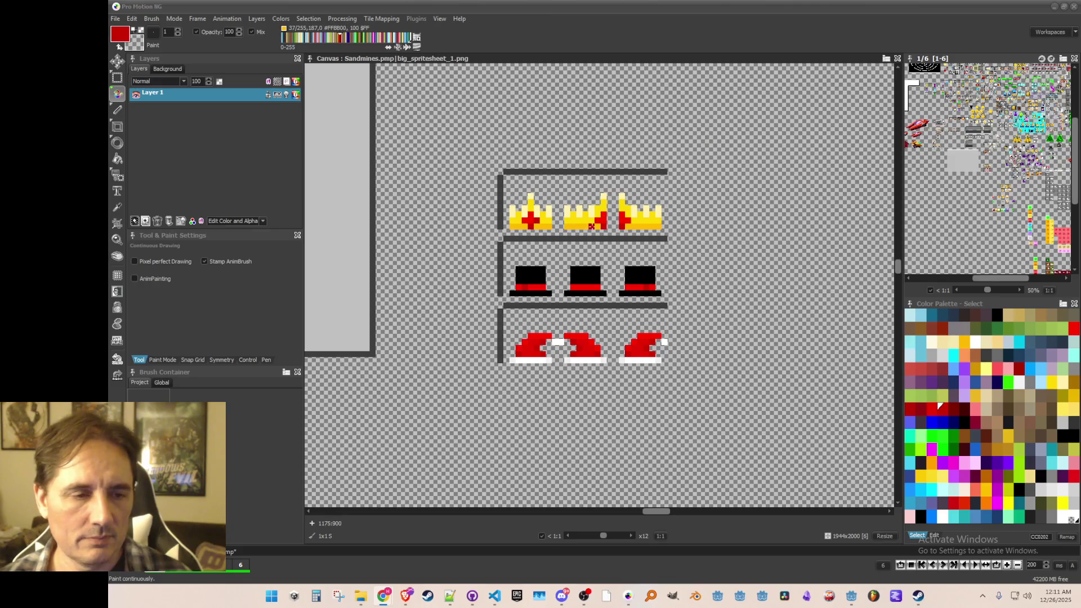
scroll(615, 214, "down", 1)
scroll(648, 226, "up", 1)
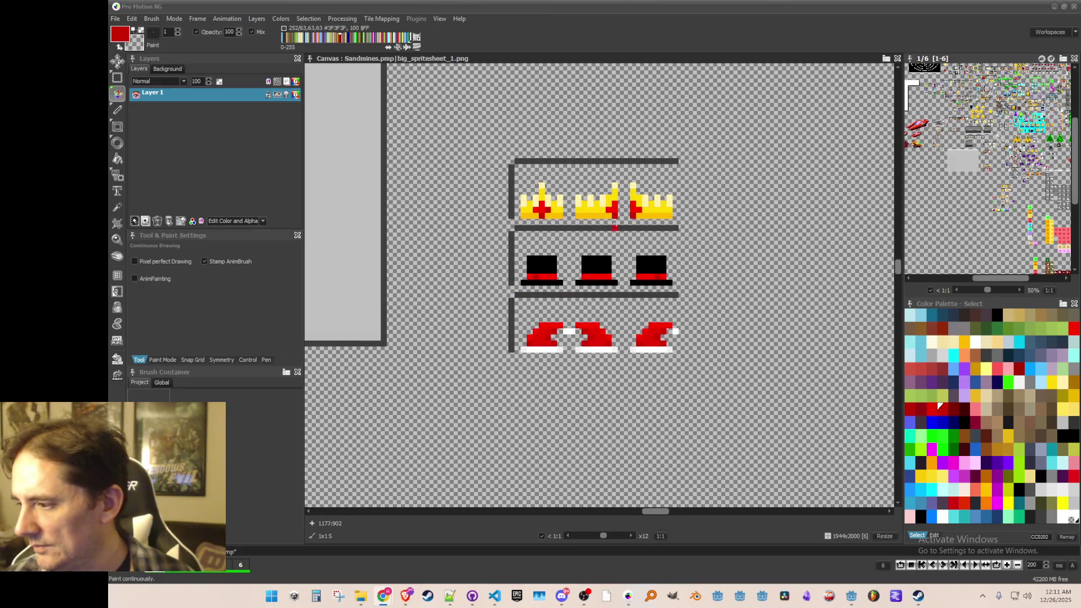
scroll(668, 237, "up", 1)
scroll(659, 236, "down", 2)
scroll(653, 235, "up", 1)
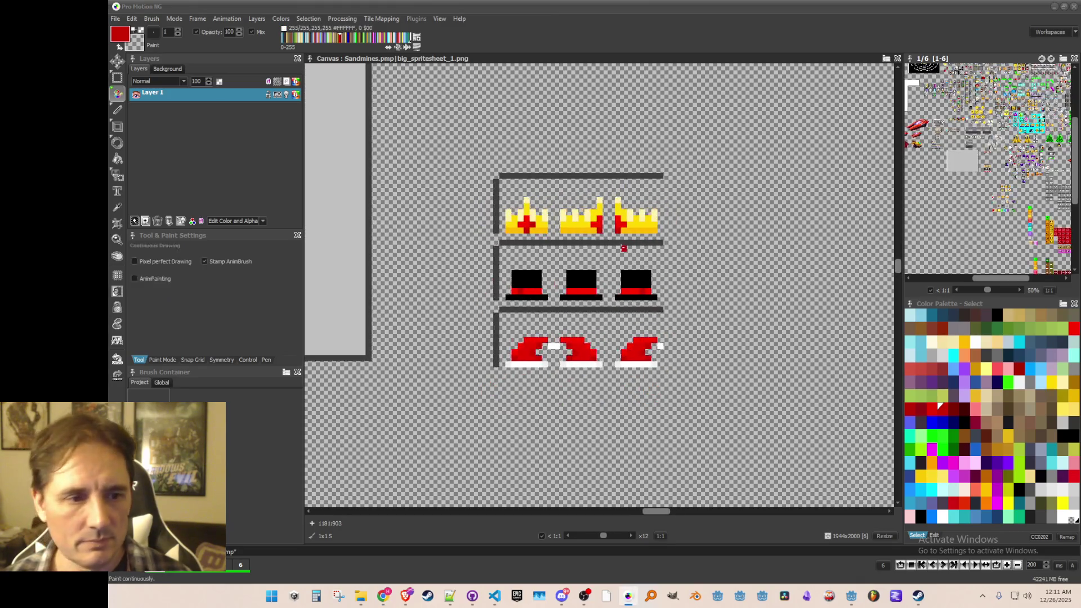
key("b")
- Grab the row of three top hats and stamp it onto a new bottom shelf
left_click_drag(494, 242, 669, 304)
scroll(669, 304, "down", 3)
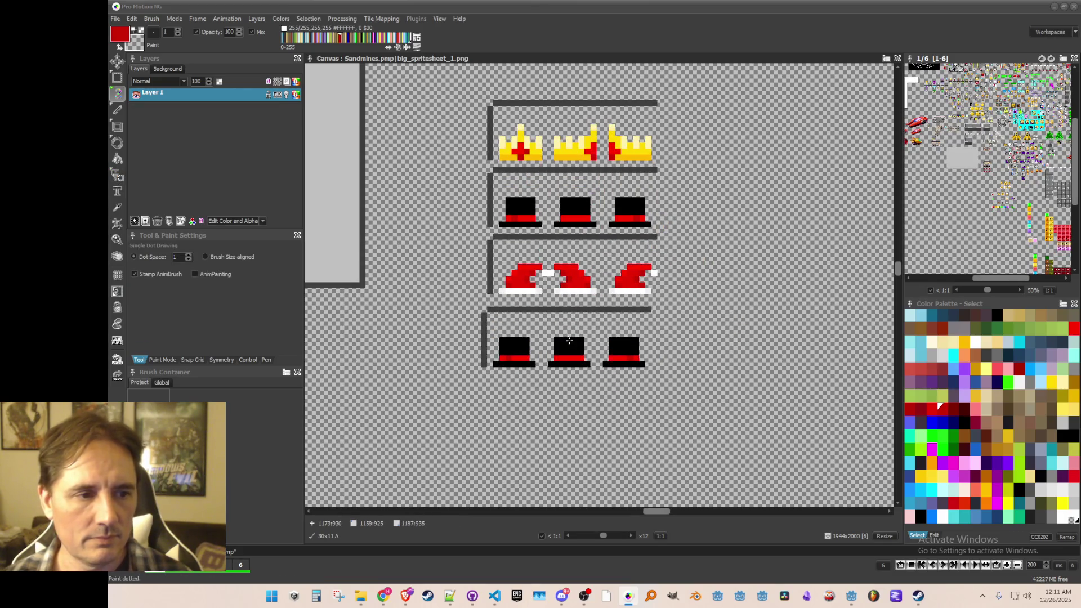
left_click(571, 336)
- Reset to a black 1x1 dot brush in Continuous Drawing mode
scroll(571, 337, "down", 1)
scroll(571, 336, "up", 1)
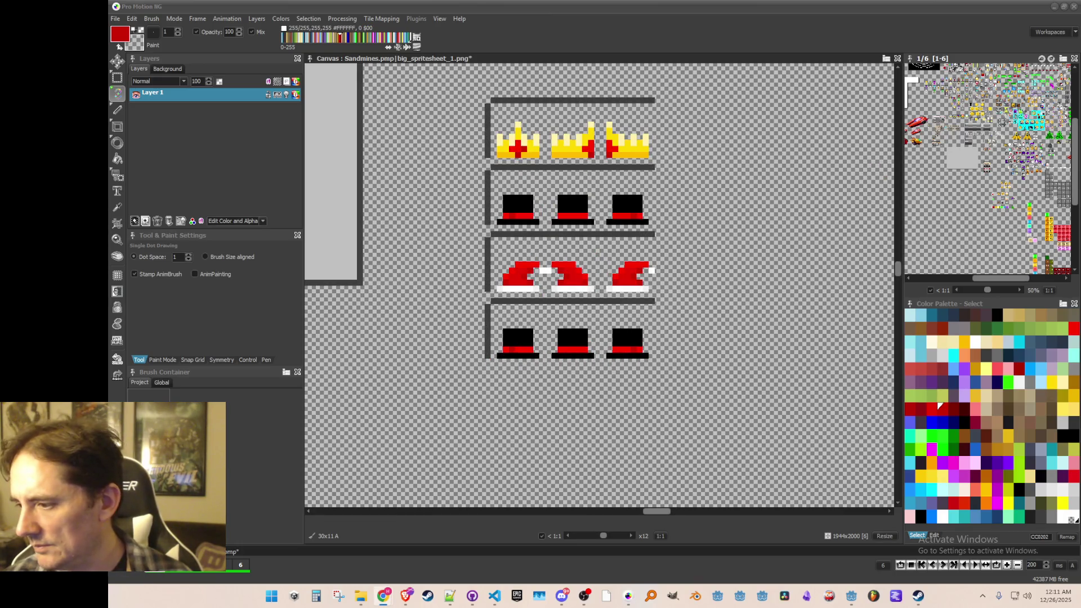
scroll(608, 342, "up", 1)
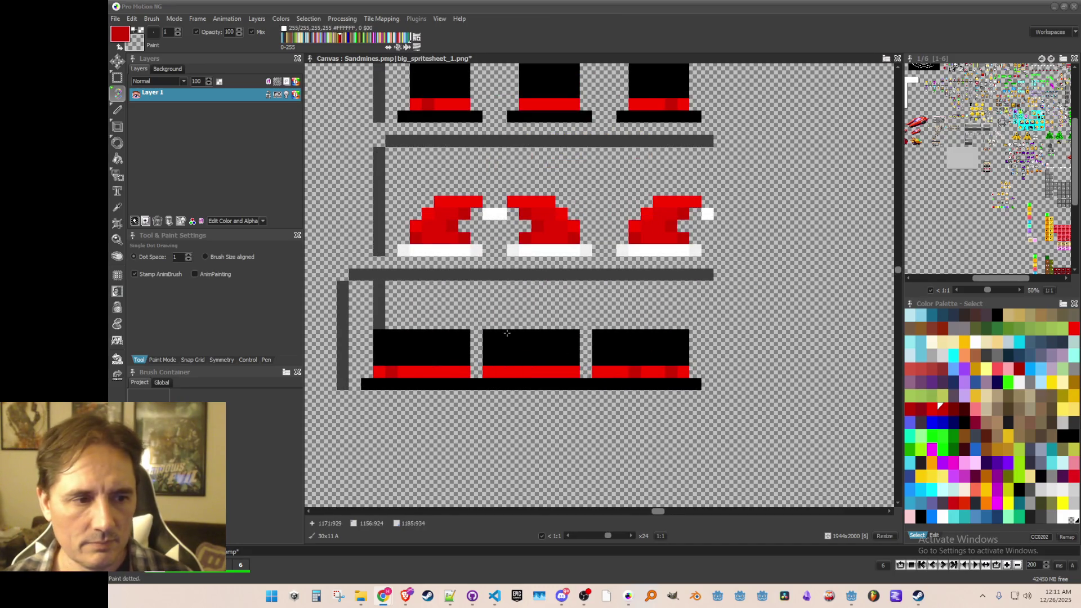
key("period")
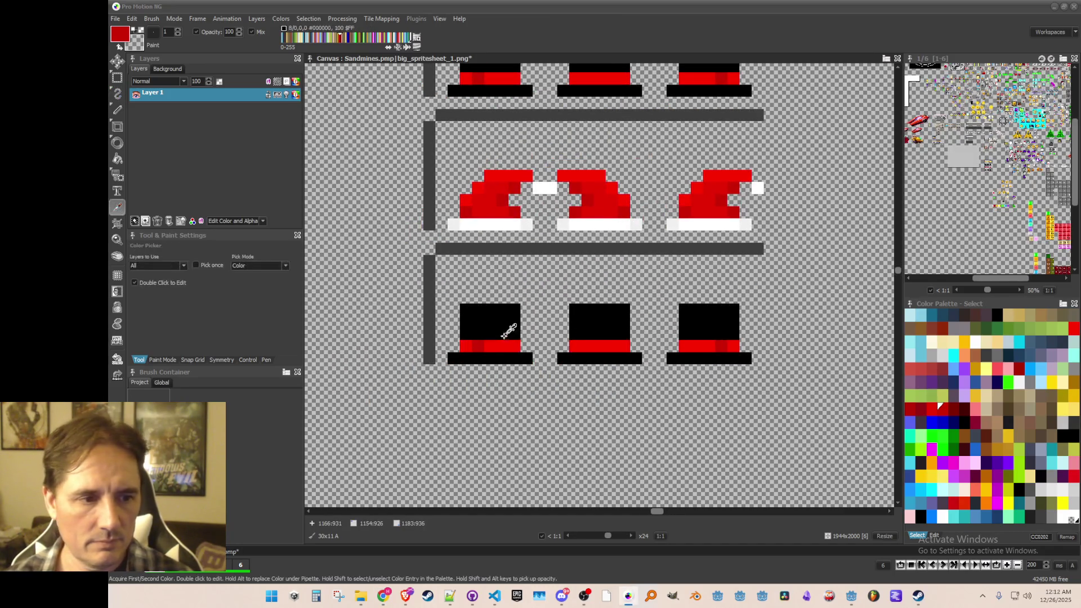
key("comma")
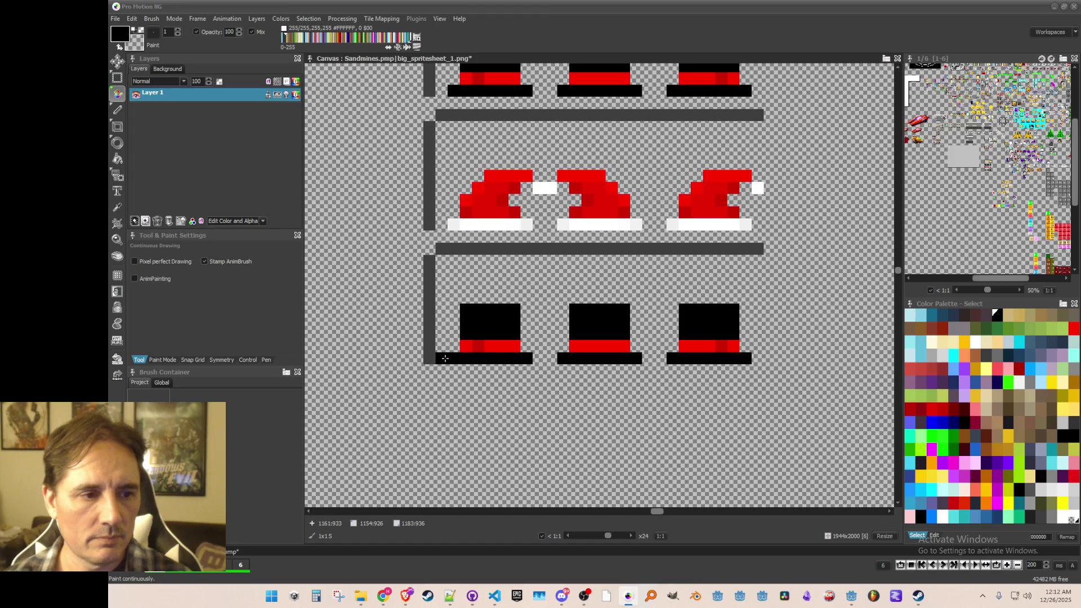
- Reshape the bottom-left top hat into a shorter rounded cap by erasing and adding black pixels
left_click_drag(466, 310, 513, 311)
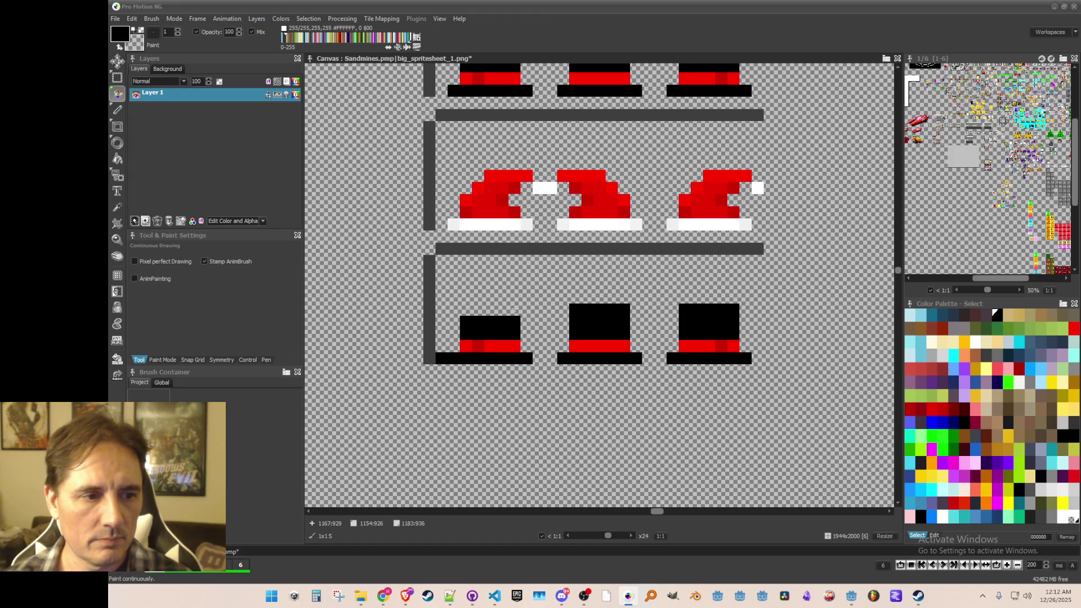
left_click_drag(454, 347, 462, 336)
left_click(527, 346)
right_click(465, 322)
left_click(527, 334)
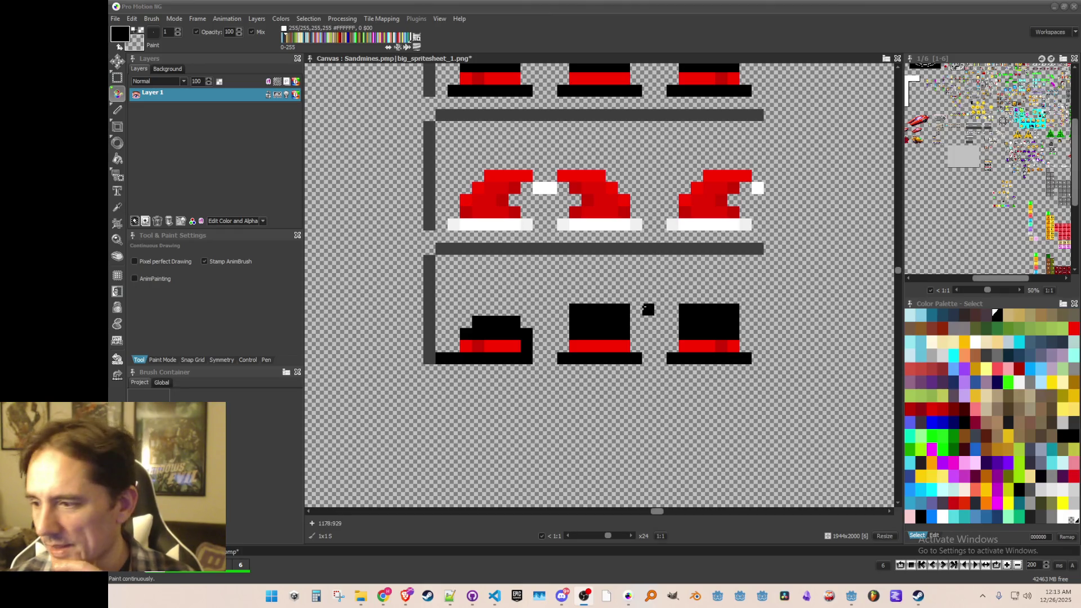
- Pick cyan from the palette and paint the cap's band and crown
left_click_drag(516, 353, 528, 353)
scroll(528, 353, "up", 1)
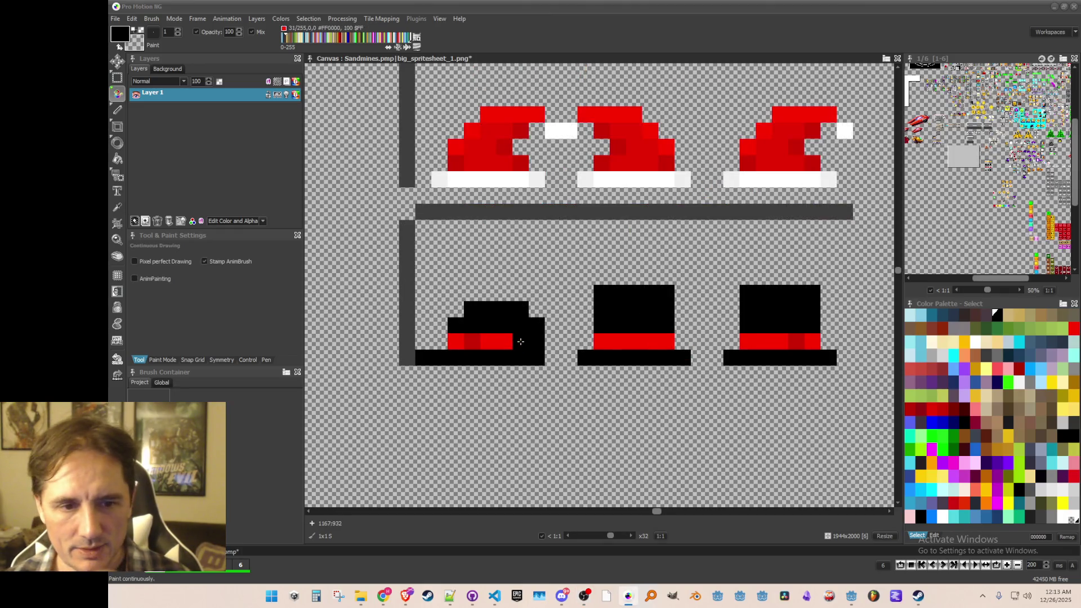
left_click(920, 488)
mouse_move(530, 341)
left_mouse_down()
mouse_move(464, 331)
mouse_move(487, 313)
mouse_move(536, 338)
left_mouse_up()
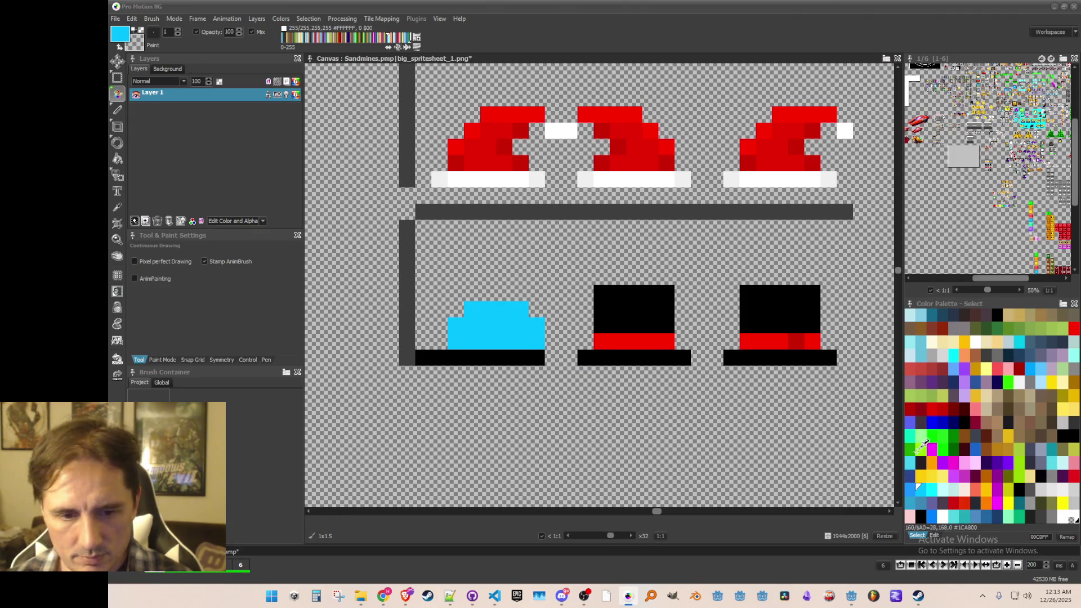
- Paint the first hat's brim a lighter blue, then sample the hat's cyan
left_click(910, 489)
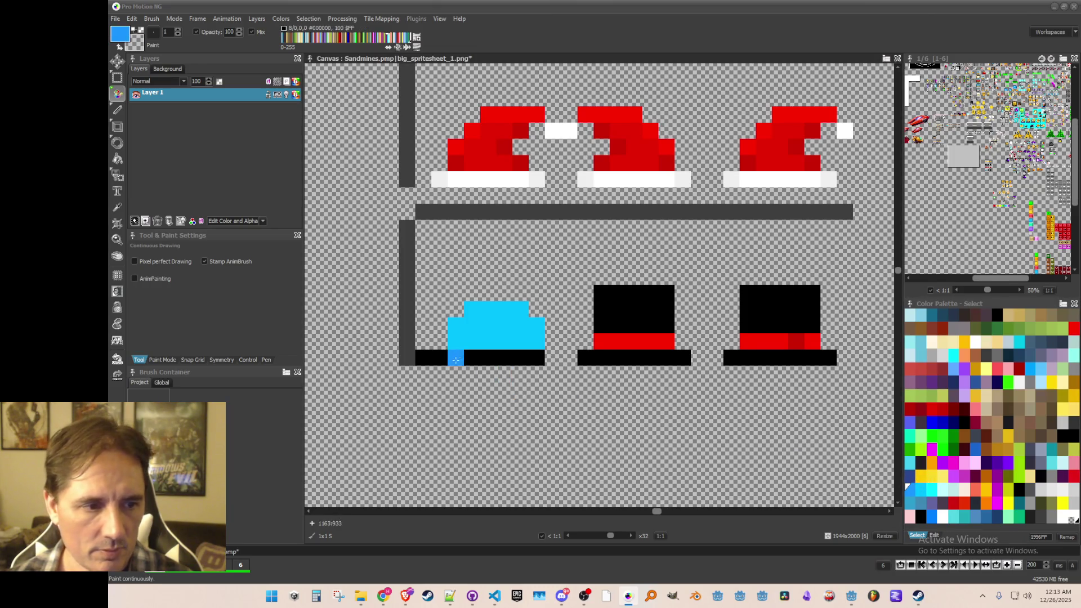
left_click_drag(427, 359, 523, 358)
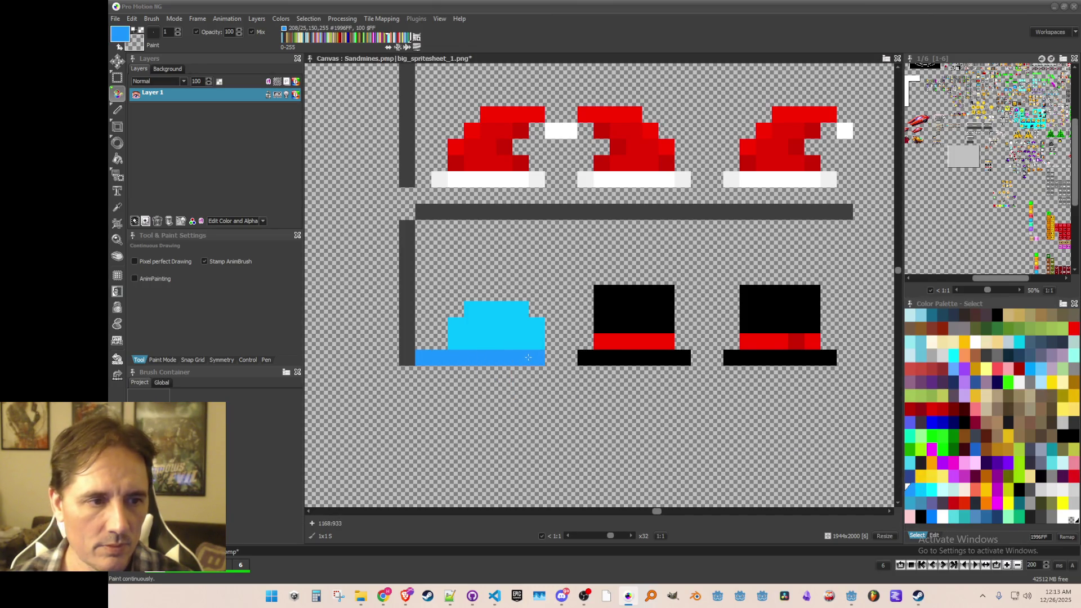
key("k")
left_click(456, 326)
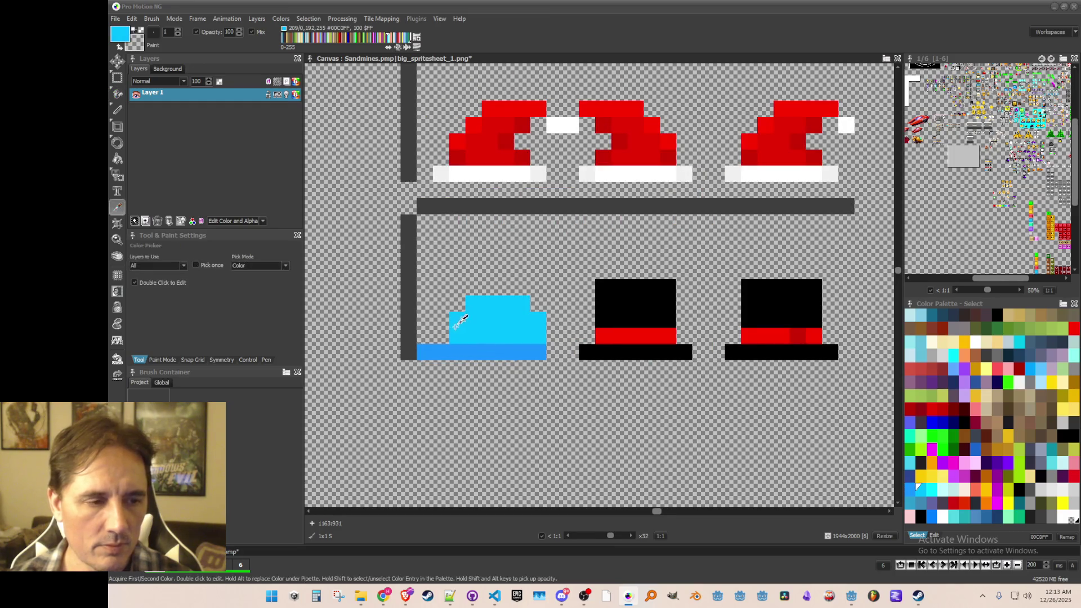
key("d")
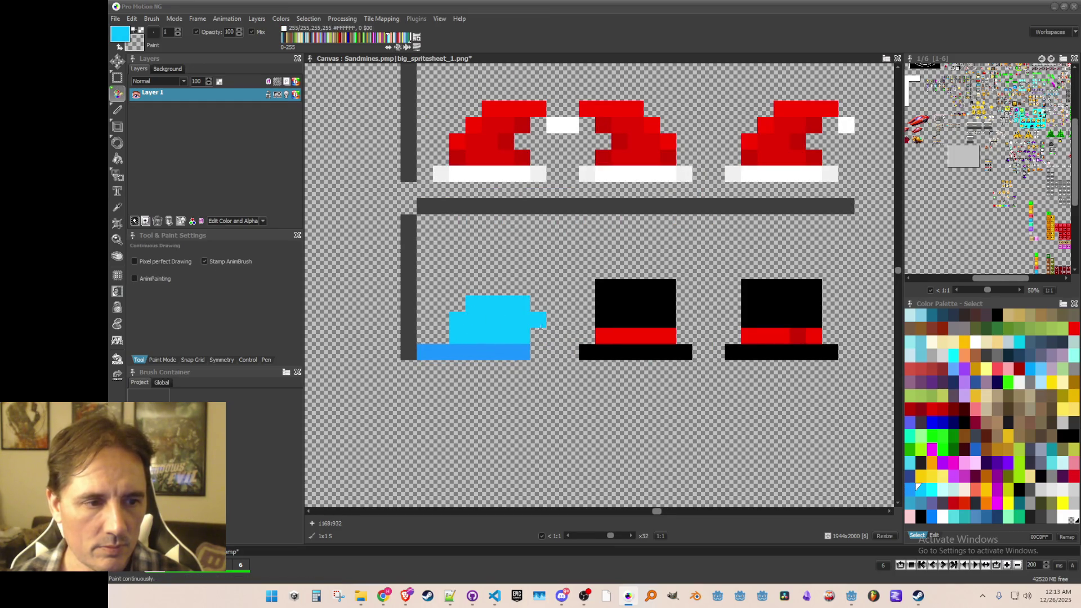
- Undo the stray top pixels, then capture the cyan hat as a brush and flip it horizontally
key("ctrl+z")
scroll(484, 304, "down", 1)
scroll(484, 304, "up", 1)
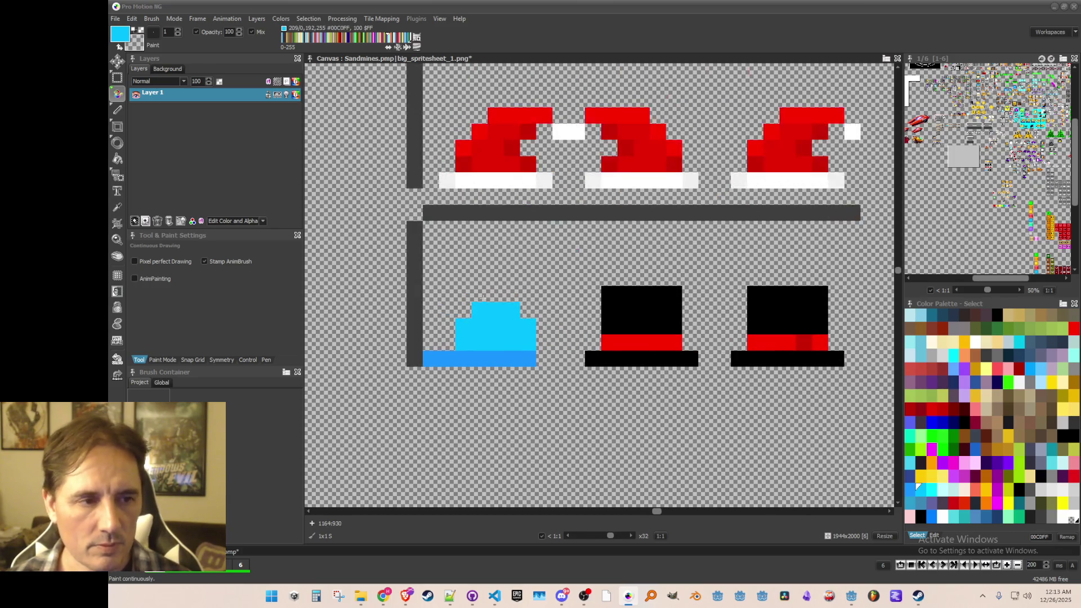
key("b")
left_click_drag(431, 309, 527, 363)
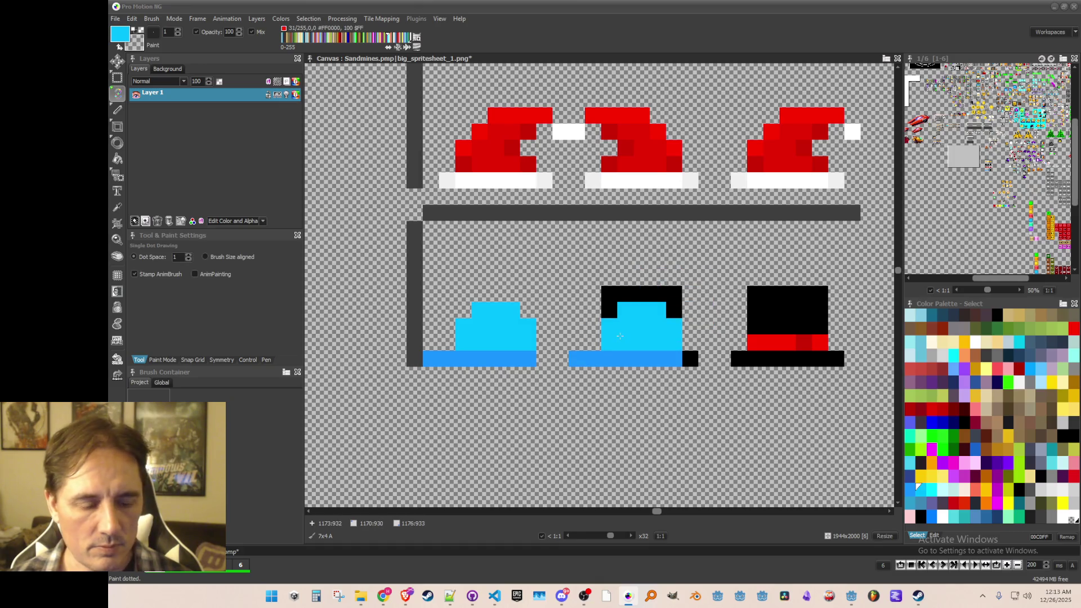
key("x")
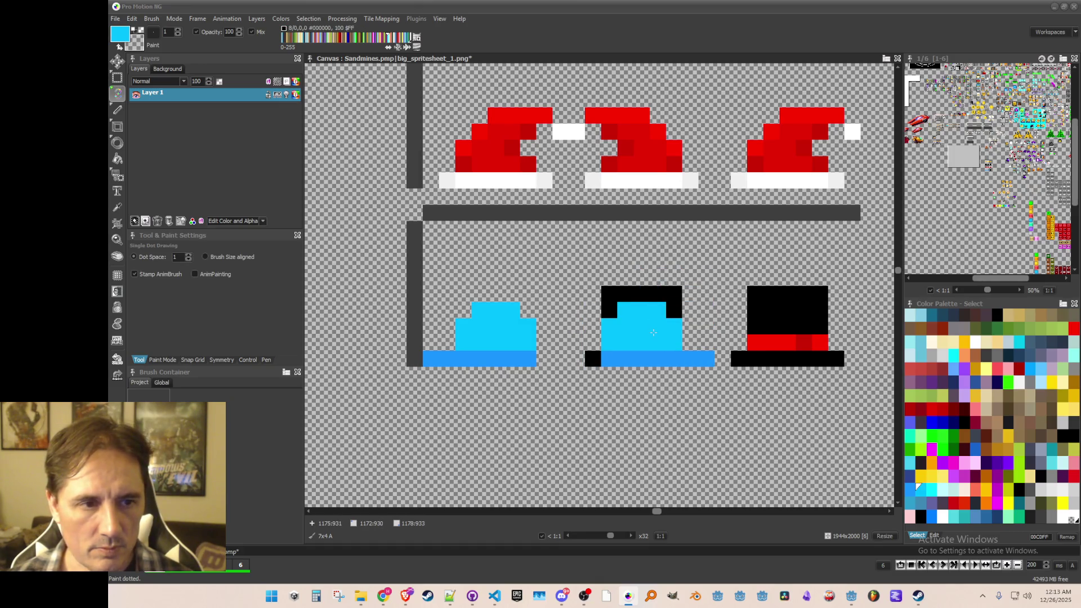
scroll(653, 332, "down", 1)
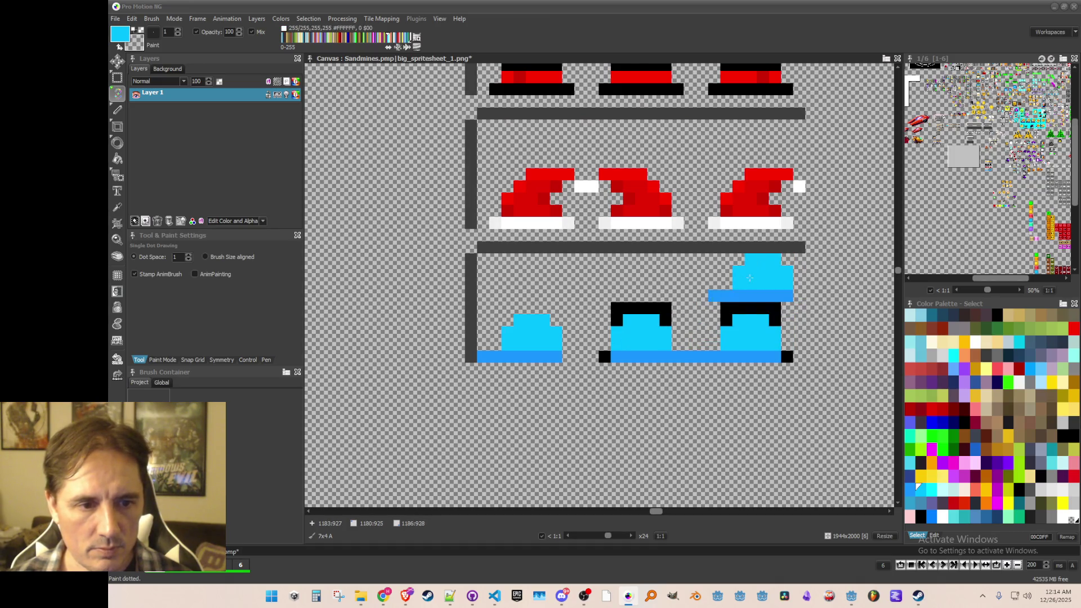
- Flood-fill away the black outline and corner pixels on the right and middle hats
key("f")
right_click(751, 308)
right_click(787, 357)
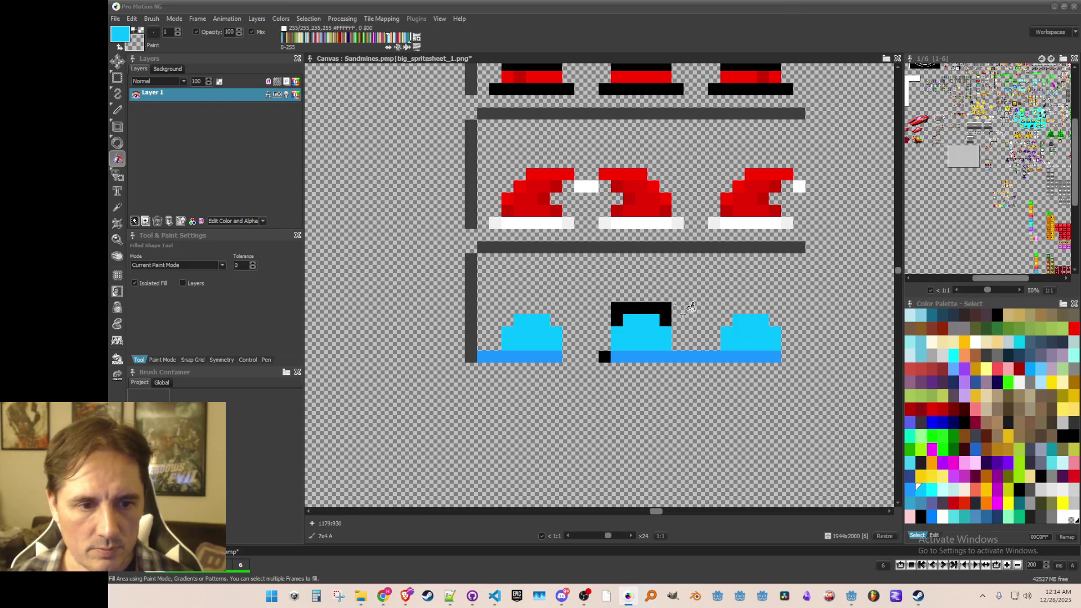
right_click(640, 307)
right_click(605, 357)
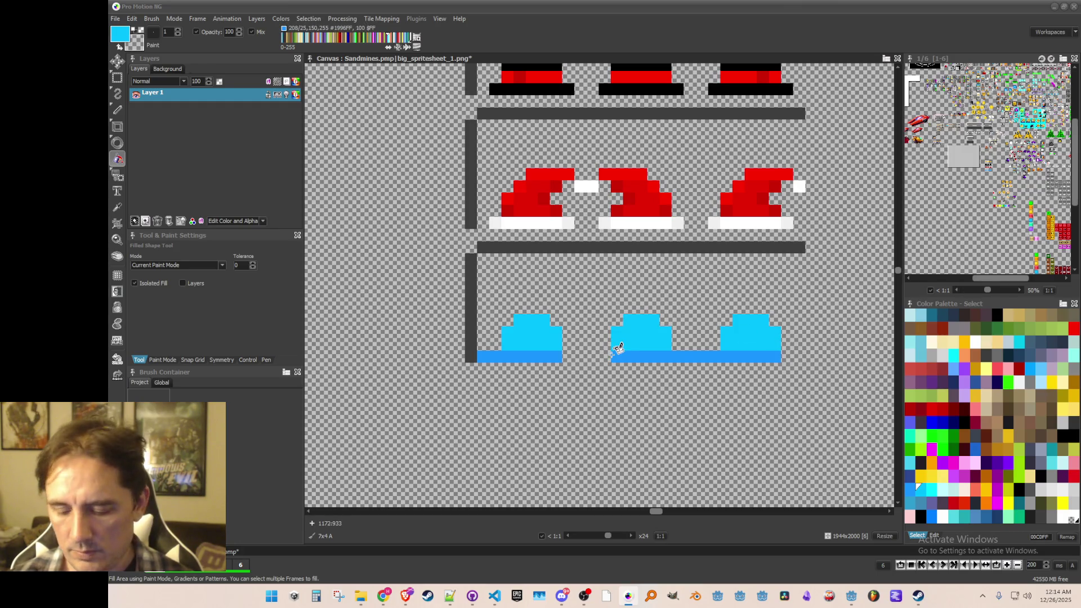
scroll(590, 347, "up", 1)
- Pick dark blue, sample the brim blue, and shade the first hat's crown darker
key("i")
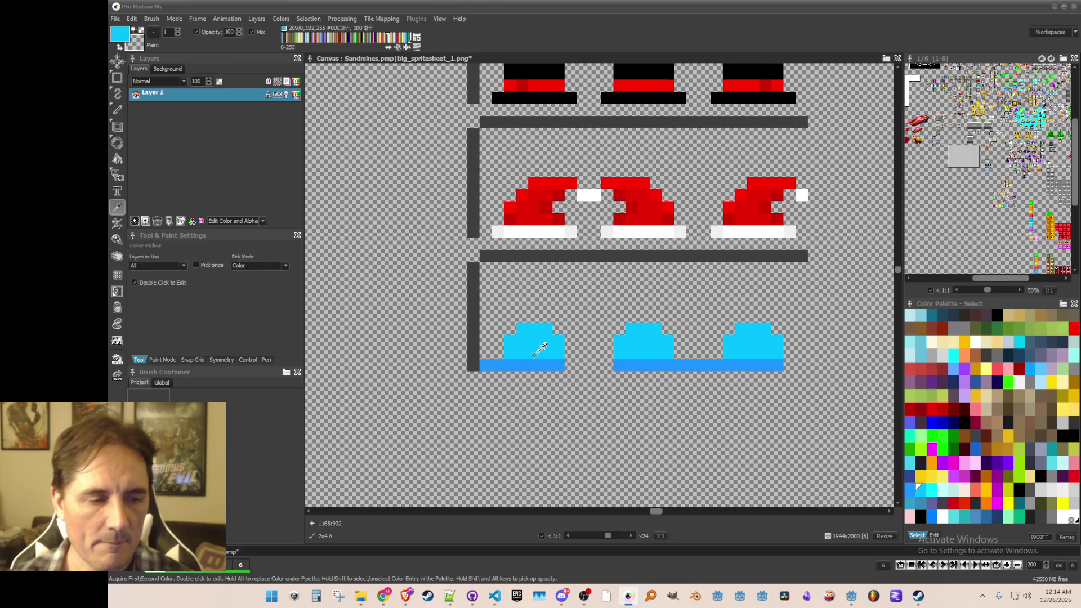
key("d")
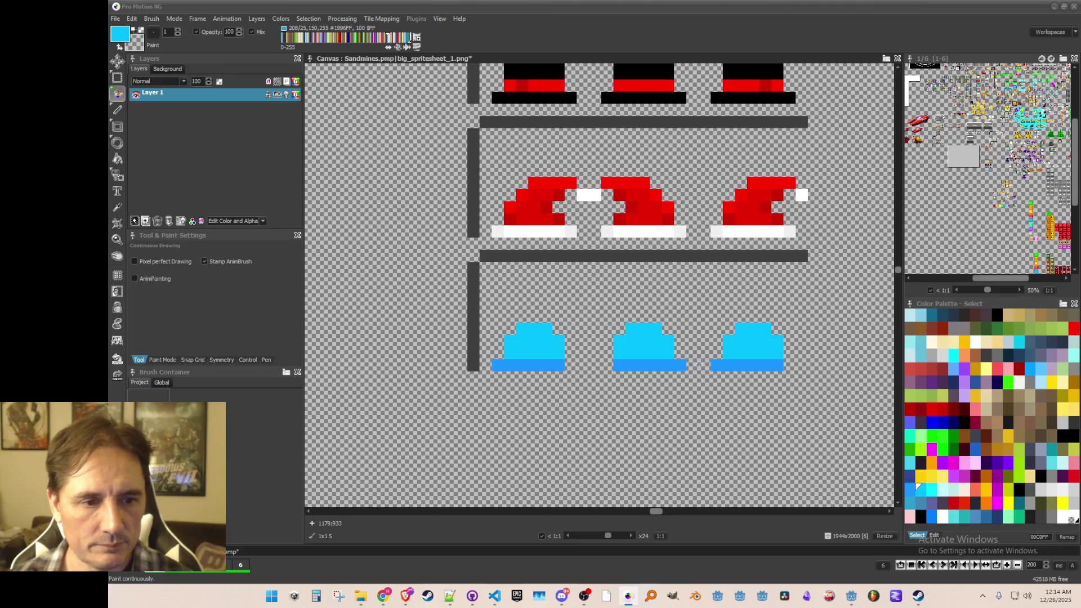
scroll(721, 412, "down", 1)
scroll(719, 419, "up", 1)
key("k")
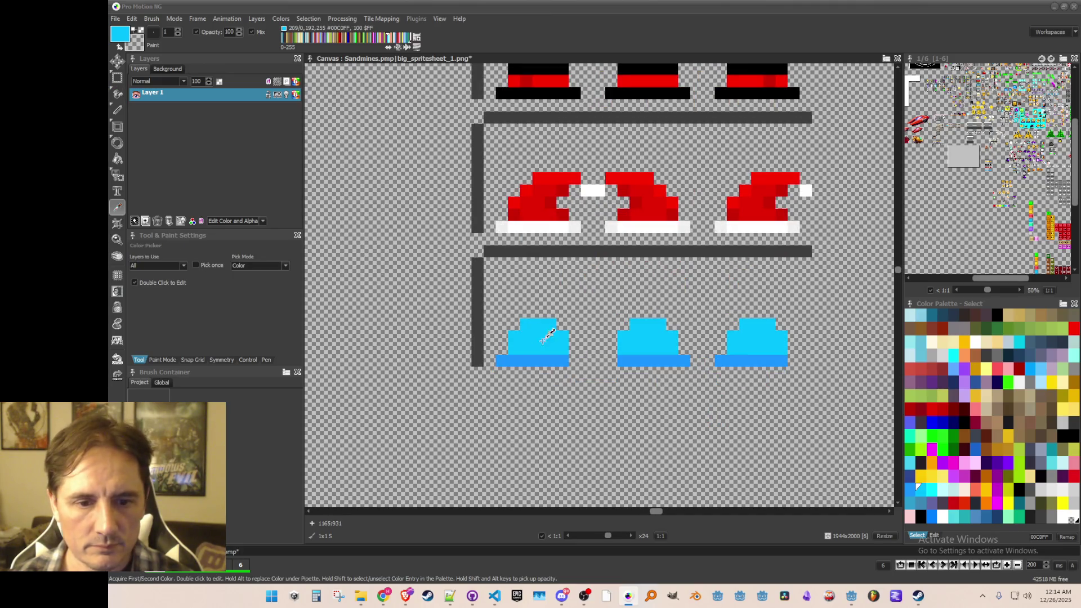
left_click(910, 476)
key("d")
scroll(550, 397, "up", 1)
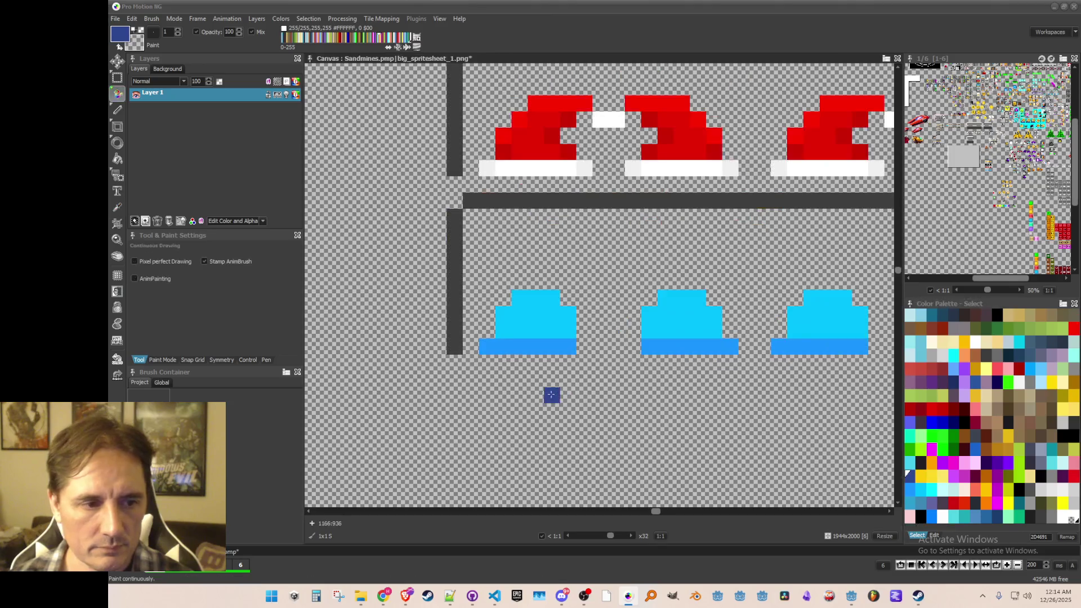
key("k")
left_click(485, 346)
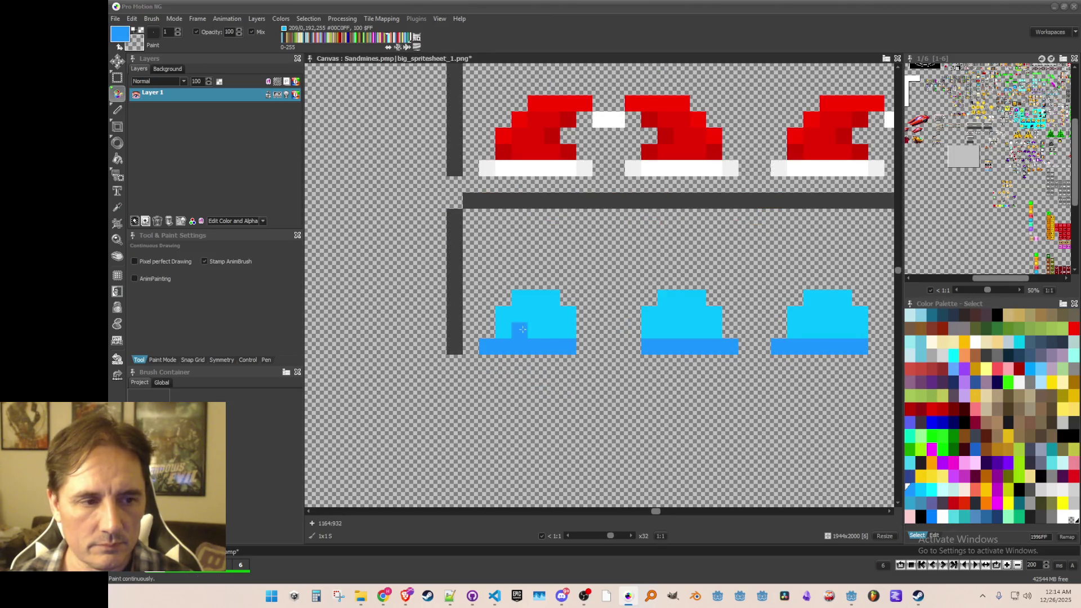
mouse_move(525, 320)
left_mouse_down()
mouse_move(524, 333)
mouse_move(554, 316)
mouse_move(541, 325)
mouse_move(552, 333)
mouse_move(560, 321)
left_mouse_up()
- Shade the second and third hats' crowns with the darker blue
left_click(532, 297, "alt")
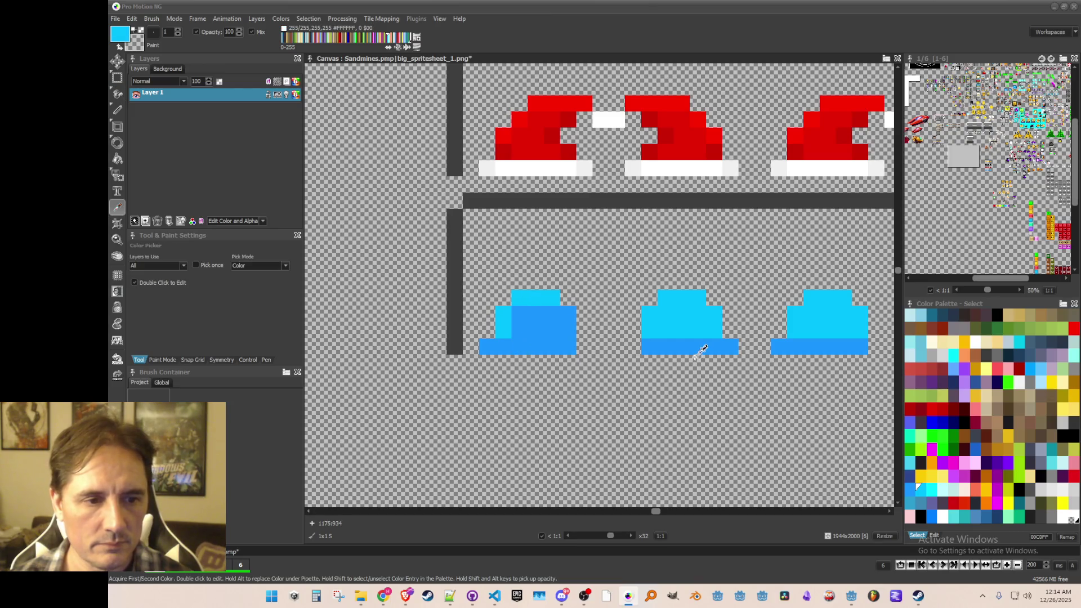
left_click(549, 324, "alt")
left_click(693, 327)
left_click_drag(693, 327, 650, 329)
mouse_move(859, 342)
left_mouse_down()
mouse_move(810, 316)
mouse_move(864, 316)
left_mouse_up()
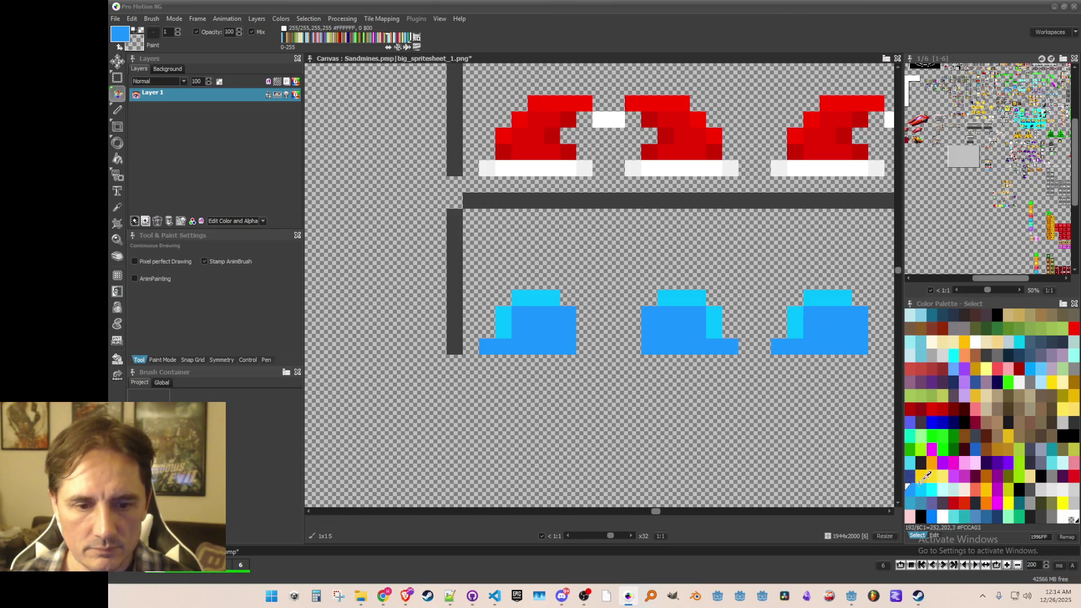
- Repaint the brims and the third hat's bottom row of all three hats in deeper blue
left_click(933, 513)
mouse_move(814, 347)
left_mouse_down()
mouse_move(777, 346)
mouse_move(845, 350)
left_mouse_up()
scroll(849, 350, "down", 1)
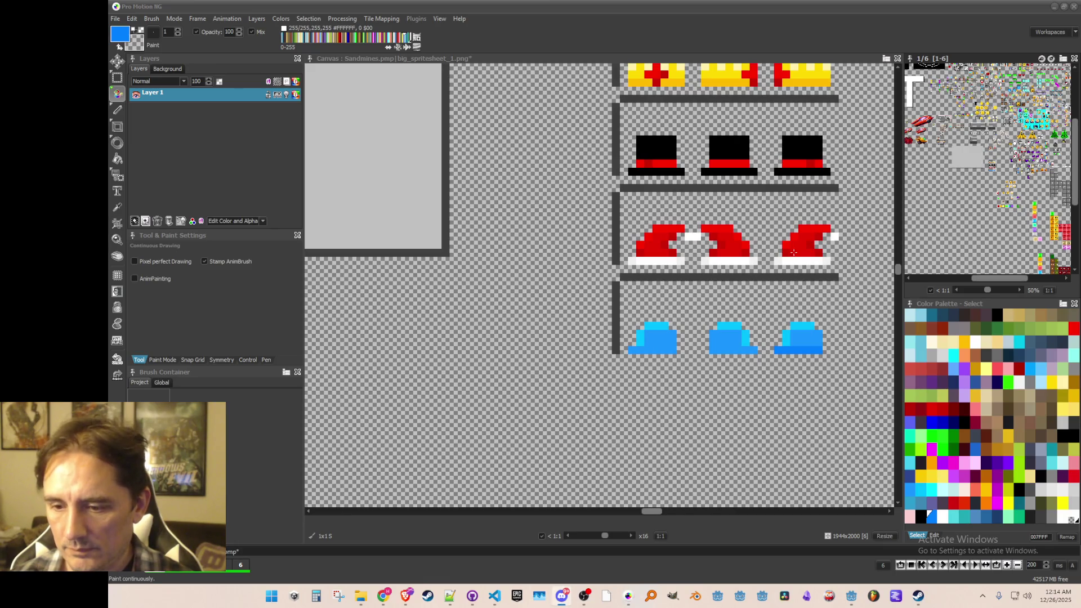
scroll(757, 293, "up", 1)
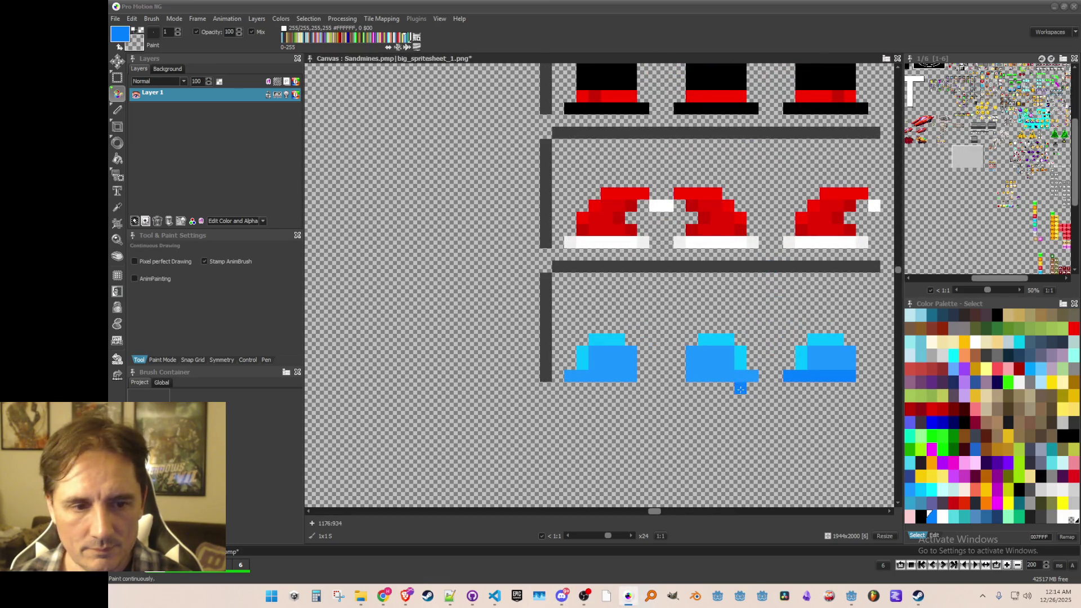
left_click_drag(754, 376, 688, 377)
left_click(568, 376)
left_click_drag(568, 376, 650, 376)
scroll(687, 384, "down", 1)
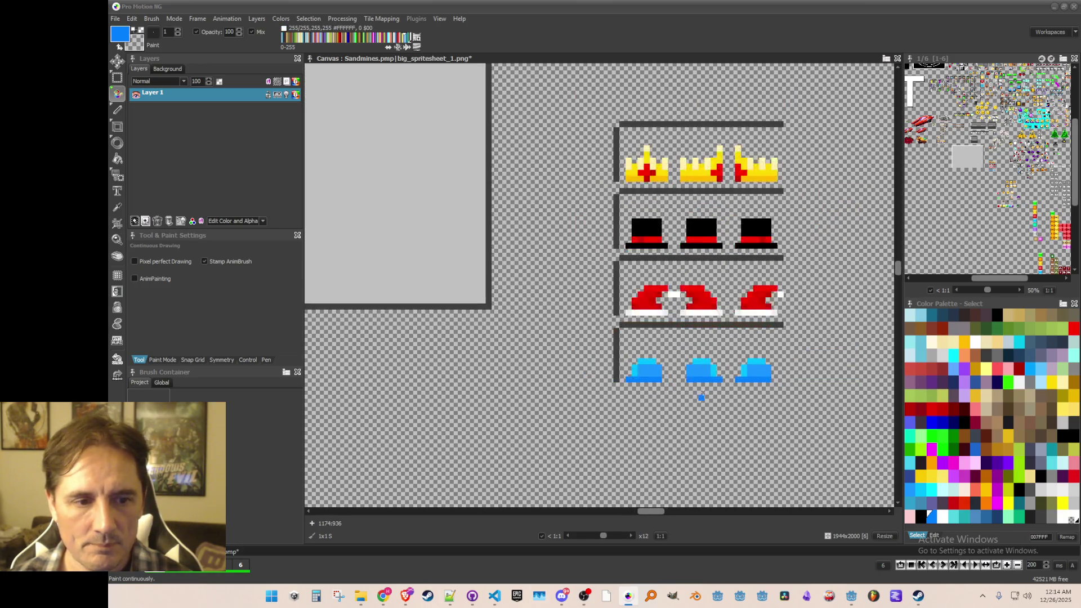
scroll(687, 383, "up", 1)
- Add dark navy shading pixels to the brim ends, undoing the last one
key("k")
key("d")
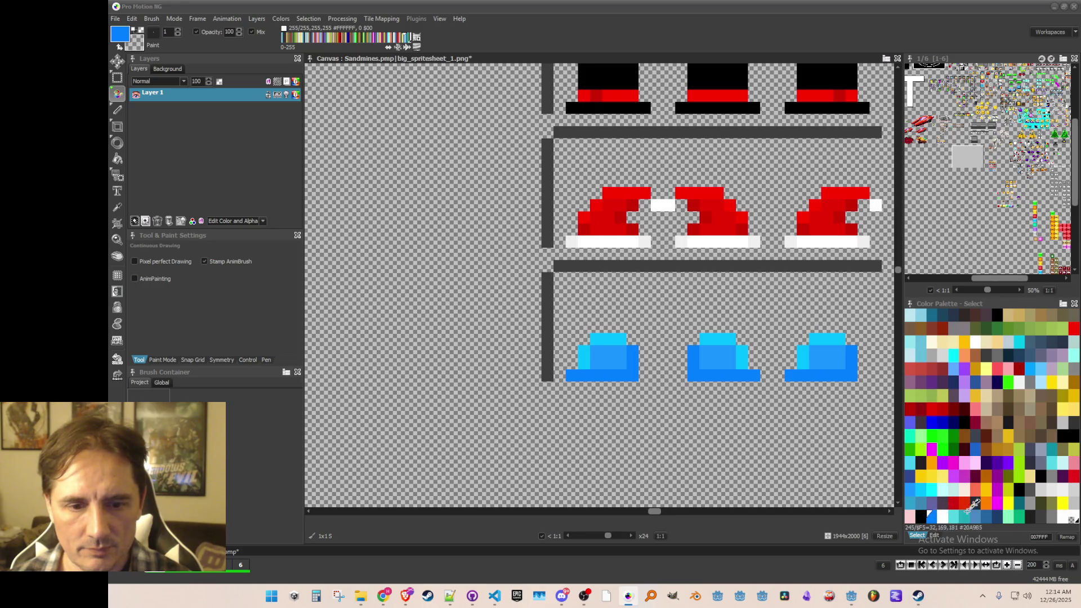
left_click(911, 476)
left_click(850, 374)
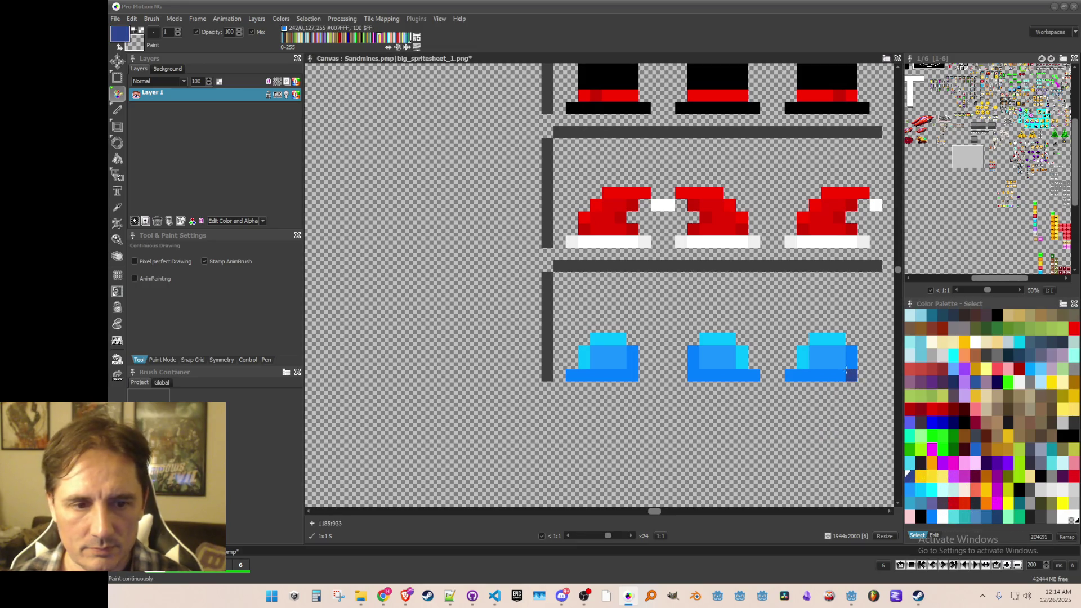
left_click_drag(810, 378, 827, 376)
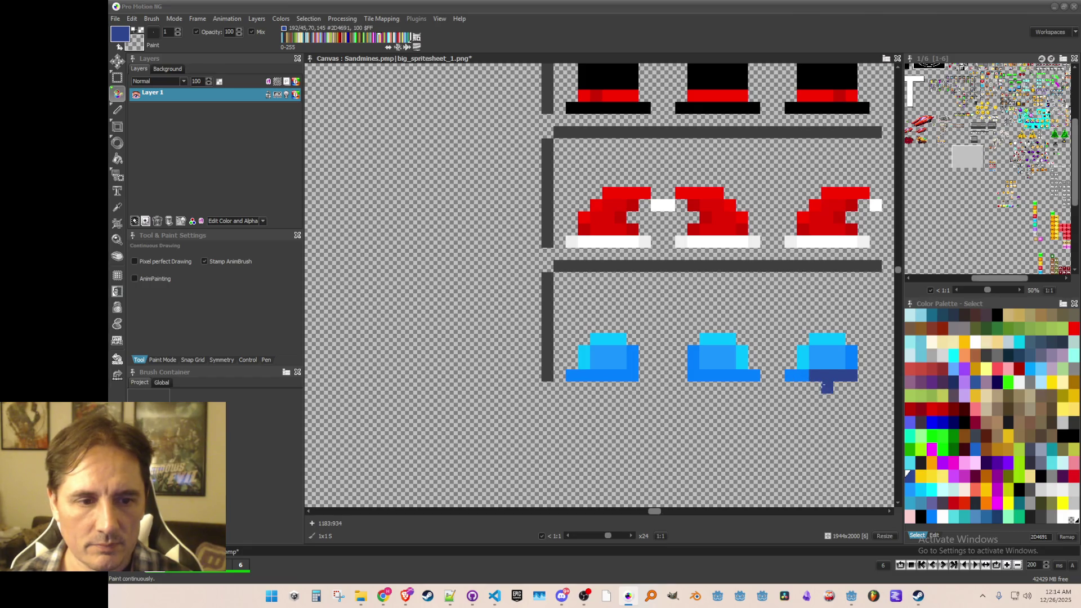
left_click(693, 376)
left_click(633, 376)
key("ctrl+z")
key("ctrl+z")
key("ctrl+z")
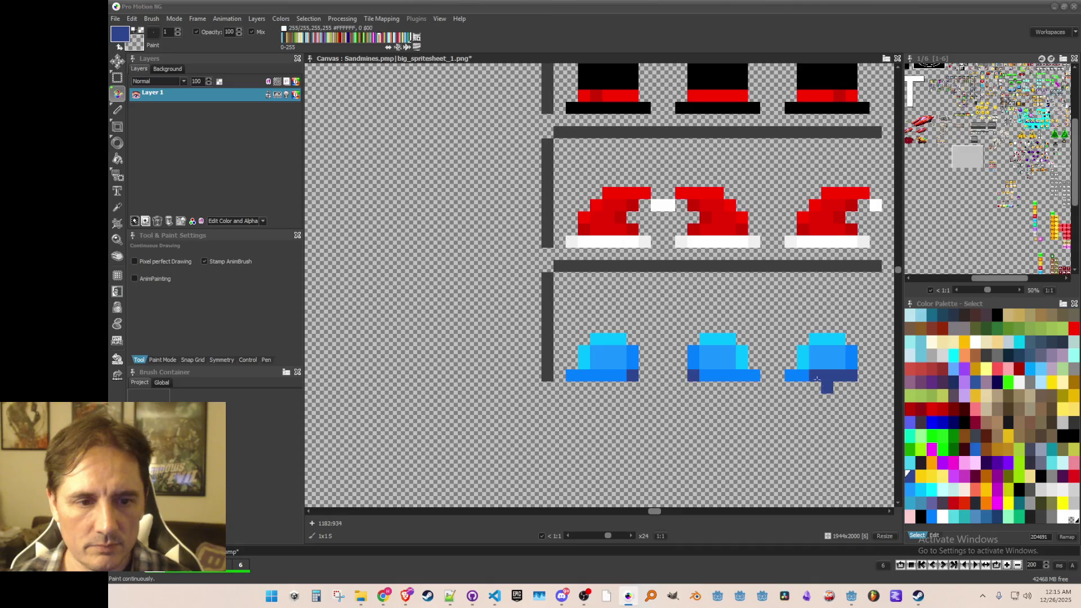
- Repaint the left blue hat's top pixels light cyan and sample the medium blue
key("comma")
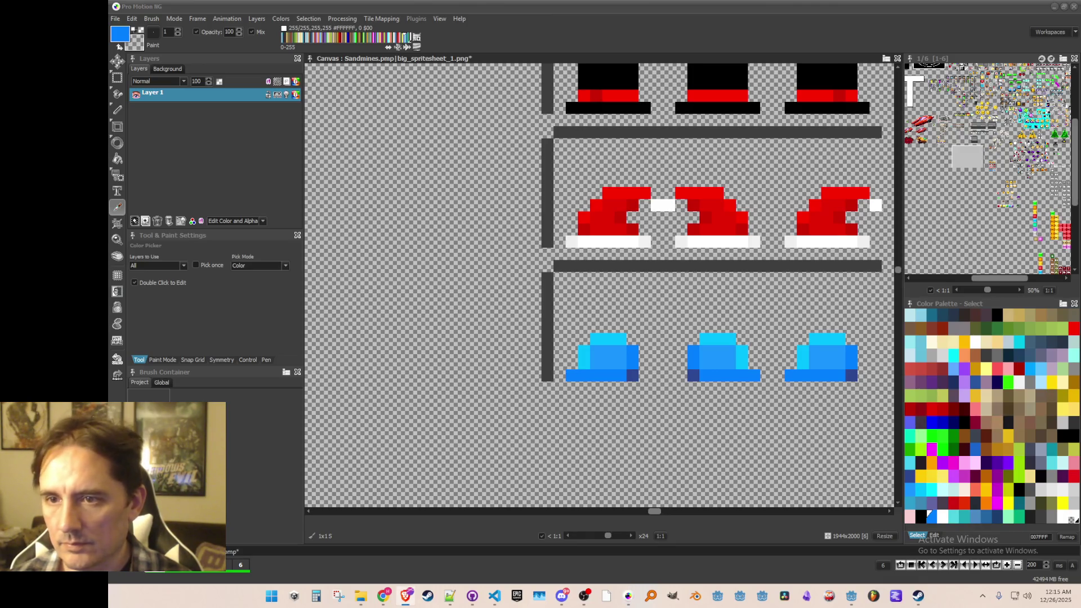
scroll(659, 343, "down", 2)
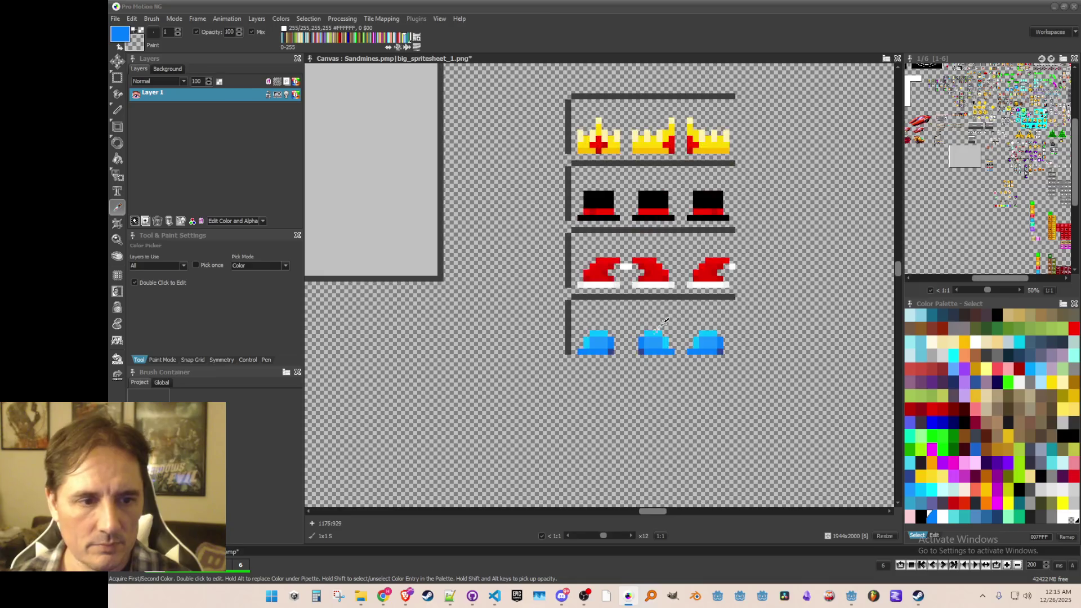
scroll(613, 350, "up", 2)
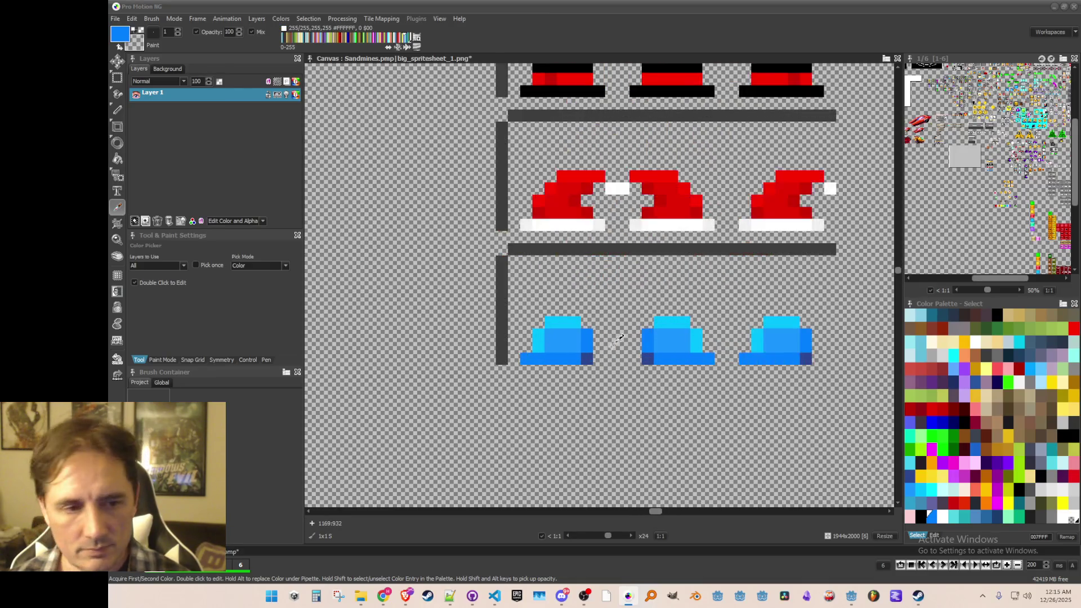
left_click(545, 314)
key("d")
mouse_move(541, 331)
left_mouse_down()
mouse_move(531, 346)
mouse_move(557, 313)
left_mouse_up()
left_click(562, 331, "alt")
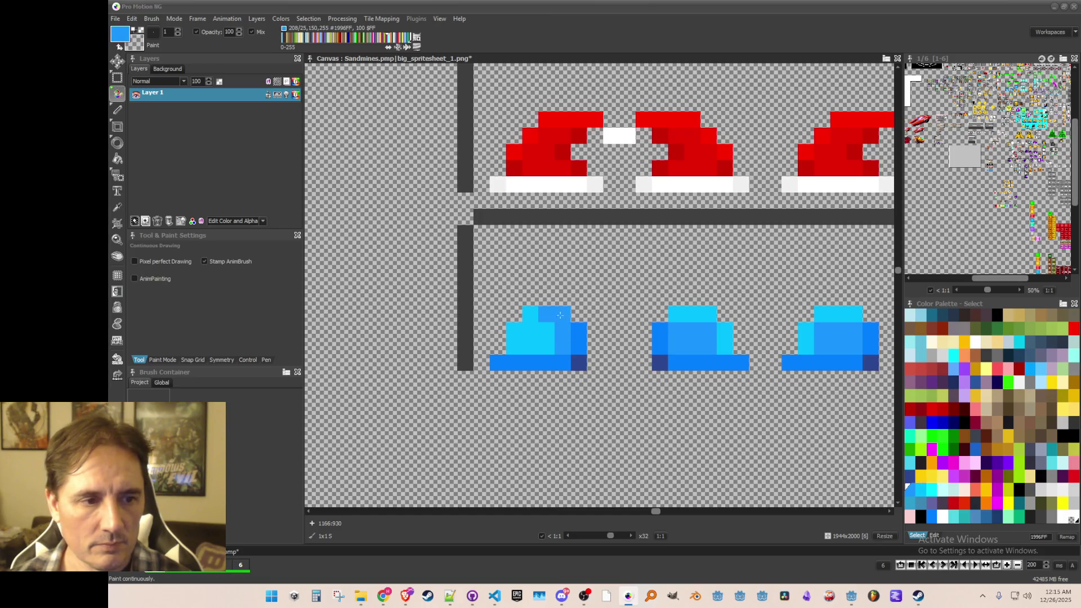
scroll(619, 357, "down", 1)
scroll(628, 353, "up", 1)
- Paint the middle hat's top-left pixel medium blue and add cyan columns to the middle and right hats
left_click(677, 322)
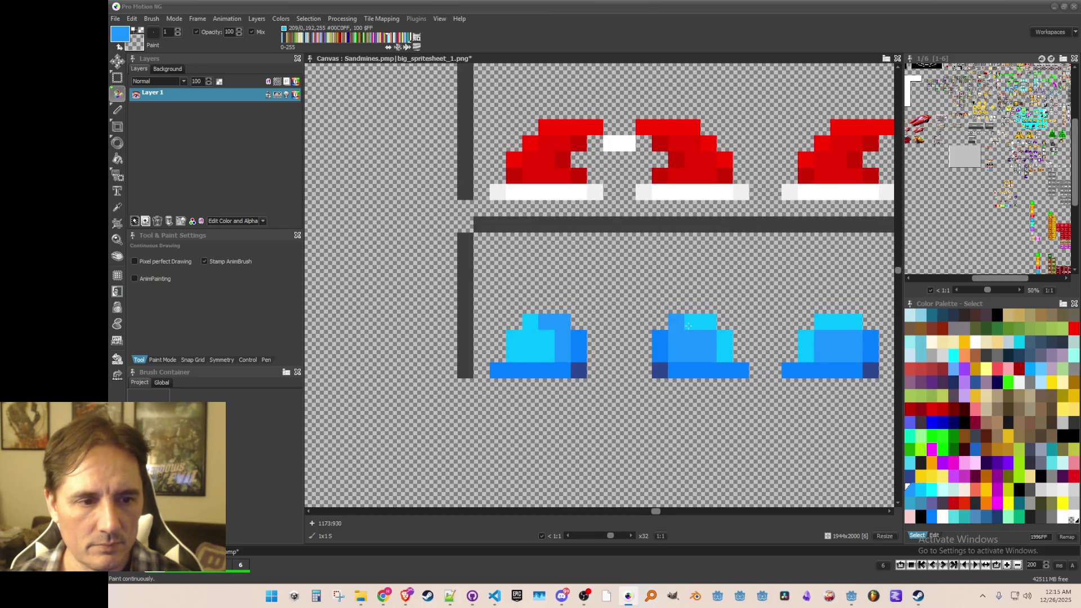
left_click(677, 323)
left_click(725, 338, "alt")
left_click_drag(709, 337, 709, 353)
left_click(822, 338)
left_click(853, 339, "alt")
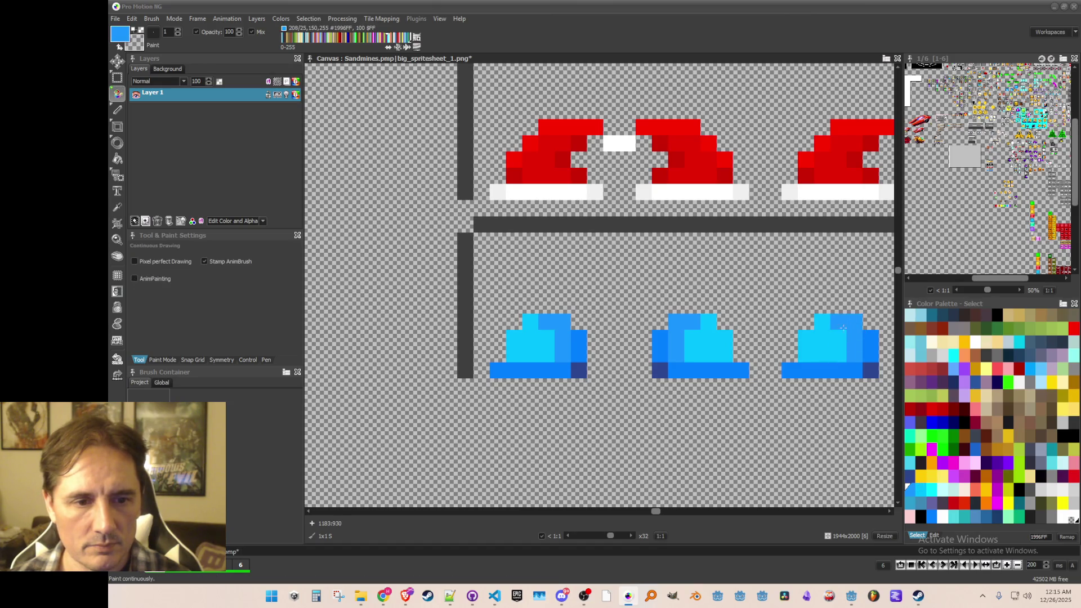
scroll(765, 349, "down", 1)
scroll(765, 357, "up", 1)
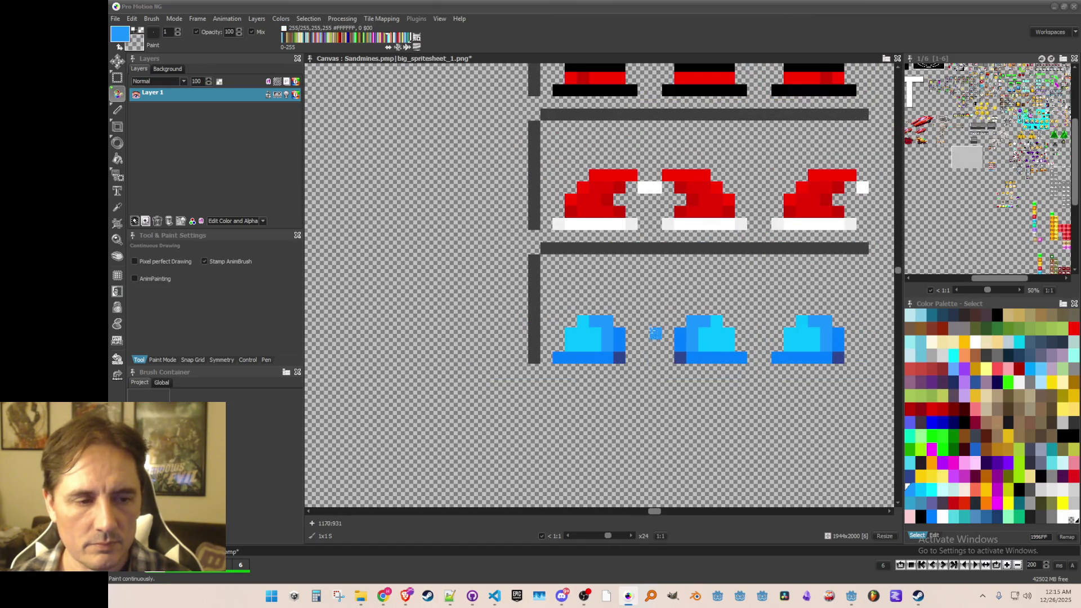
scroll(619, 337, "up", 1)
- Add dark-blue pixels to the left and middle hats and repaint the right hat's lower-right pixels 007FFF
key("alt")
left_click(620, 336, "alt")
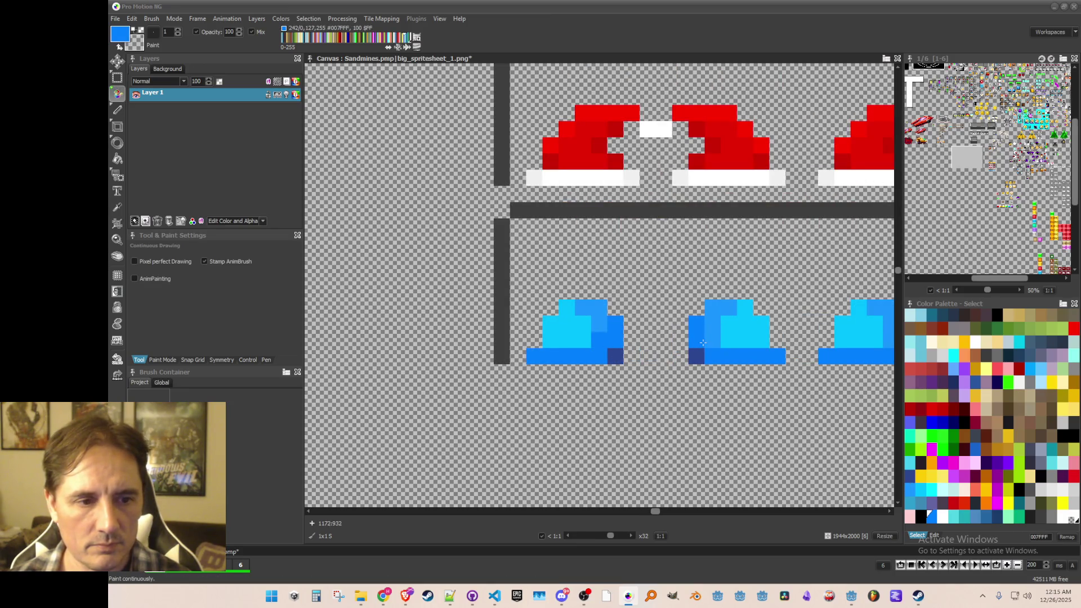
scroll(708, 339, "down", 1)
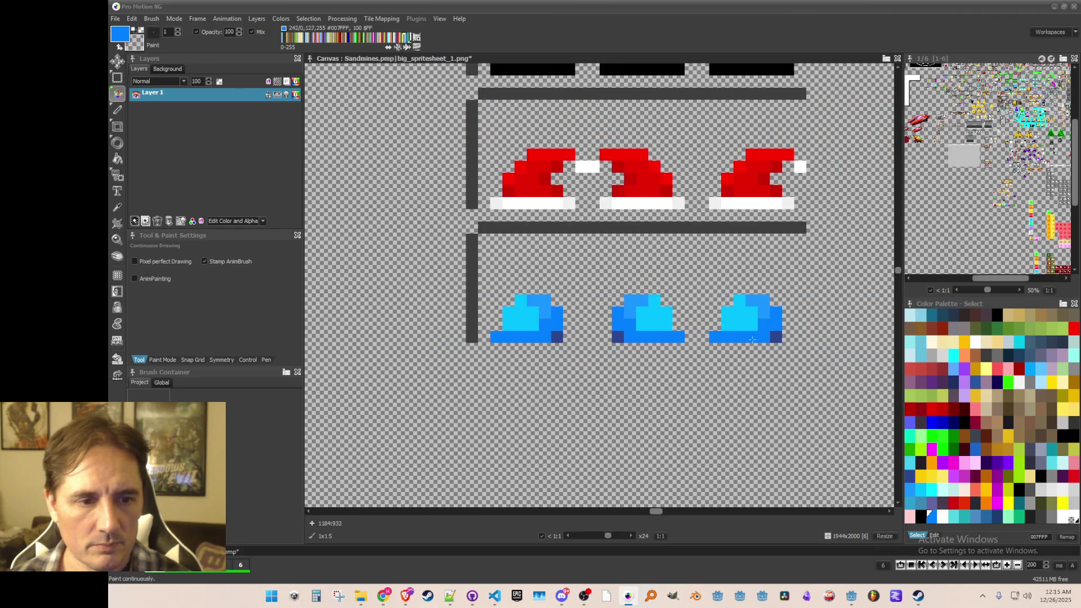
left_click(567, 350, "alt")
left_click(565, 338)
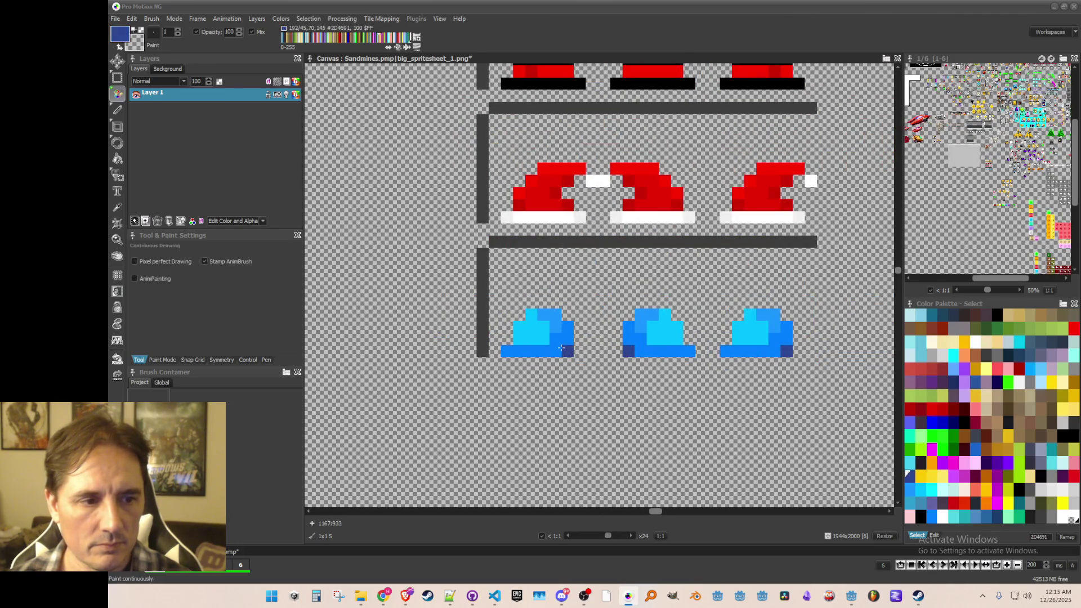
left_click(636, 346)
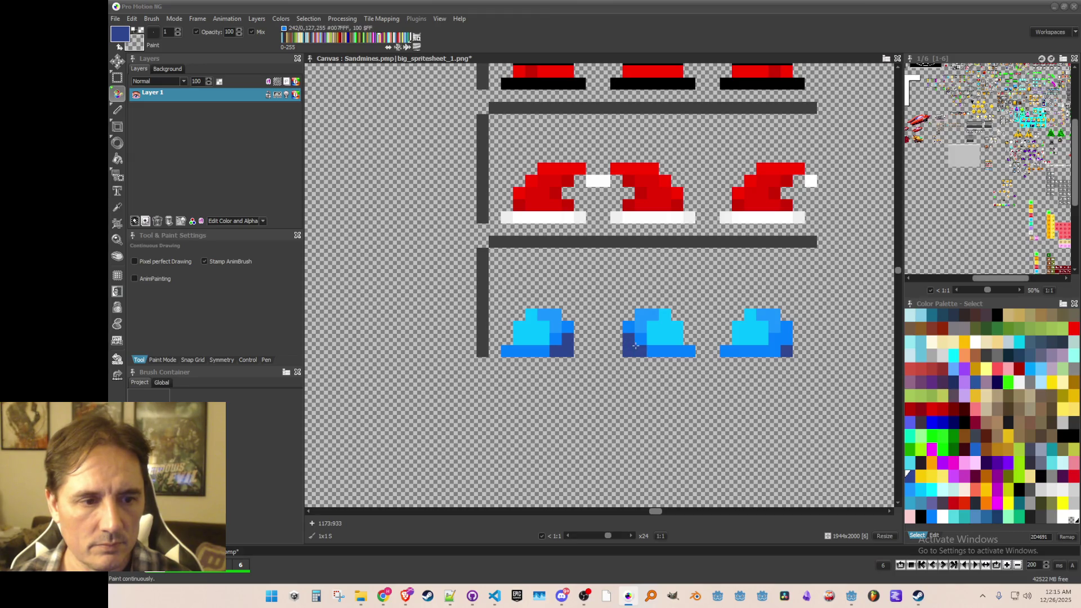
left_click(775, 351)
left_click(784, 350, "alt")
left_click(775, 351)
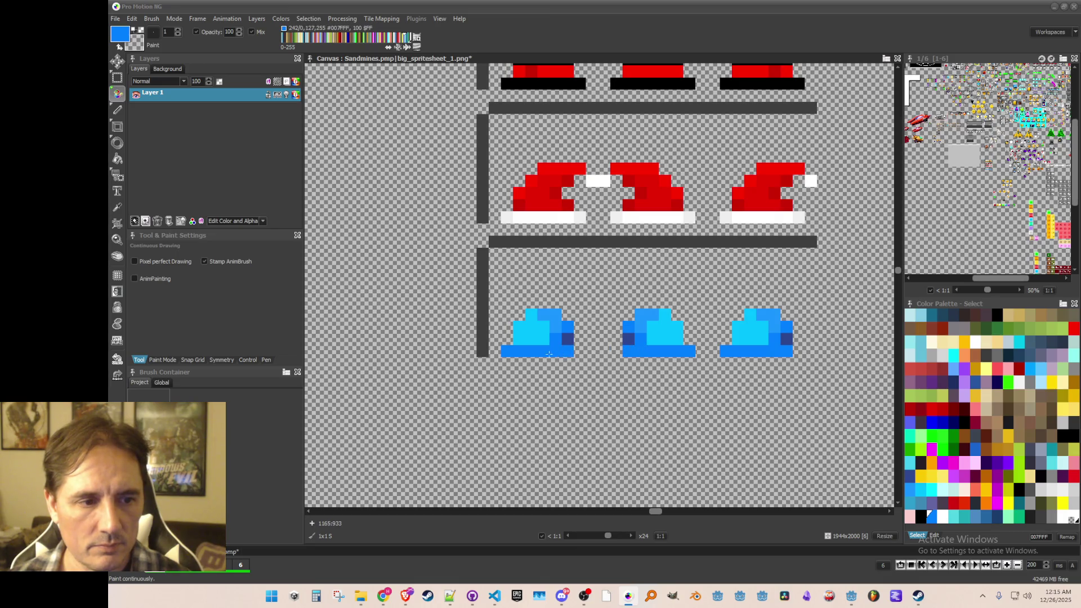
scroll(601, 388, "down", 1)
scroll(602, 388, "up", 1)
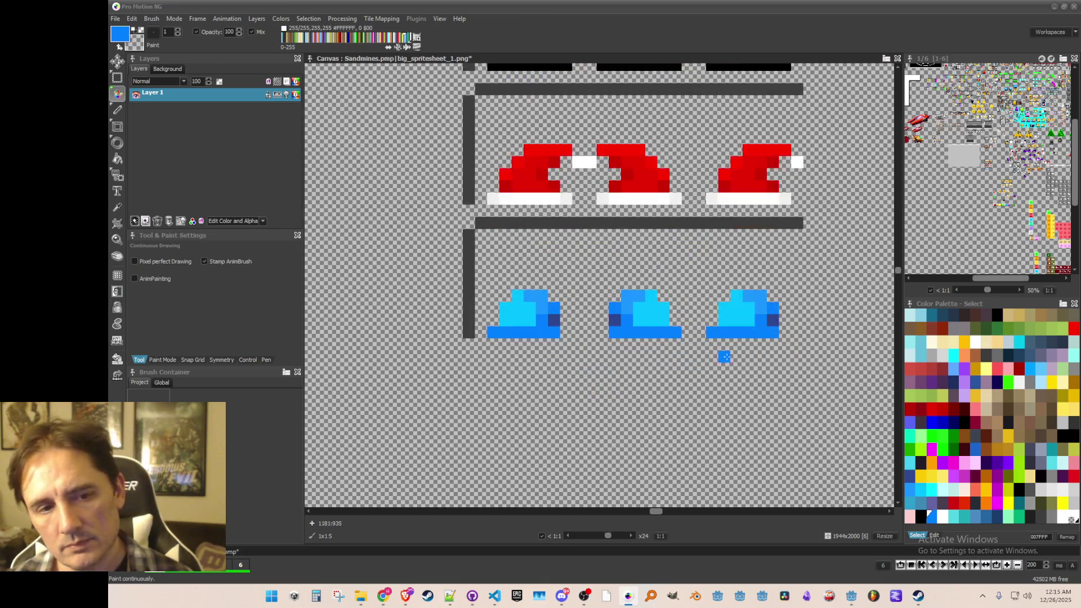
- Sample the dark blue 2D4691 from a hat and inspect the finished blue hats
key("k")
left_click(766, 321)
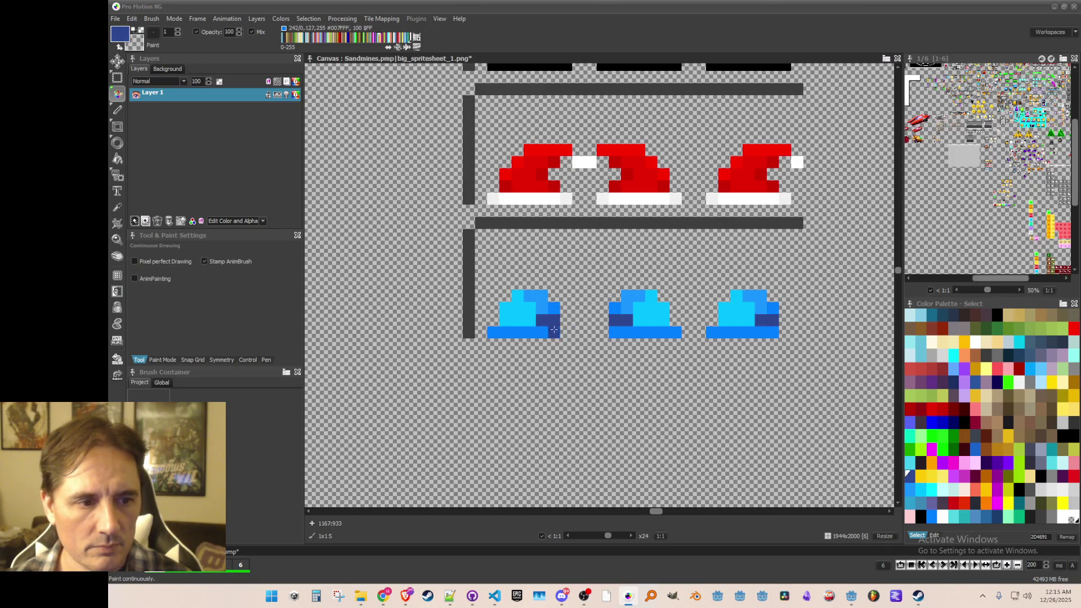
scroll(552, 328, "down", 1)
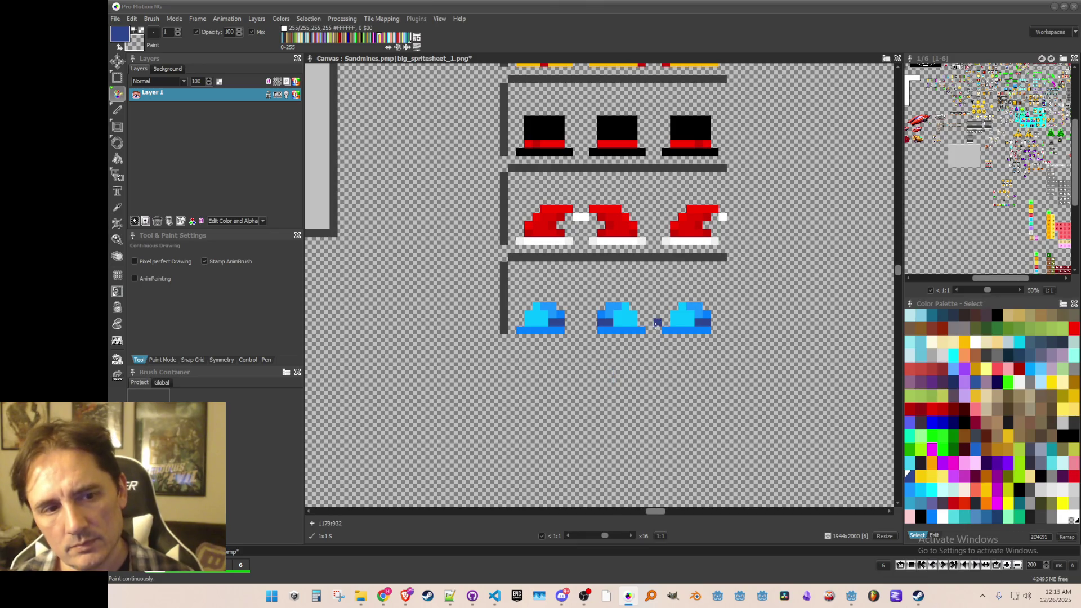
scroll(657, 322, "up", 1)
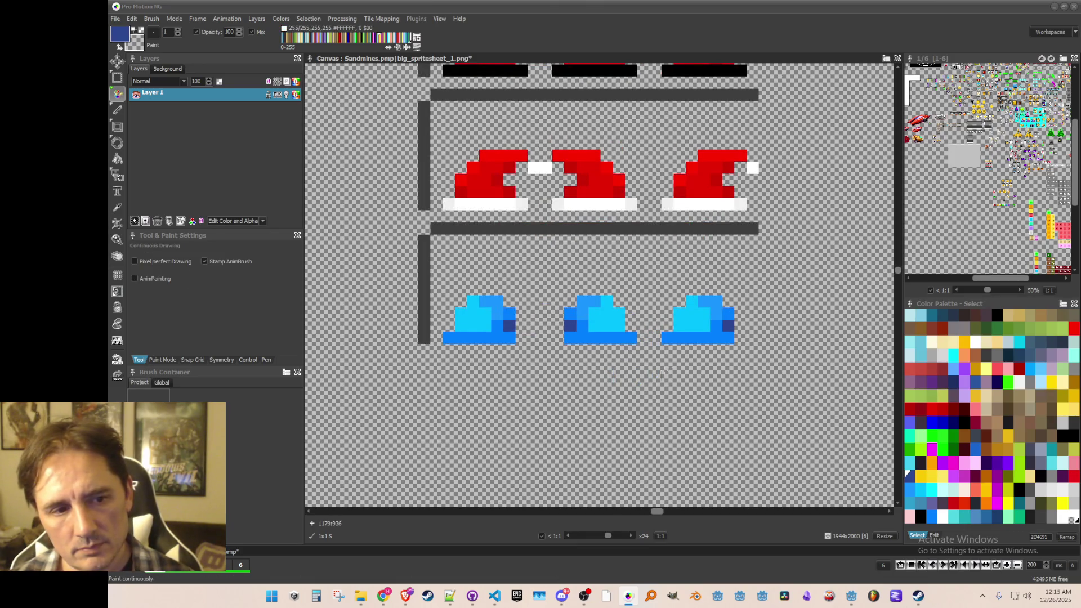
scroll(728, 339, "down", 2)
scroll(729, 339, "up", 1)
scroll(728, 338, "down", 1)
scroll(726, 337, "up", 1)
scroll(654, 370, "up", 1)
scroll(655, 370, "down", 1)
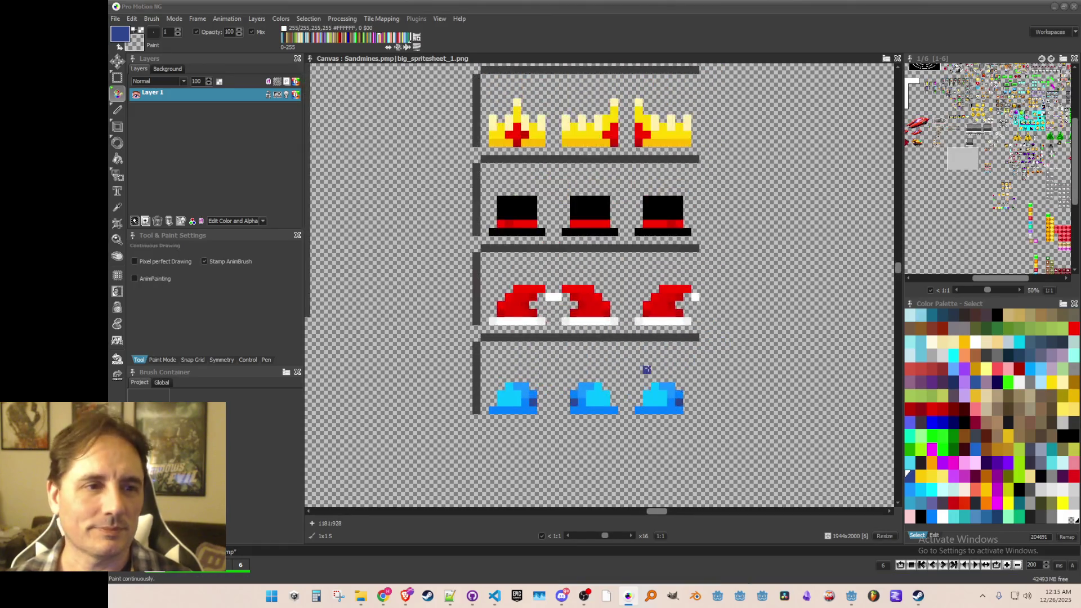
scroll(654, 370, "down", 1)
scroll(655, 370, "up", 1)
scroll(595, 346, "down", 1)
scroll(594, 346, "up", 1)
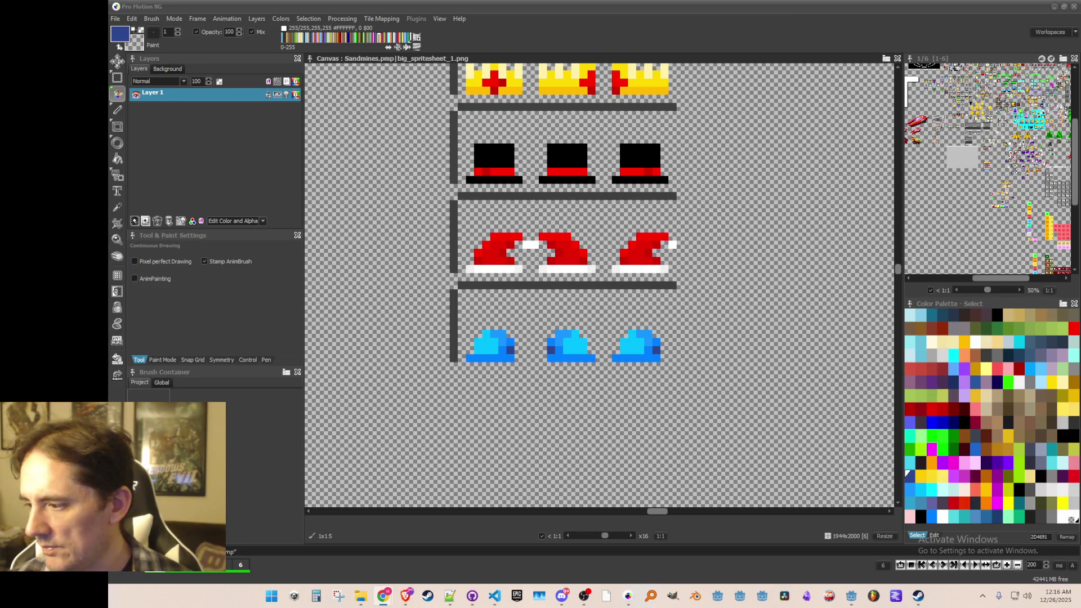
scroll(753, 318, "down", 2)
scroll(618, 381, "up", 2)
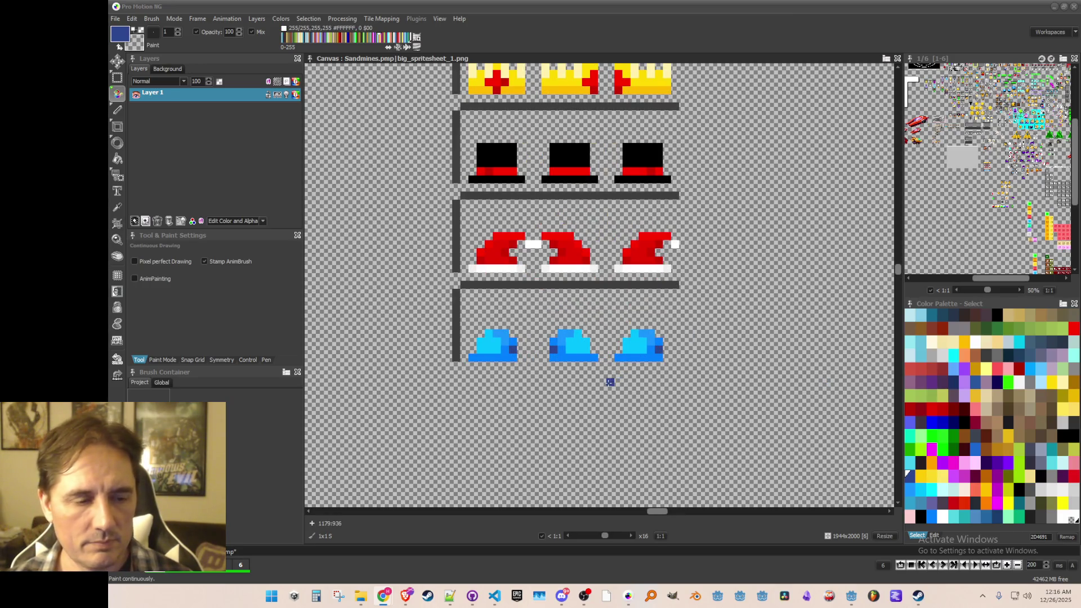
scroll(473, 309, "down", 1)
scroll(438, 289, "up", 1)
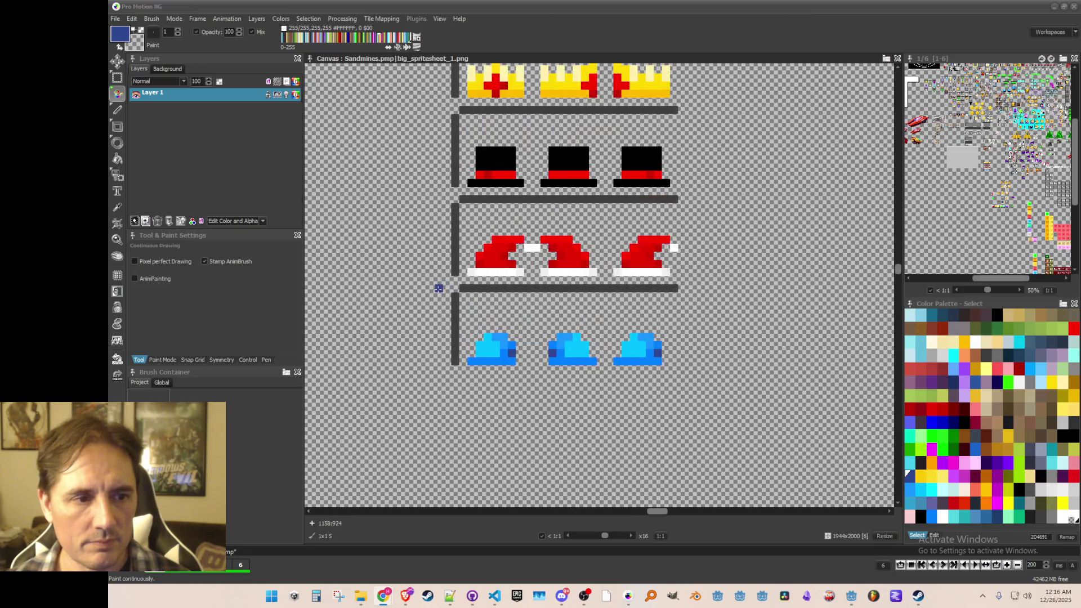
scroll(502, 328, "up", 1)
scroll(502, 328, "down", 2)
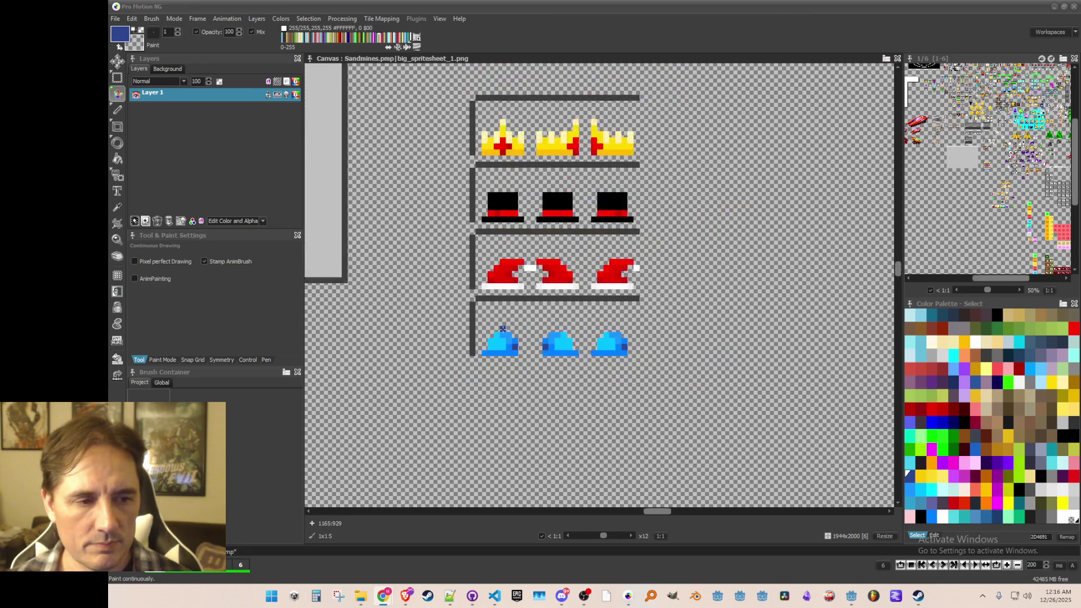
scroll(490, 316, "up", 1)
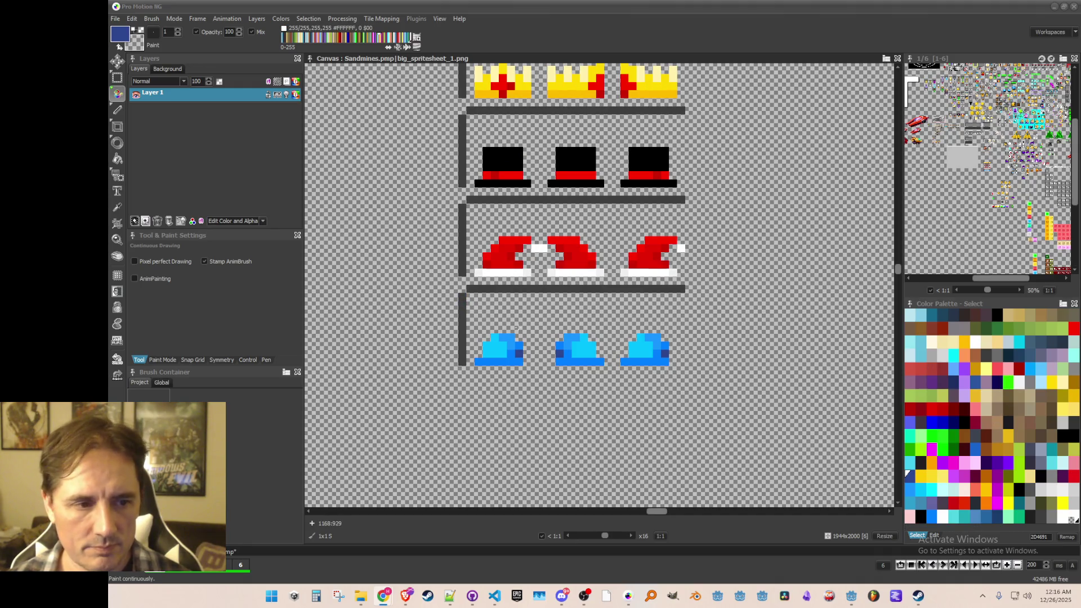
left_click(438, 285)
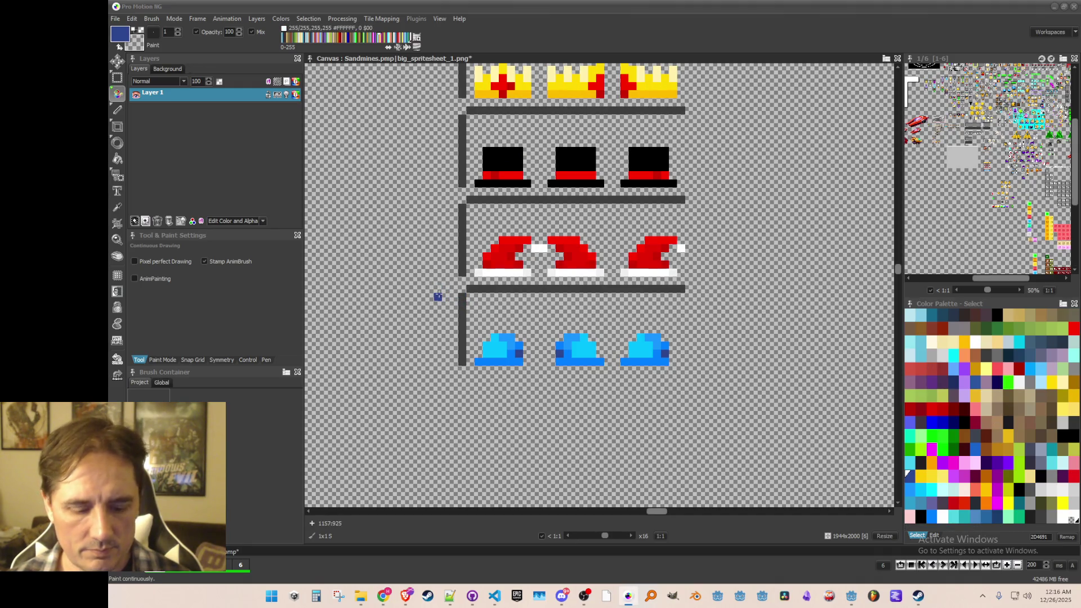
- Grab the blue hat row with its shelf as a brush to copy it
key("b")
left_click_drag(438, 297, 686, 402)
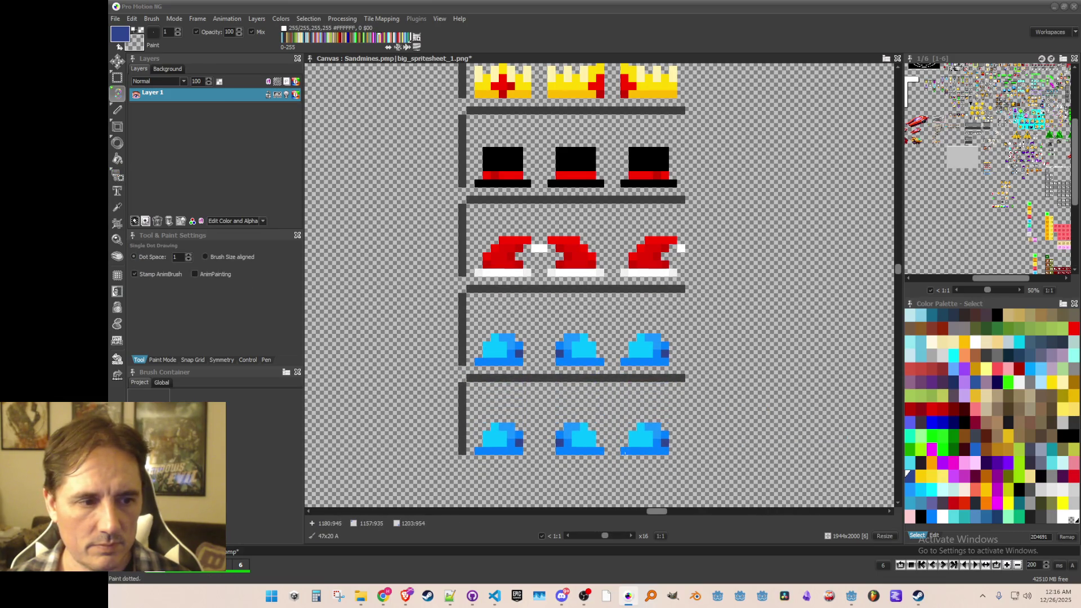
key("b")
scroll(567, 387, "up", 1)
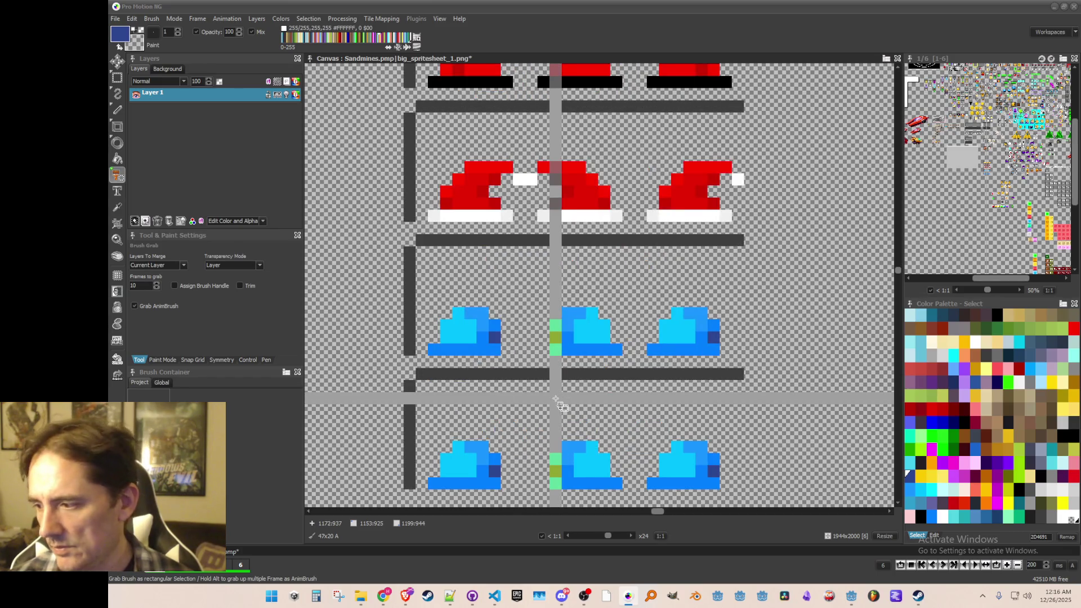
- Paint the copied hats' brims and right edges yellow, undoing a stray pixel
key("k")
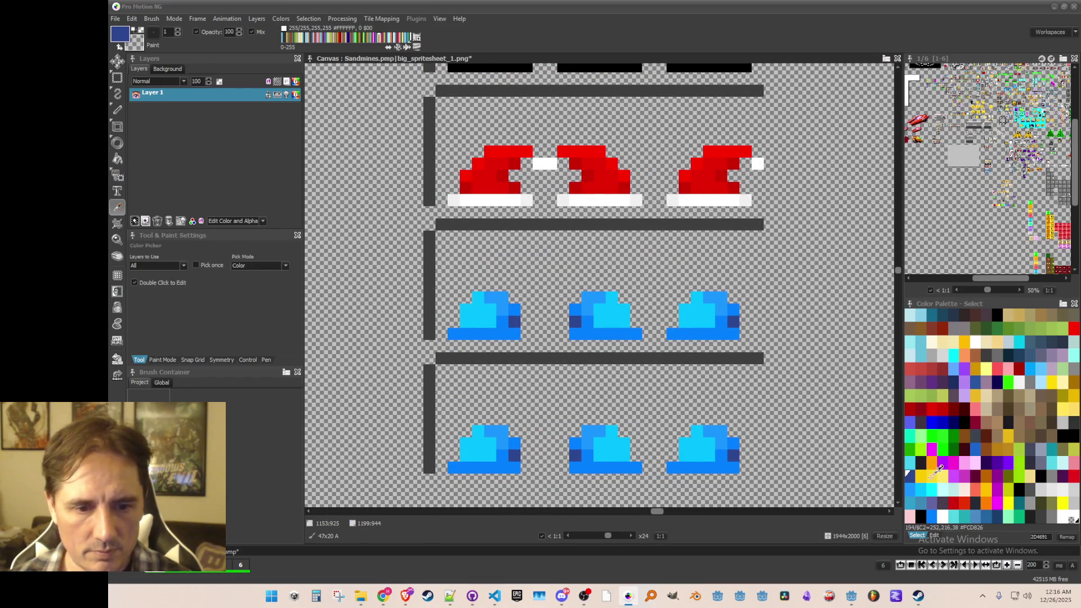
left_click(923, 472)
scroll(558, 323, "up", 1)
key("f")
mouse_move(436, 335)
left_mouse_down()
mouse_move(420, 335)
mouse_move(500, 335)
mouse_move(485, 320)
mouse_move(500, 302)
left_mouse_up()
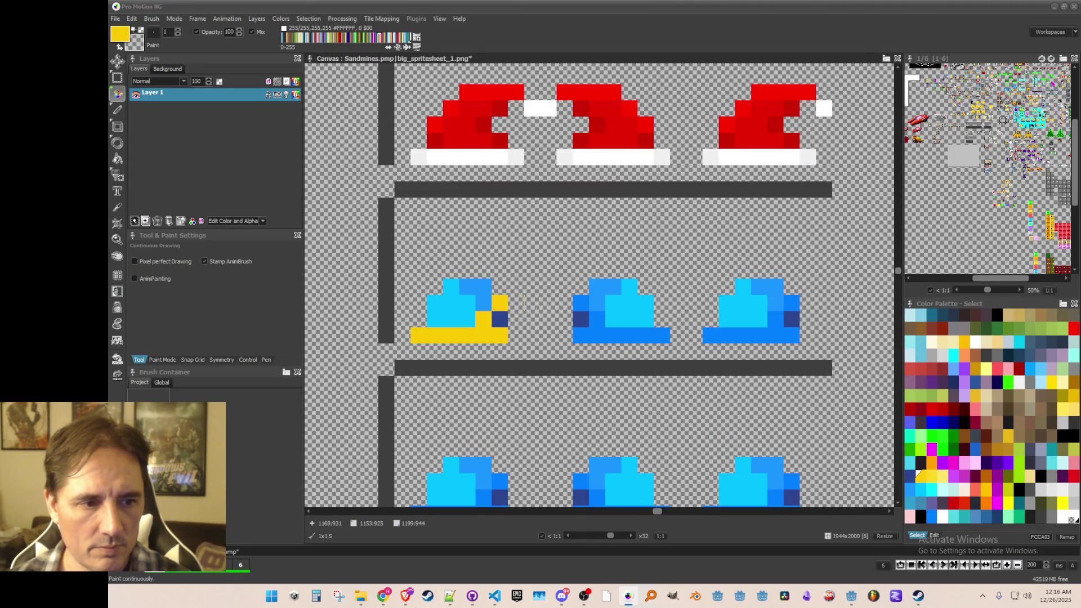
mouse_move(597, 319)
left_mouse_down()
mouse_move(581, 335)
mouse_move(791, 335)
left_mouse_up()
left_click(727, 336)
left_click(694, 336)
key("ctrl+z")
left_click(775, 319)
- Paint the hats' side and top pixels with another shade of yellow
left_click(935, 475)
left_click(484, 304)
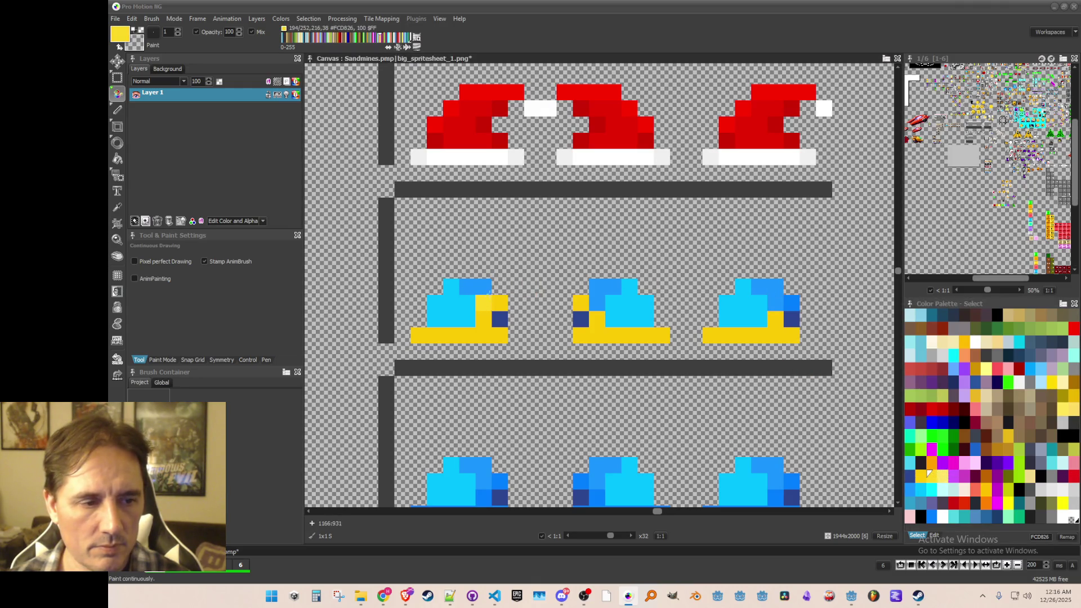
left_click(597, 286)
left_click(614, 287)
left_click(776, 302)
left_click(775, 287)
left_click(759, 287)
- Flood-fill the cyan areas of all three hats with light yellow FCE667
left_click(940, 475)
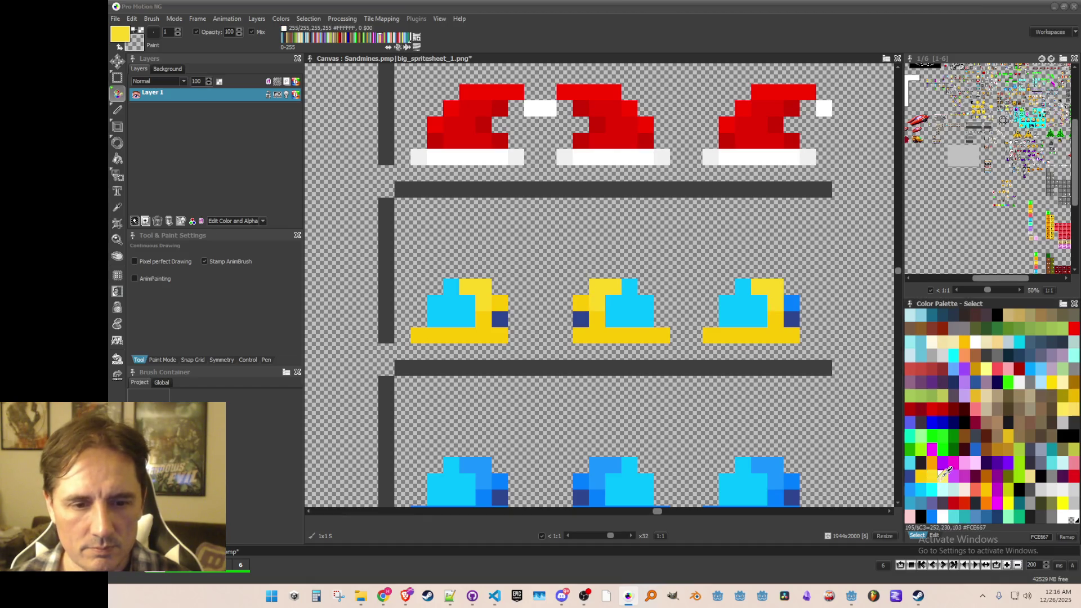
key("f")
left_click(755, 302)
left_click(619, 299)
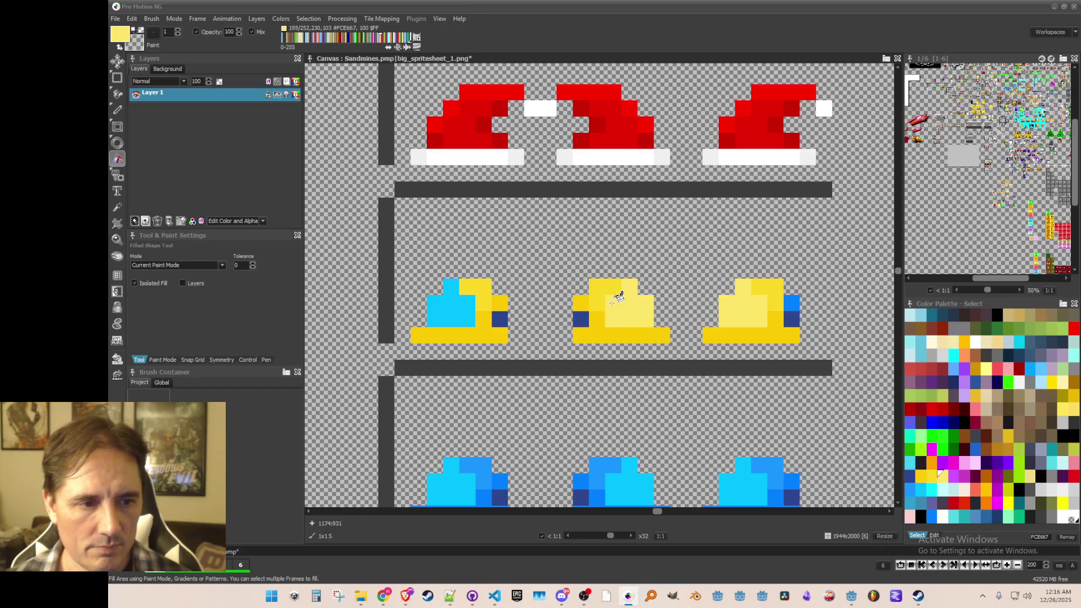
left_click(448, 300)
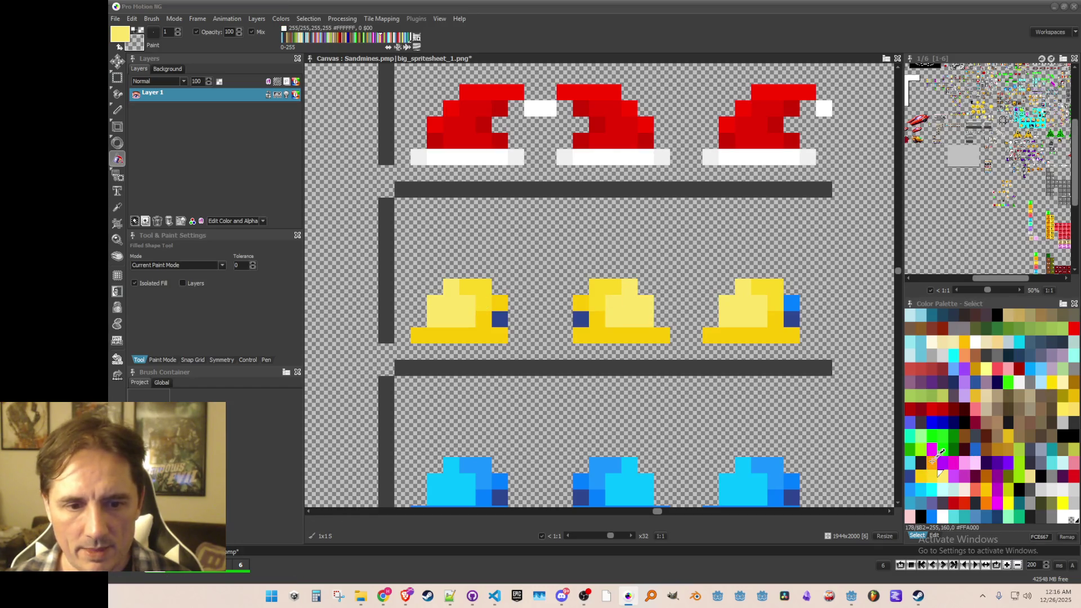
- Fill the hats' dark-blue shading with orange FFA000 and fix a leftover blue pixel with FCCA03
left_click(932, 463)
left_click(500, 319)
left_click(580, 319)
left_click(791, 319)
key("comma")
left_click(776, 316)
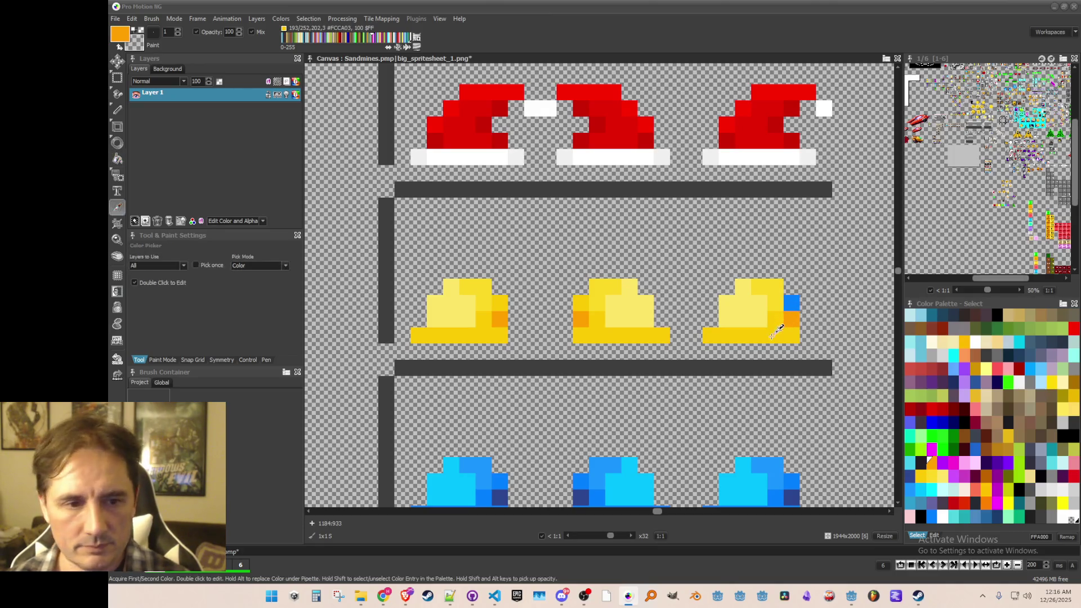
key("d")
left_click(792, 304)
- Paint a white highlight stripe on the third yellow hat
scroll(815, 338, "down", 1)
scroll(797, 346, "down", 1)
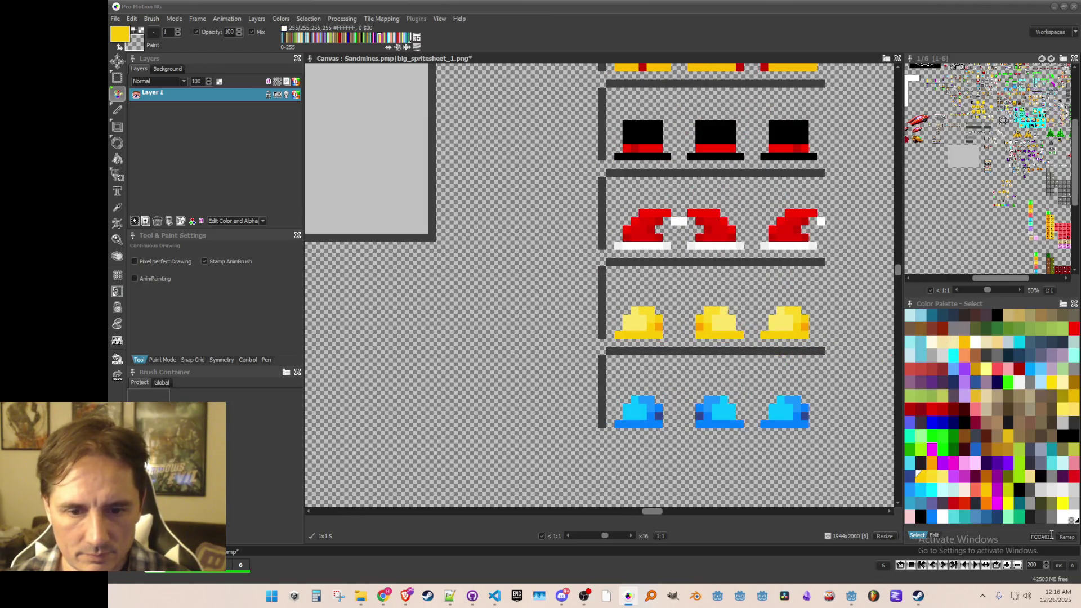
left_click(935, 341)
scroll(611, 309, "up", 1)
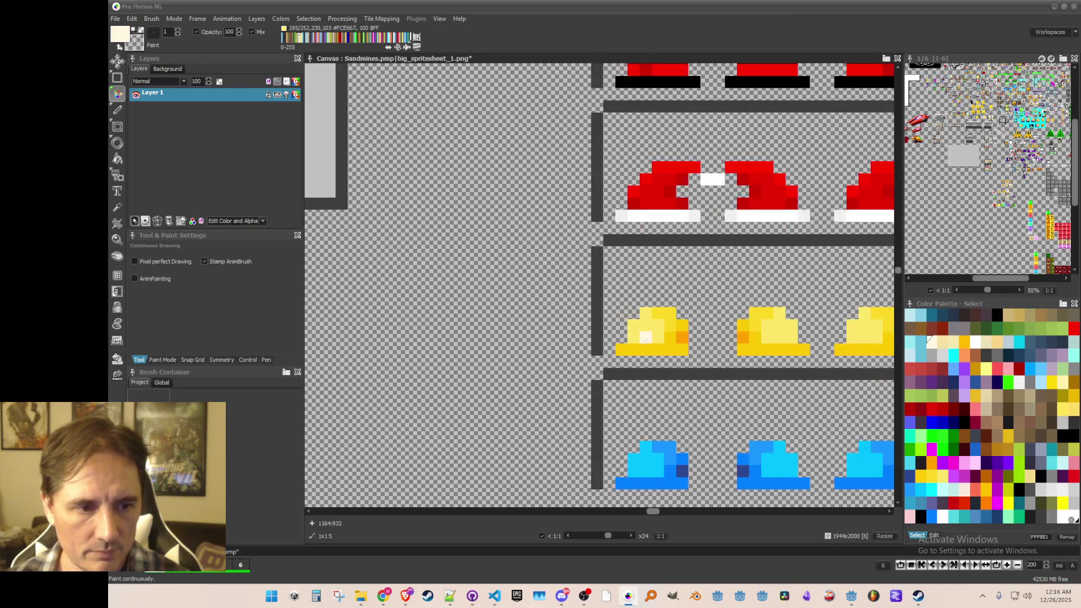
left_click(1062, 514)
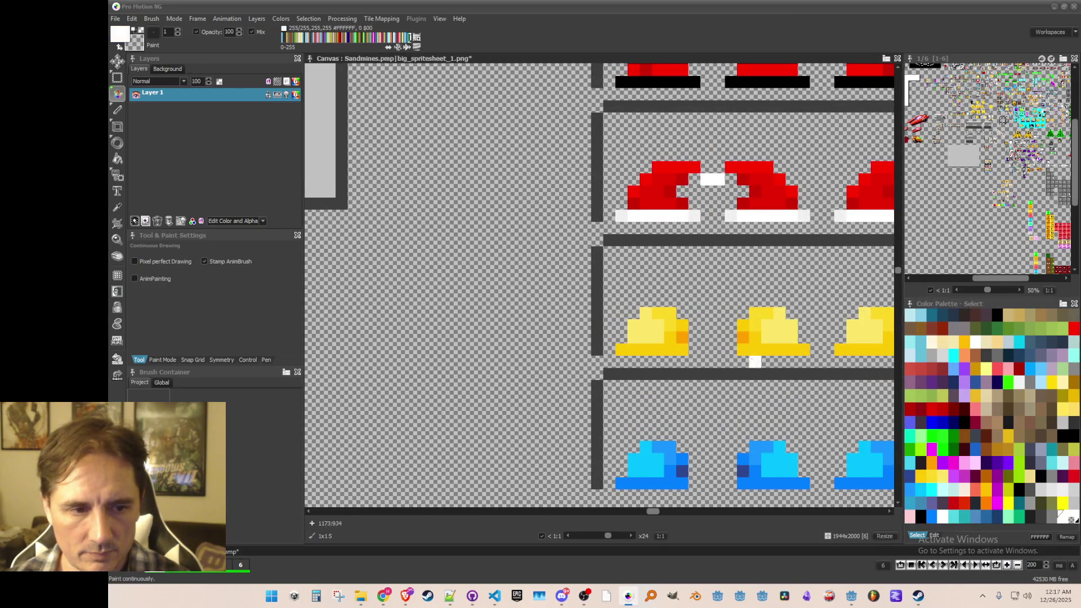
scroll(557, 351, "down", 1)
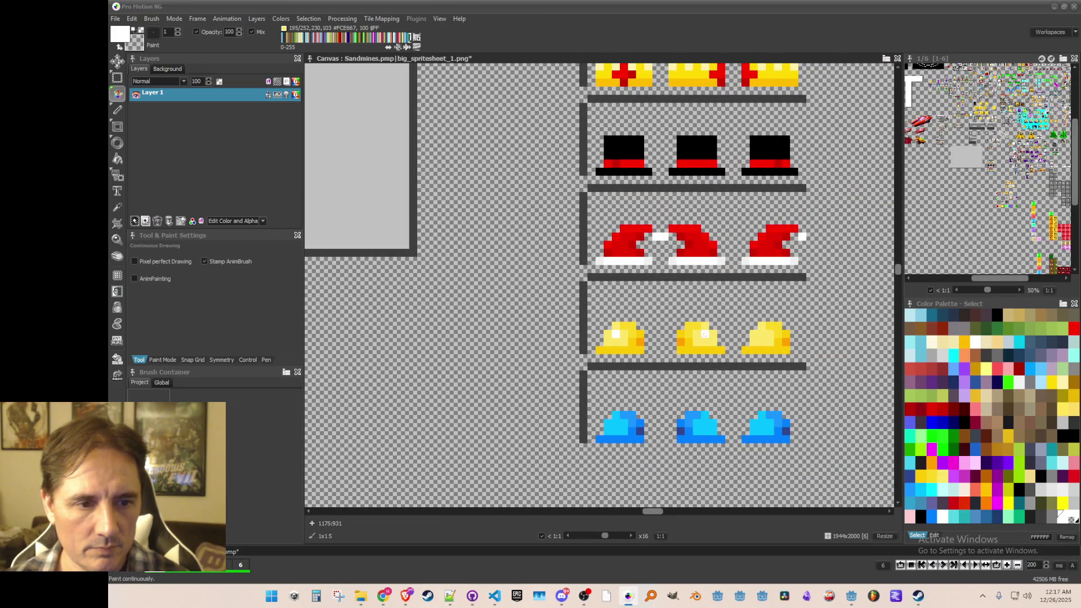
left_click_drag(762, 334, 762, 342)
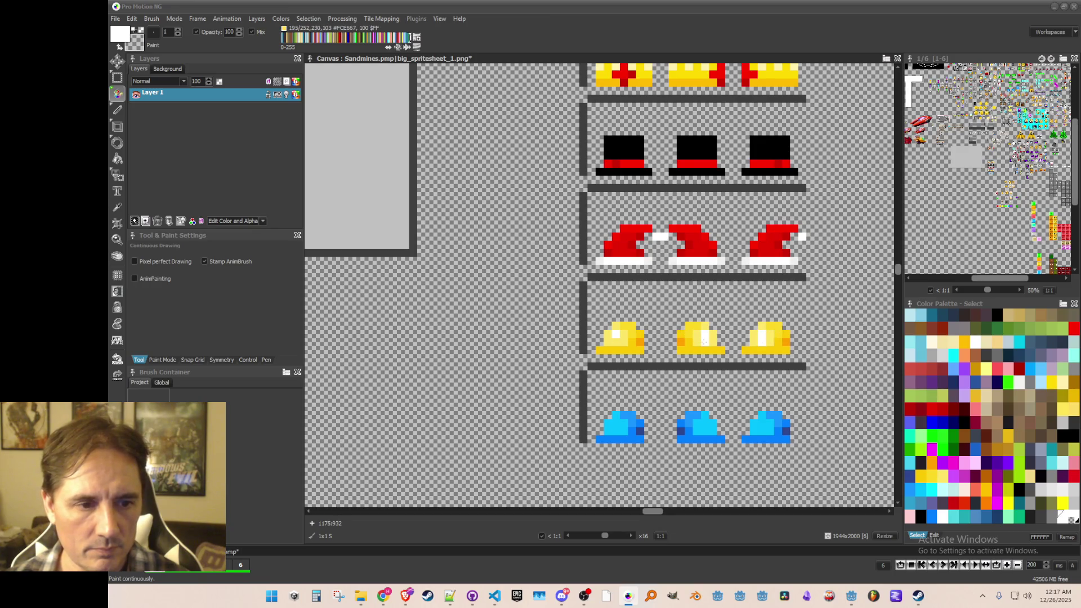
scroll(616, 340, "down", 2)
scroll(704, 362, "up", 3)
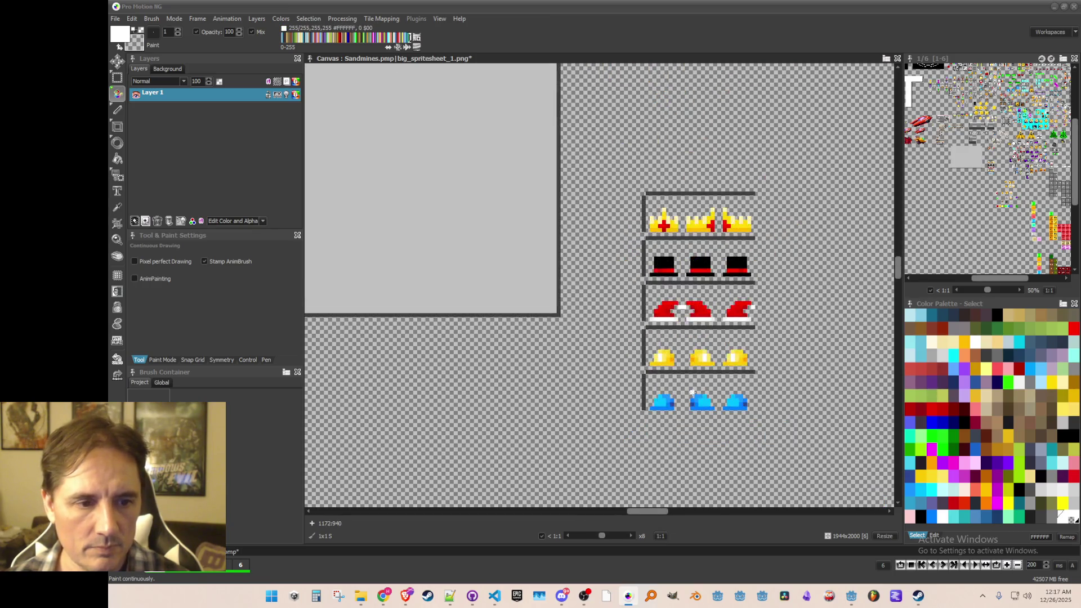
- Add a light-yellow pixel left of the first hat and extend the second hat's darker base right
key("k")
left_click(586, 322)
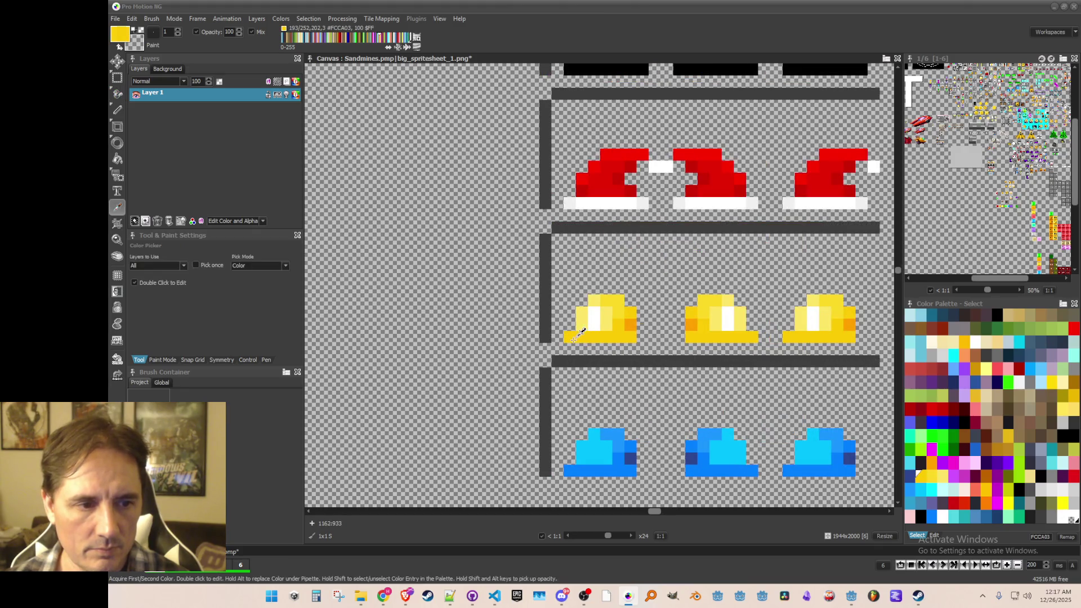
key("d")
left_click(569, 313)
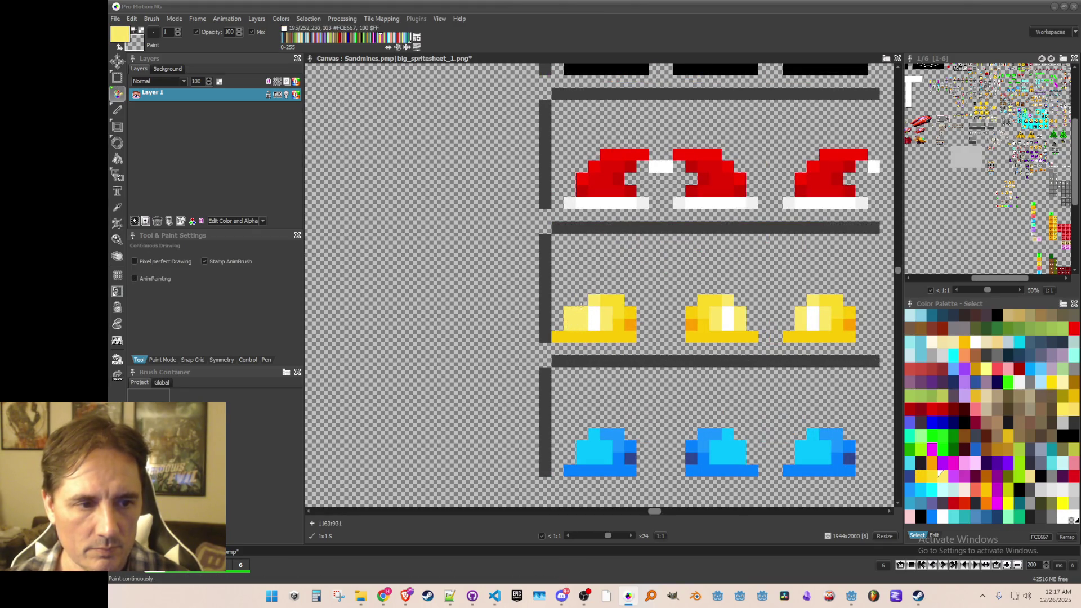
key("k")
left_click(754, 336)
key("d")
left_click(764, 337)
- Add a light-yellow pixel right of the second hat and widen the third hat's white highlight
key("k")
left_click(742, 319)
key("d")
left_click(751, 313)
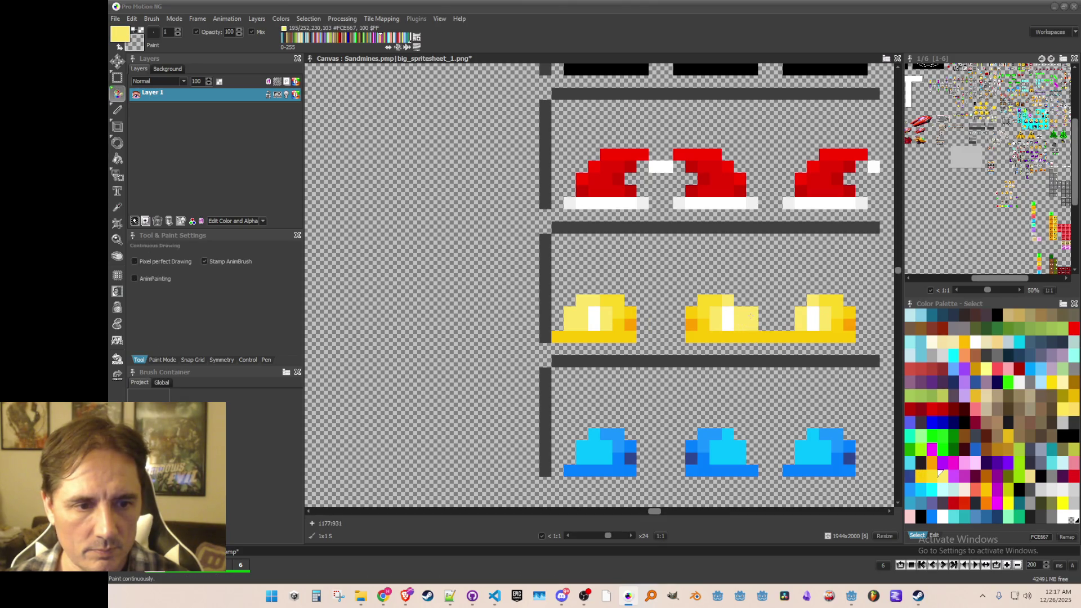
key("k")
left_click(813, 314)
key("d")
left_click(803, 322)
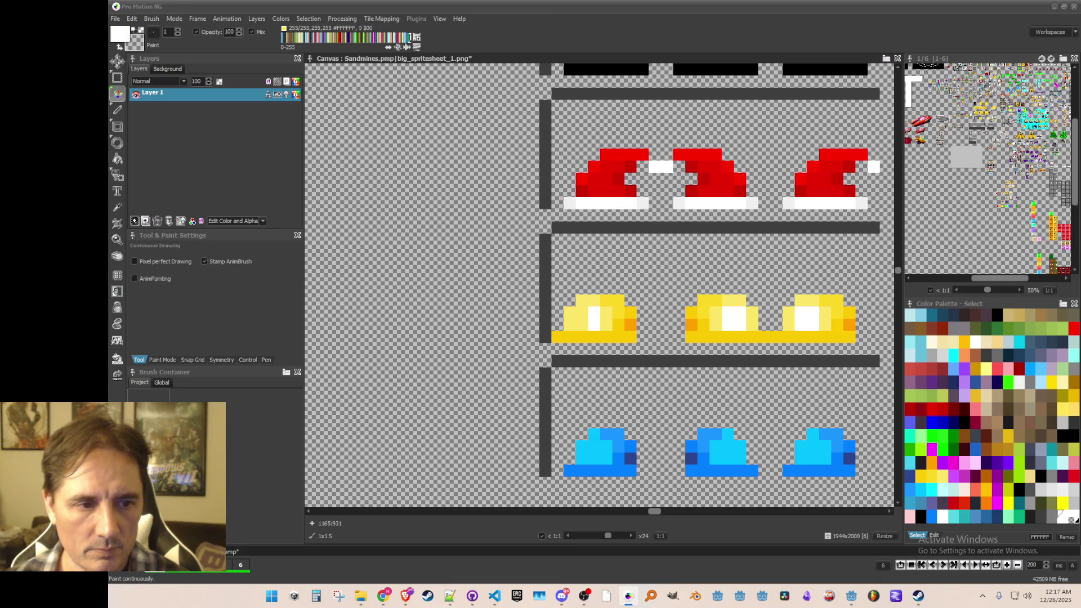
- Choose a light grey shading colour from the palette for pixel painting
scroll(579, 317, "down", 2)
scroll(568, 333, "up", 2)
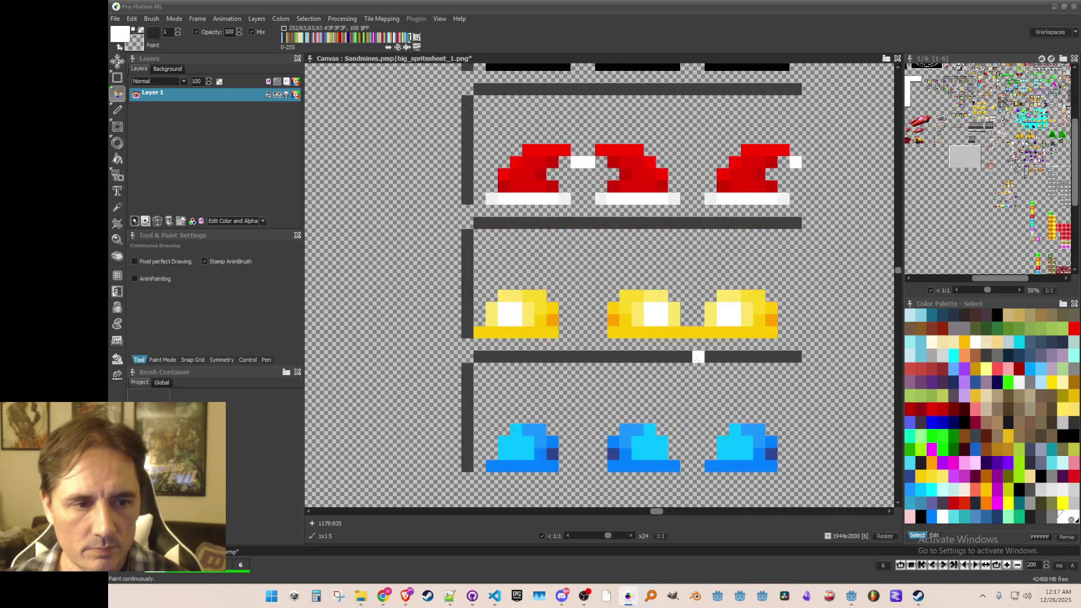
key("k")
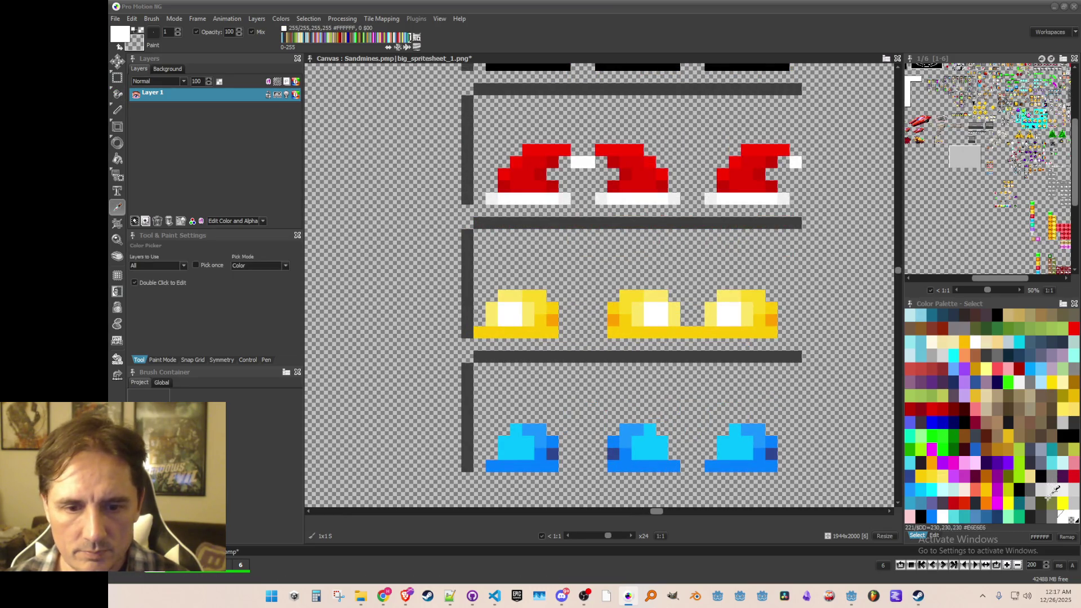
left_click(1035, 497)
left_click(1044, 487)
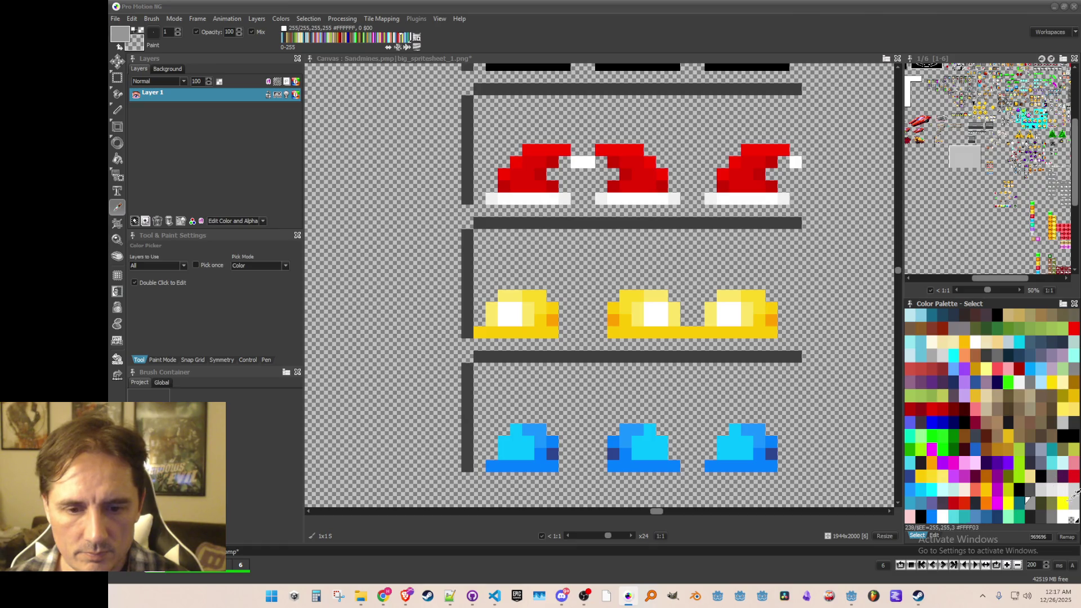
key("d")
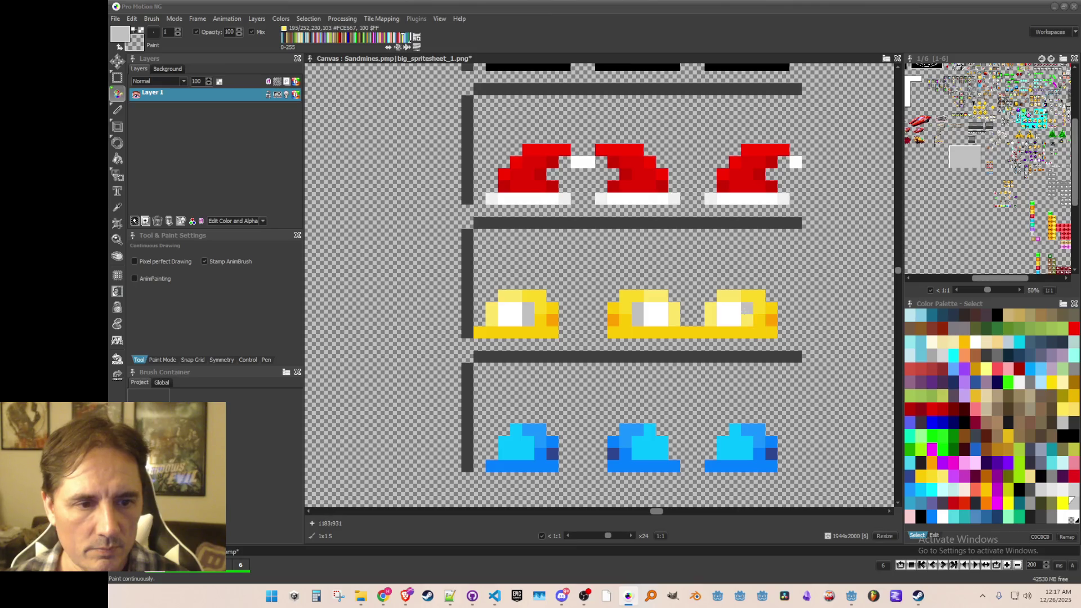
scroll(749, 308, "down", 1)
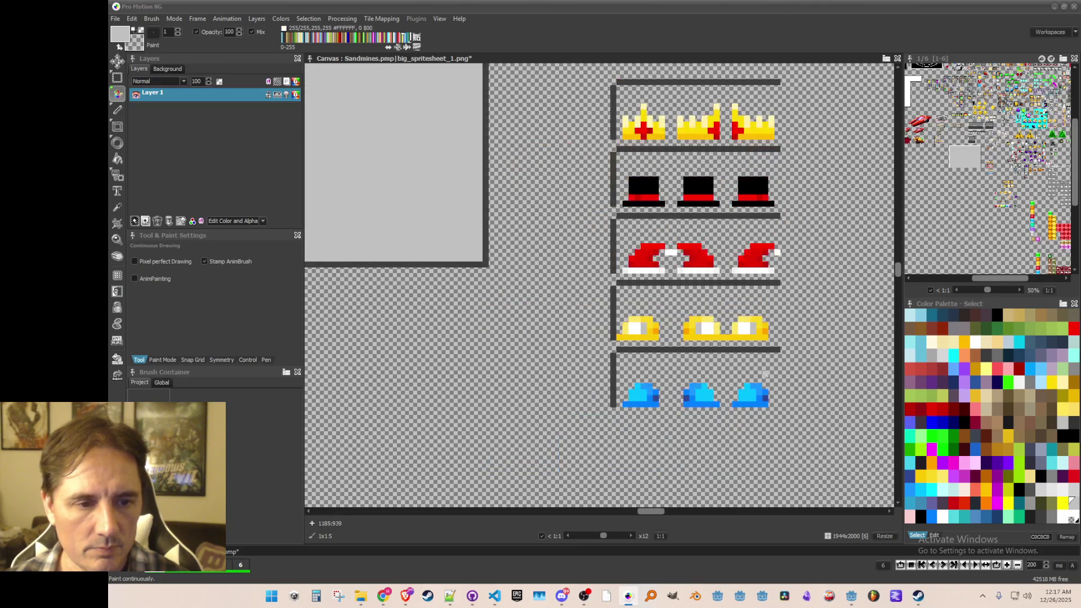
- Pick a near-white colour, then sample the grey C0C0C0 from a hat's highlight
scroll(718, 365, "up", 3)
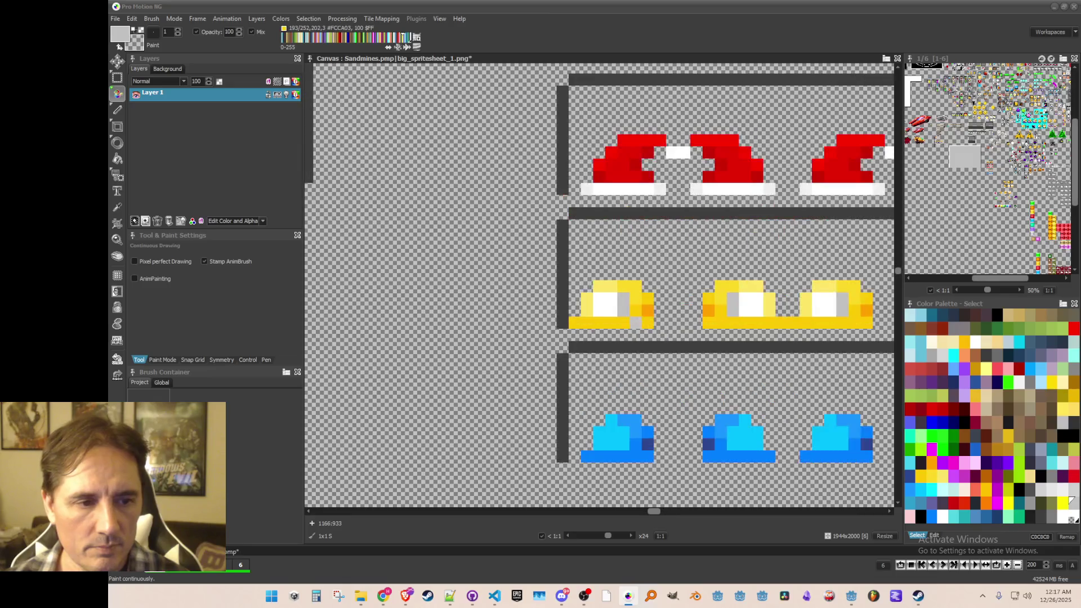
left_click(1057, 481)
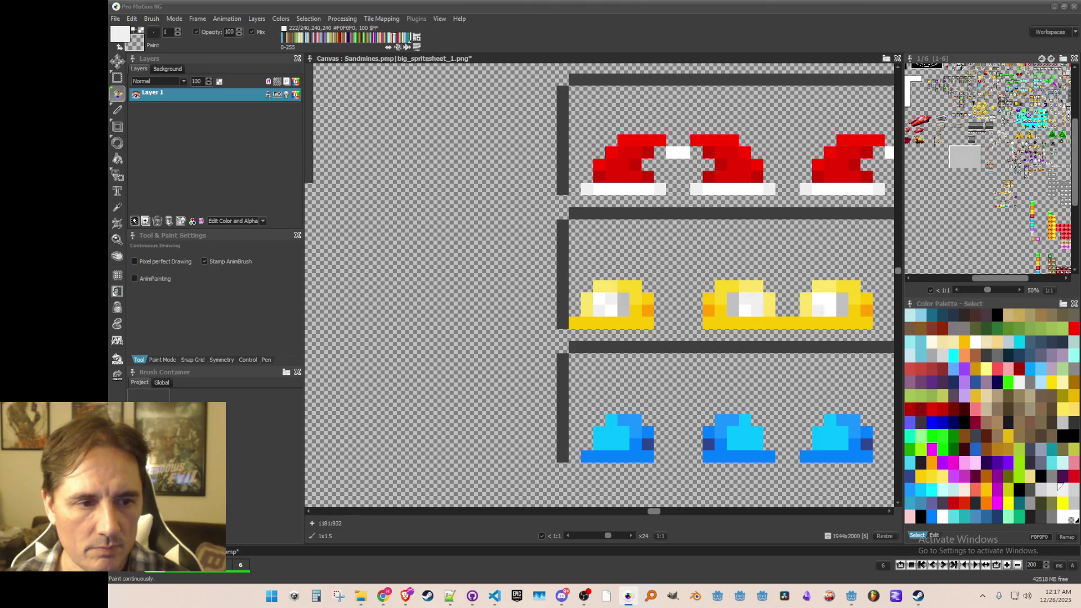
scroll(866, 361, "down", 2)
scroll(676, 337, "up", 2)
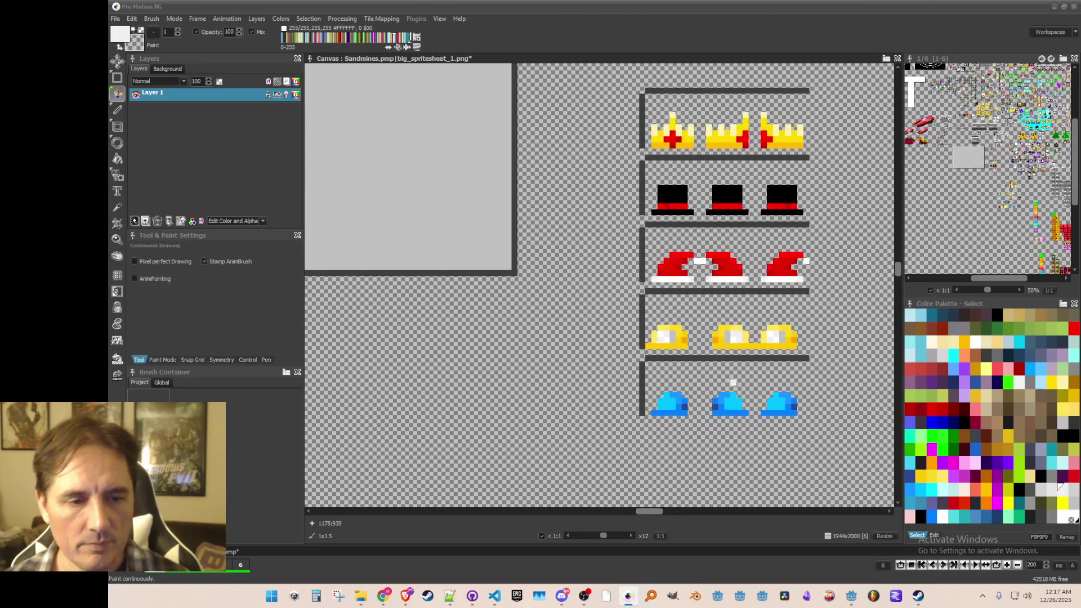
key("k")
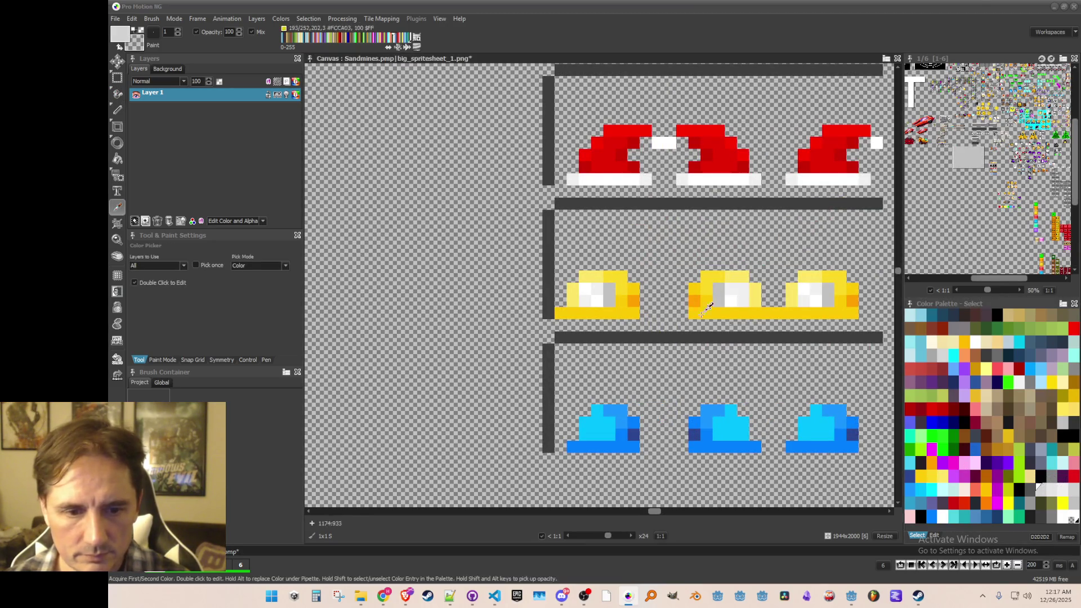
left_click(609, 298)
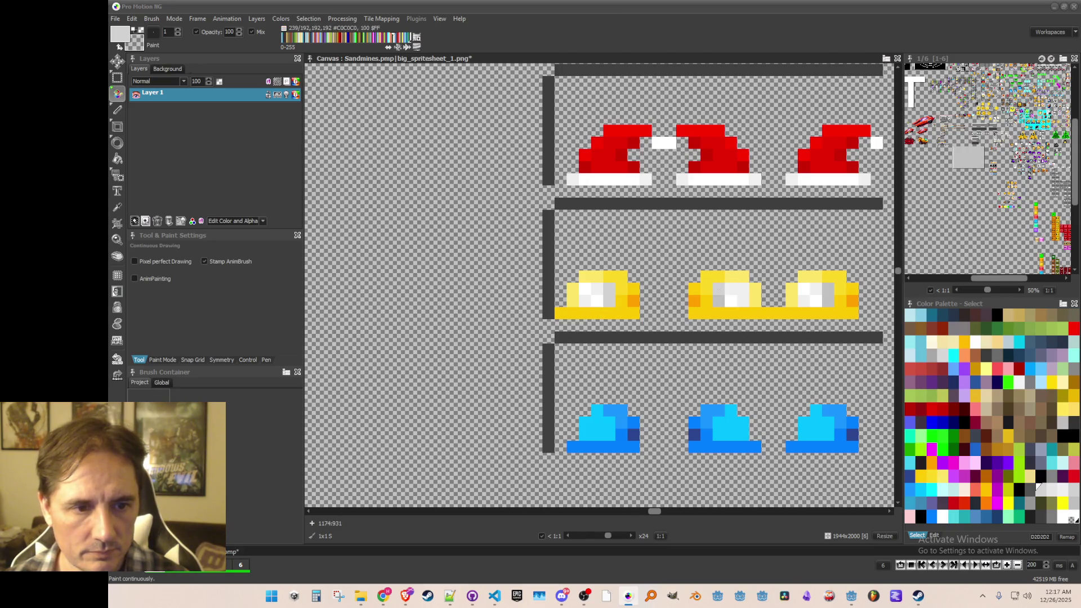
- Pan the canvas to re-centre the yellow hat rows
scroll(808, 376, "down", 2)
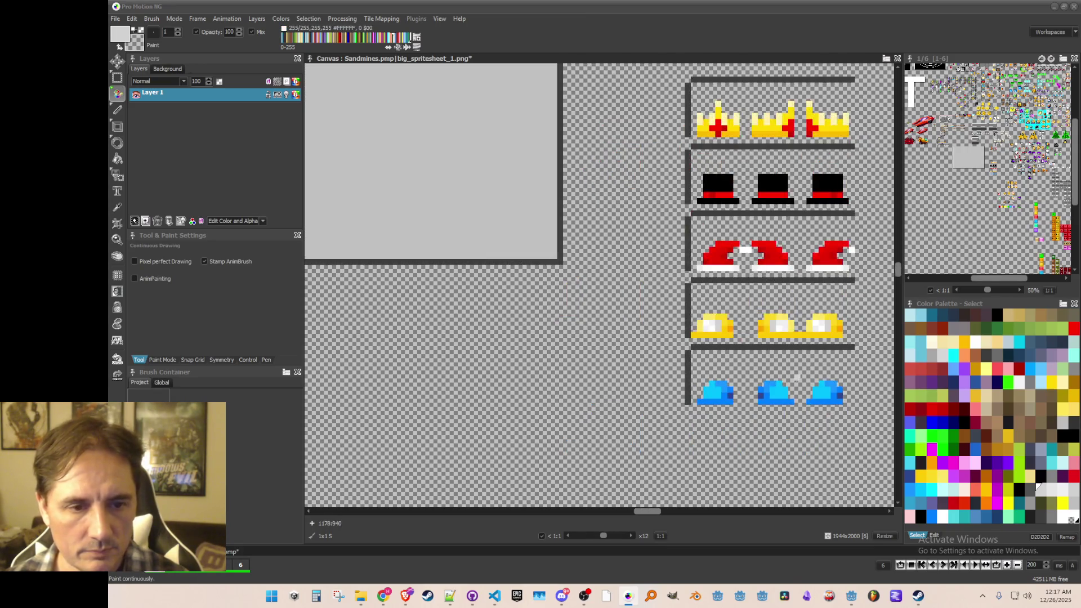
scroll(808, 376, "down", 1)
scroll(808, 376, "up", 2)
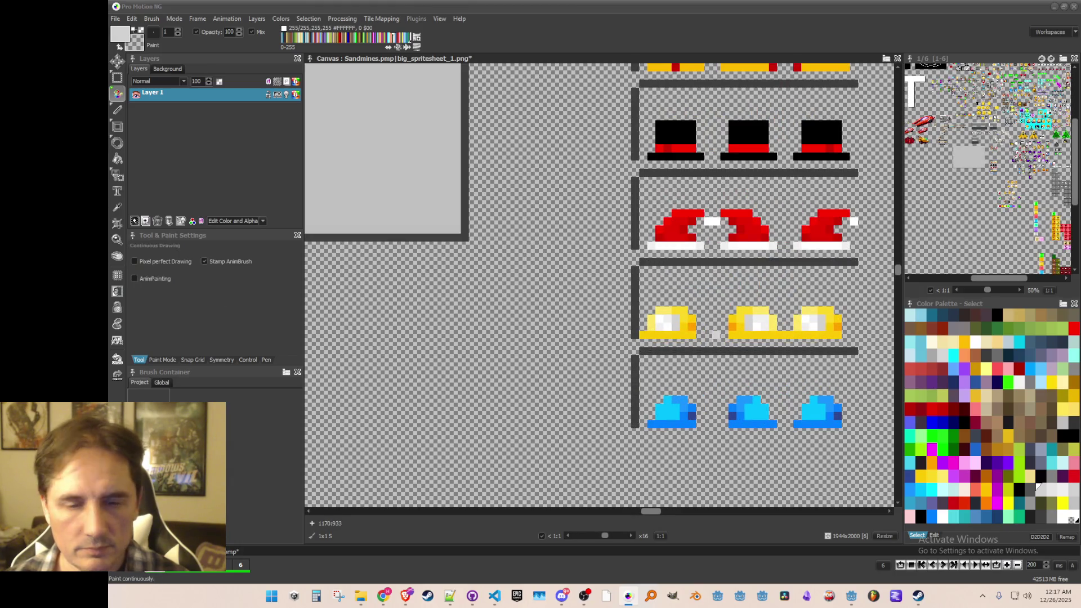
scroll(809, 376, "down", 1)
scroll(808, 376, "up", 1)
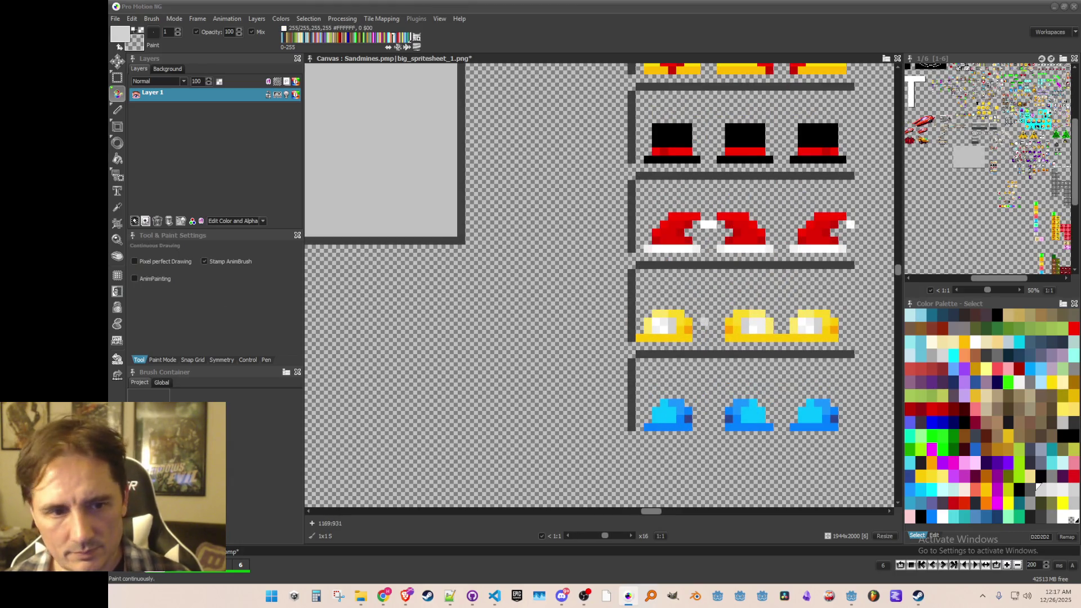
mouse_move(705, 322)
left_mouse_down()
mouse_move(572, 322)
mouse_move(524, 237)
mouse_move(584, 279)
mouse_move(591, 341)
mouse_move(567, 272)
left_mouse_up()
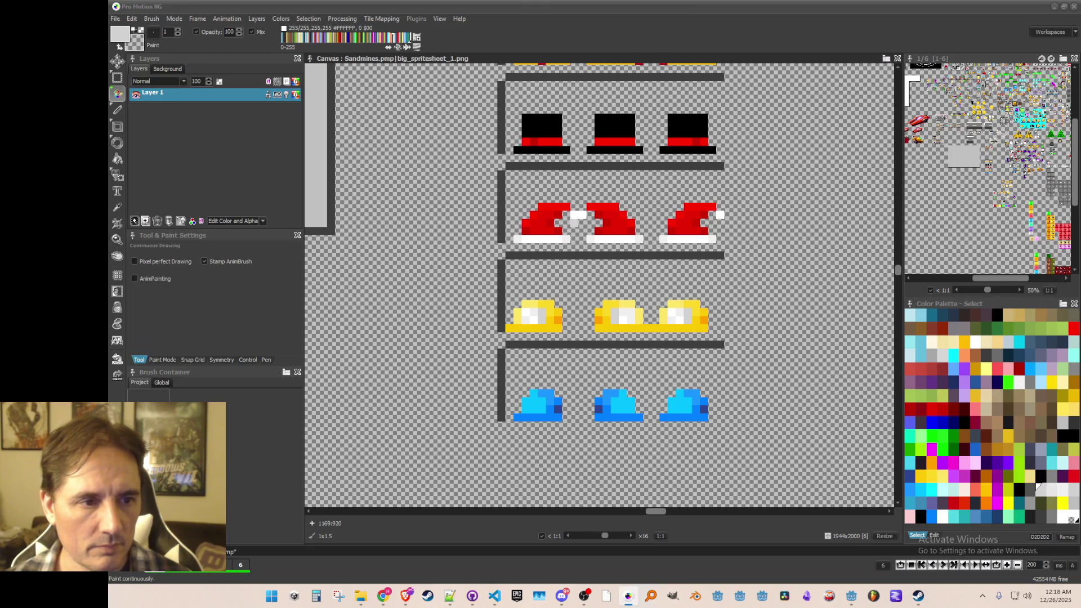
- Copy the left yellow hat as a brush, stamp copies, and sample its darker yellow
key("b")
left_click_drag(567, 330, 512, 305)
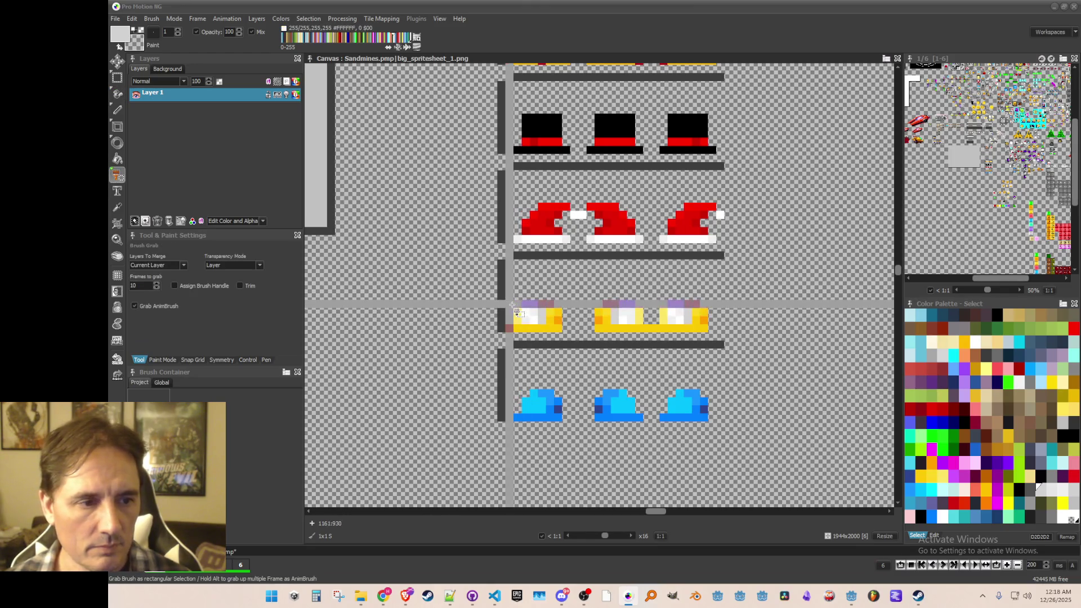
left_click(539, 251)
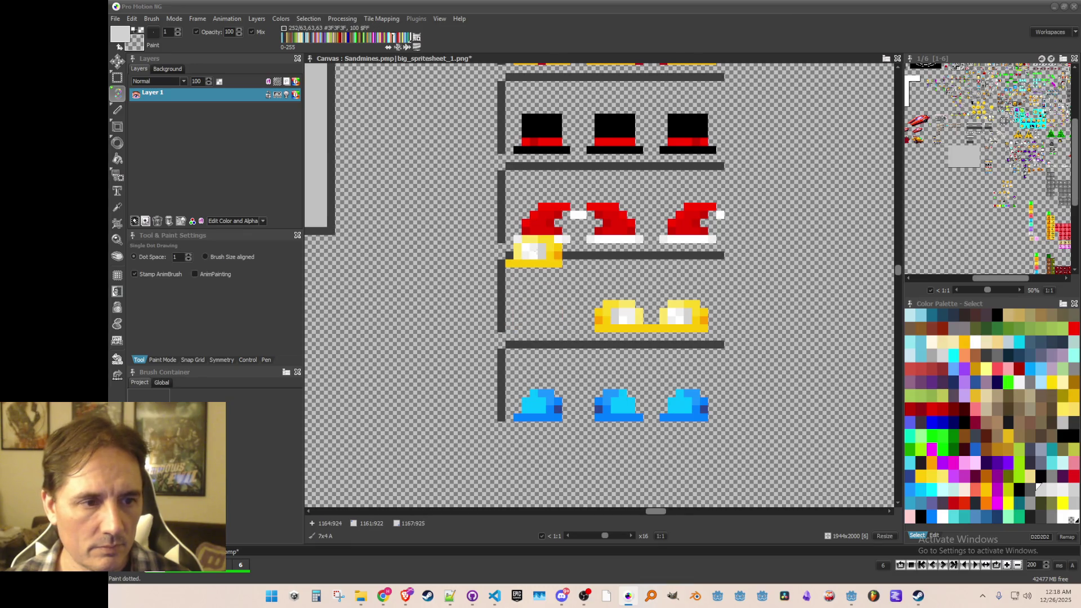
left_click(539, 316)
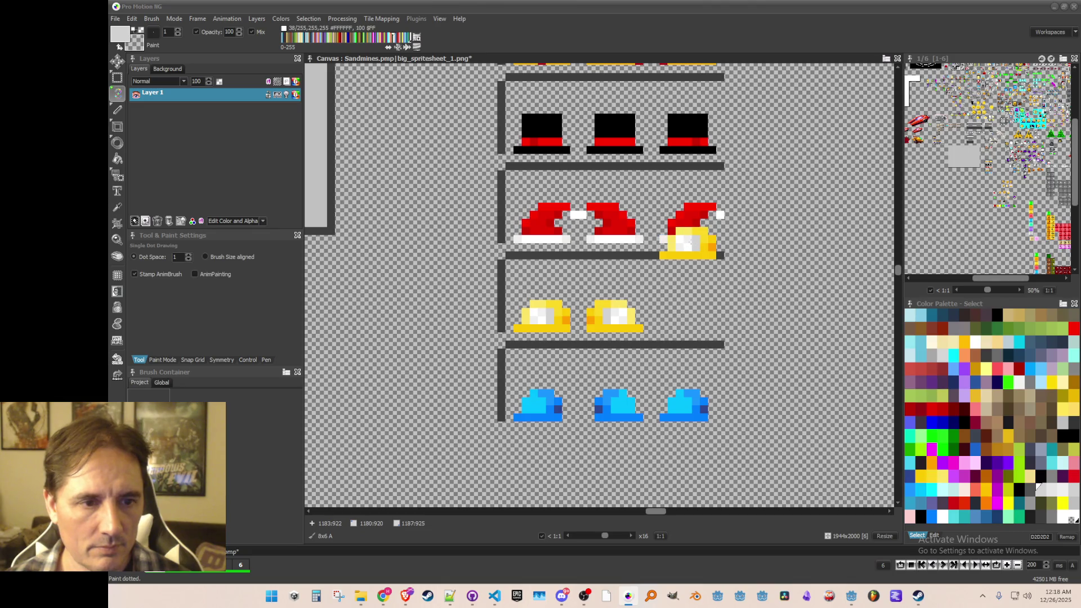
key("comma")
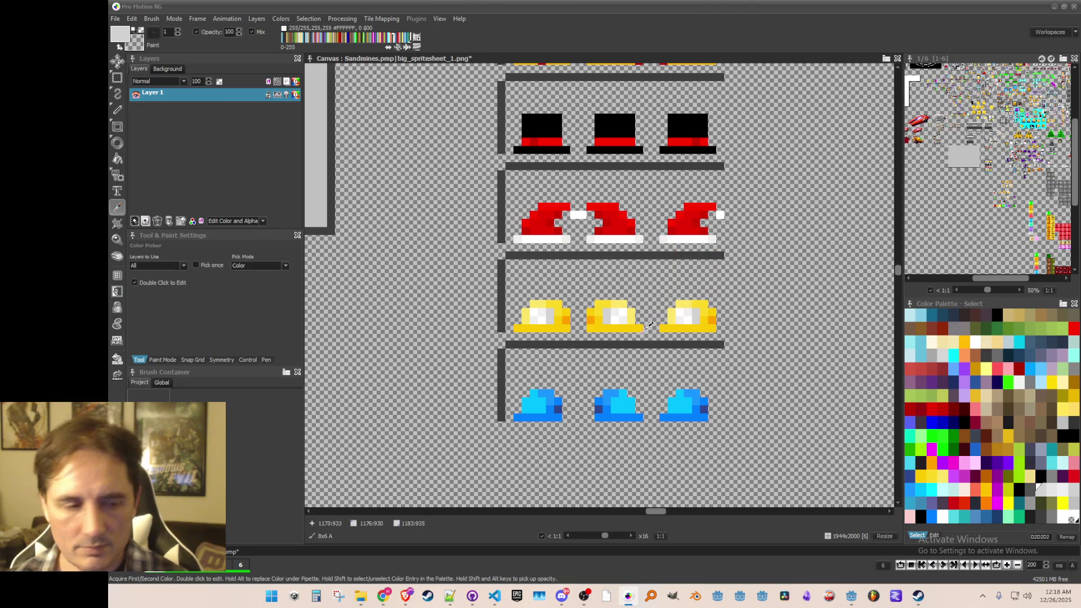
left_click(528, 324)
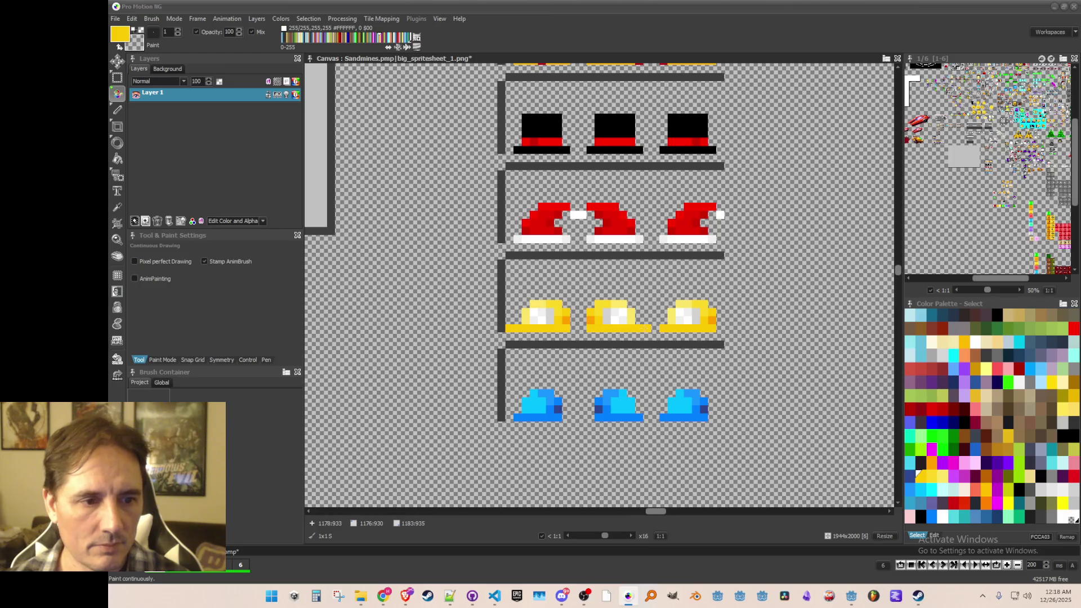
- Save the spritesheet with Ctrl+S
scroll(655, 328, "down", 1)
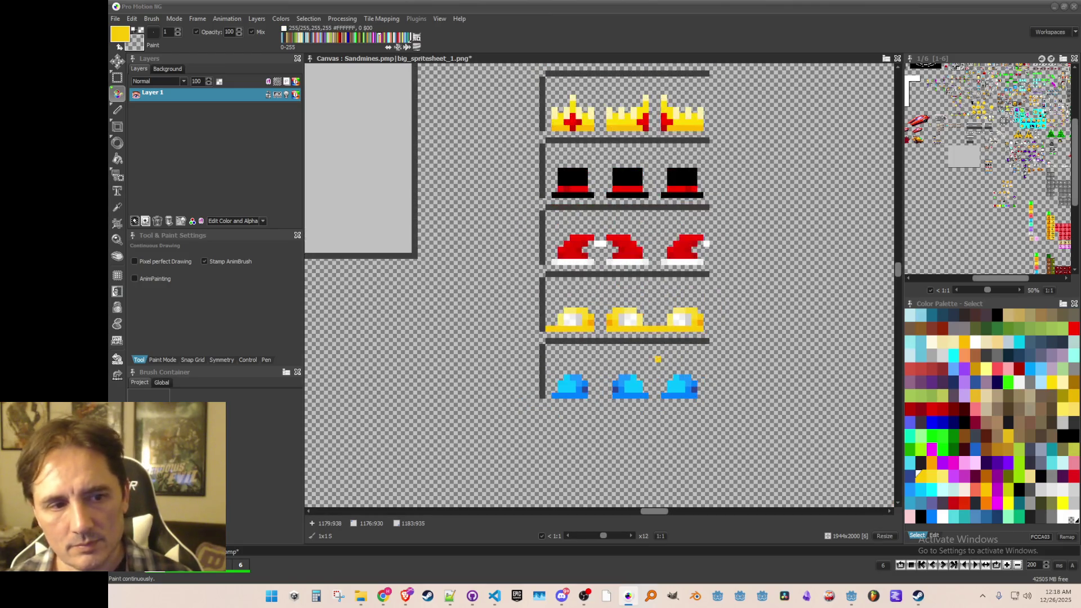
key("ctrl+s")
scroll(642, 357, "down", 1)
scroll(642, 357, "up", 1)
scroll(605, 307, "up", 1)
- Restamp the first yellow hat and shift a piece of the second and third hats one pixel up
key("b")
left_click_drag(533, 306, 590, 338)
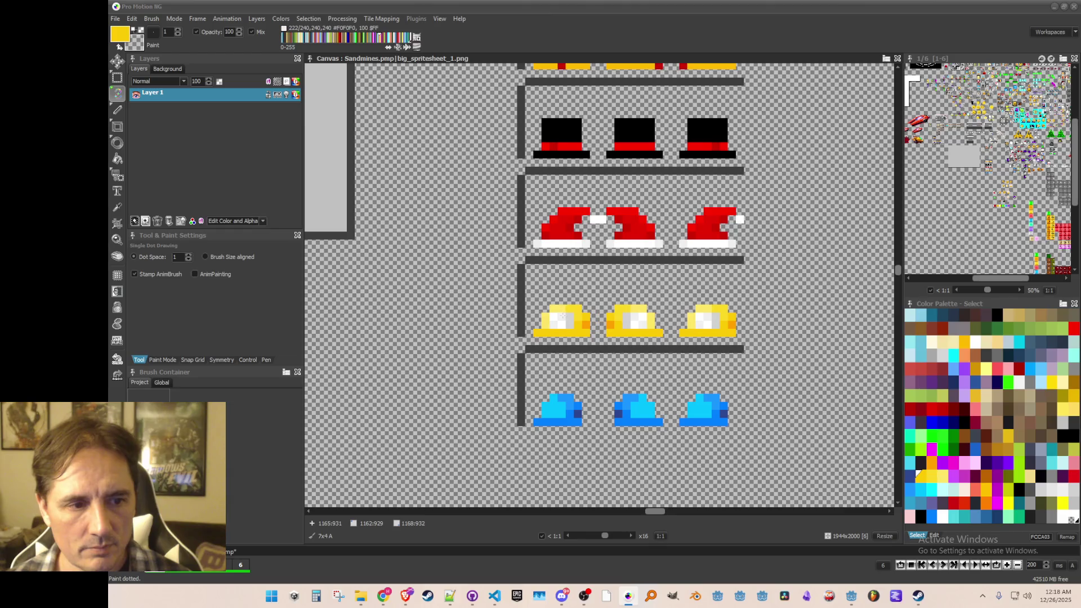
left_click(566, 308)
key("b")
left_click_drag(593, 293, 765, 337)
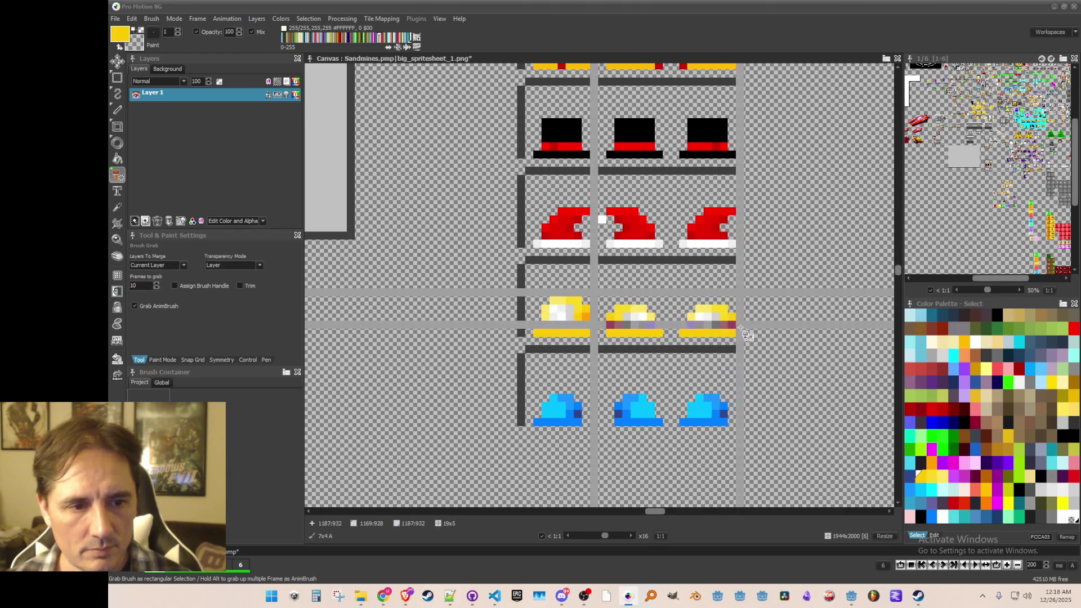
left_click(679, 307)
- Copy a thin strip from the middle yellow hat, then return to single-pixel painting
key("b")
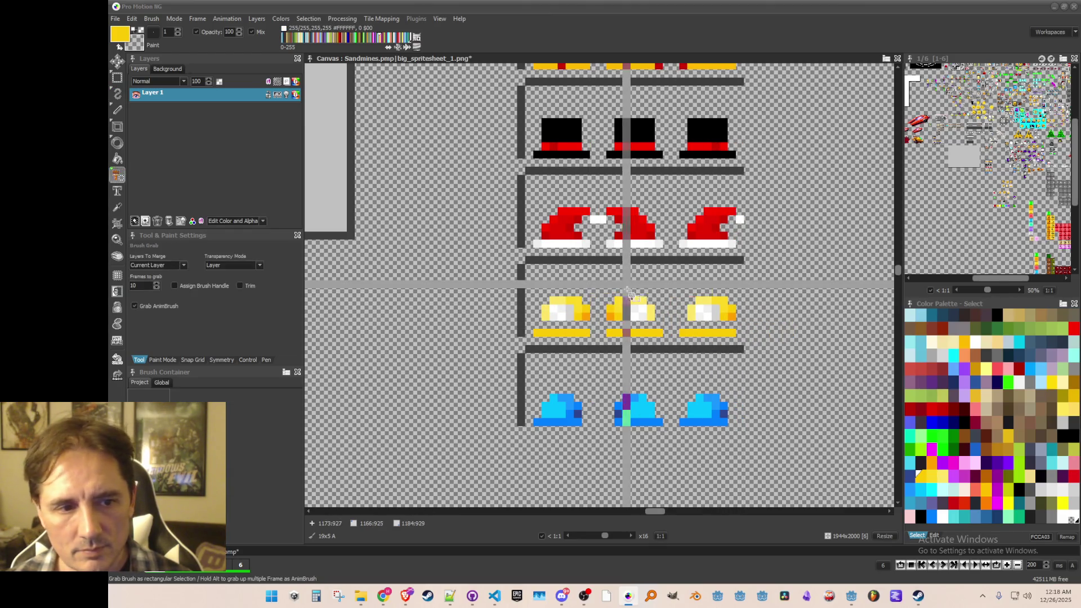
left_click_drag(611, 317, 663, 326)
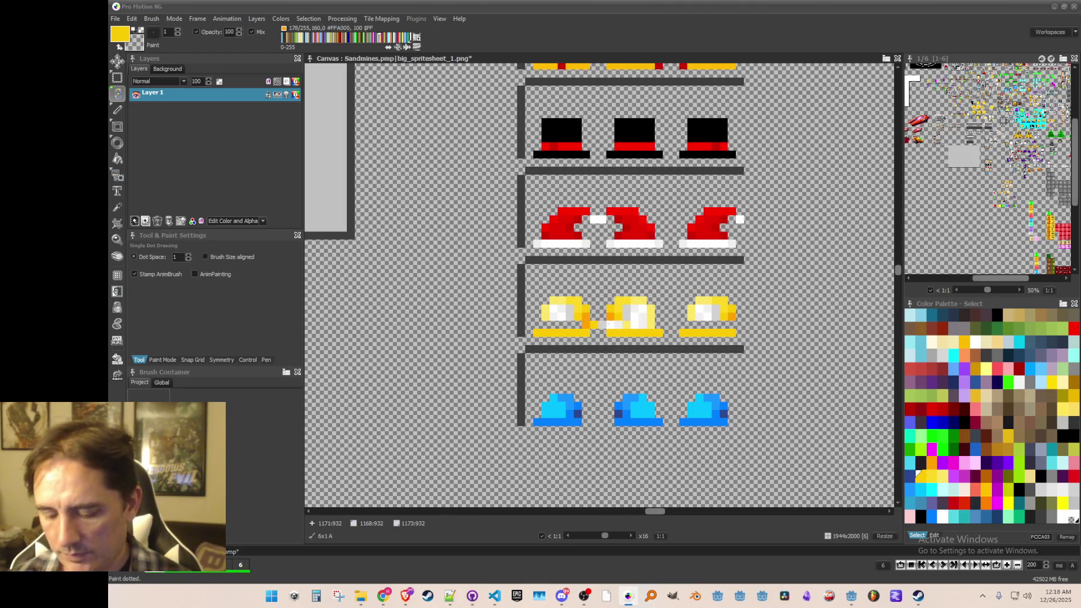
key("period")
scroll(639, 334, "up", 1)
scroll(647, 345, "down", 1)
scroll(647, 345, "up", 1)
scroll(651, 348, "down", 2)
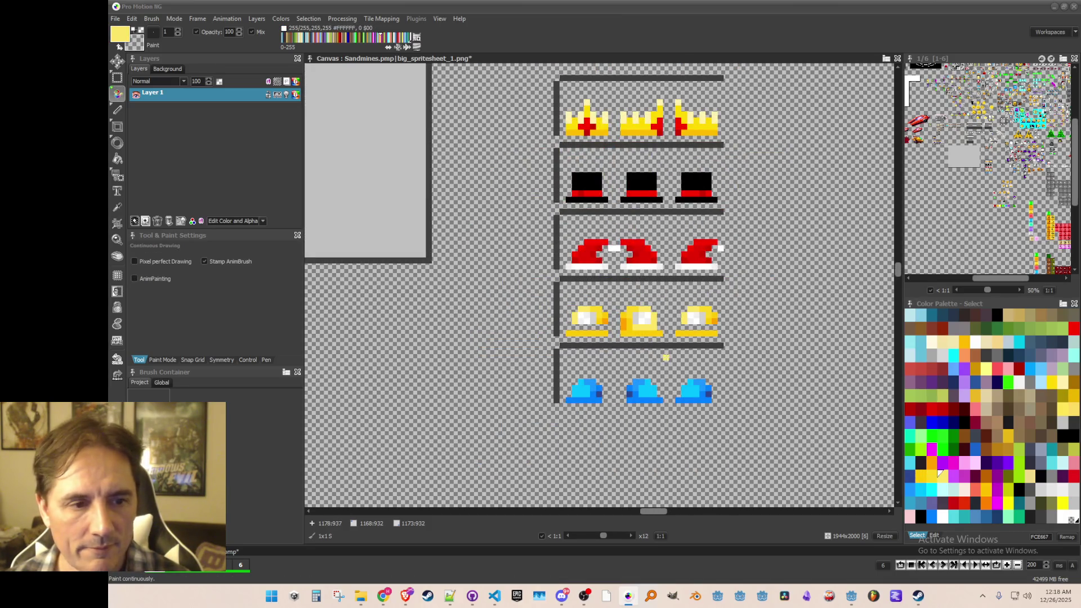
scroll(666, 357, "down", 1)
scroll(664, 357, "up", 1)
scroll(668, 349, "up", 2)
- Stamp a 3x2 white highlight into the middle hat's centre and add a yellow pixel
left_click_drag(617, 294, 642, 304)
key("b")
left_click(618, 302)
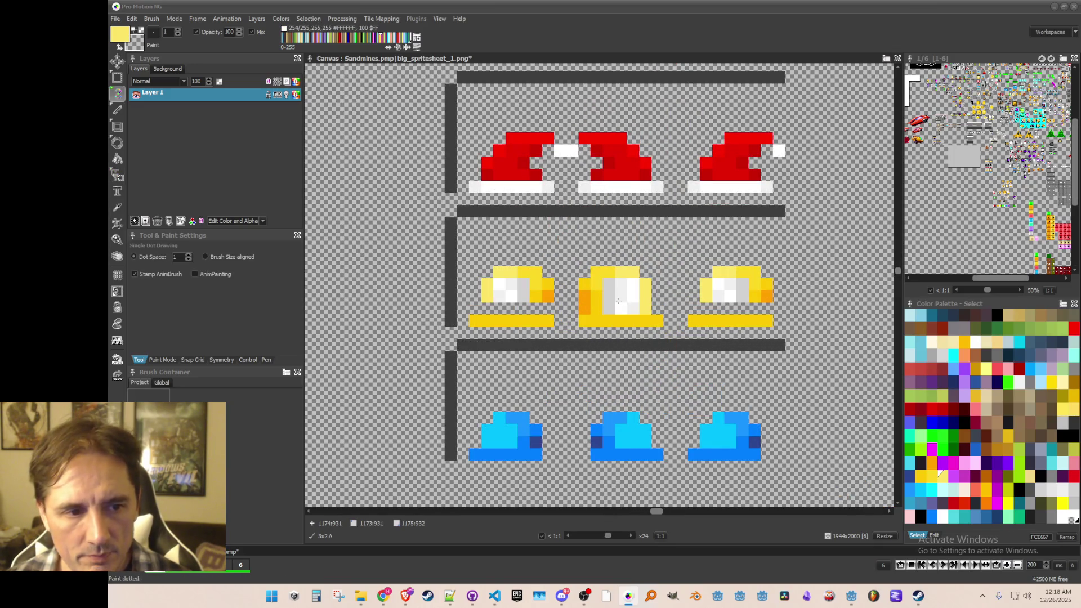
key("period")
key("d")
left_click(620, 285)
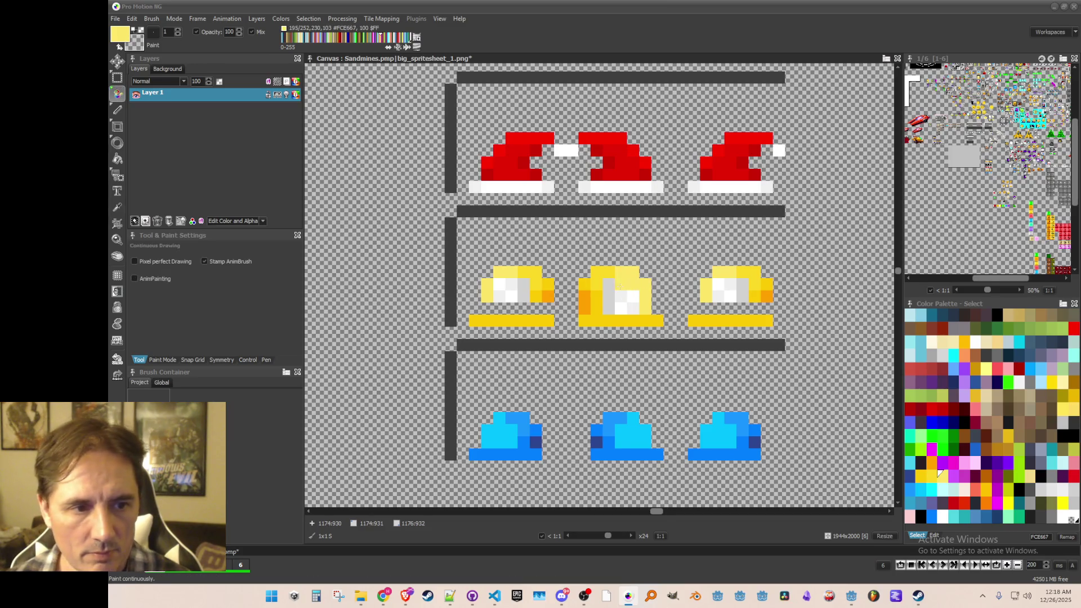
scroll(664, 350, "down", 2)
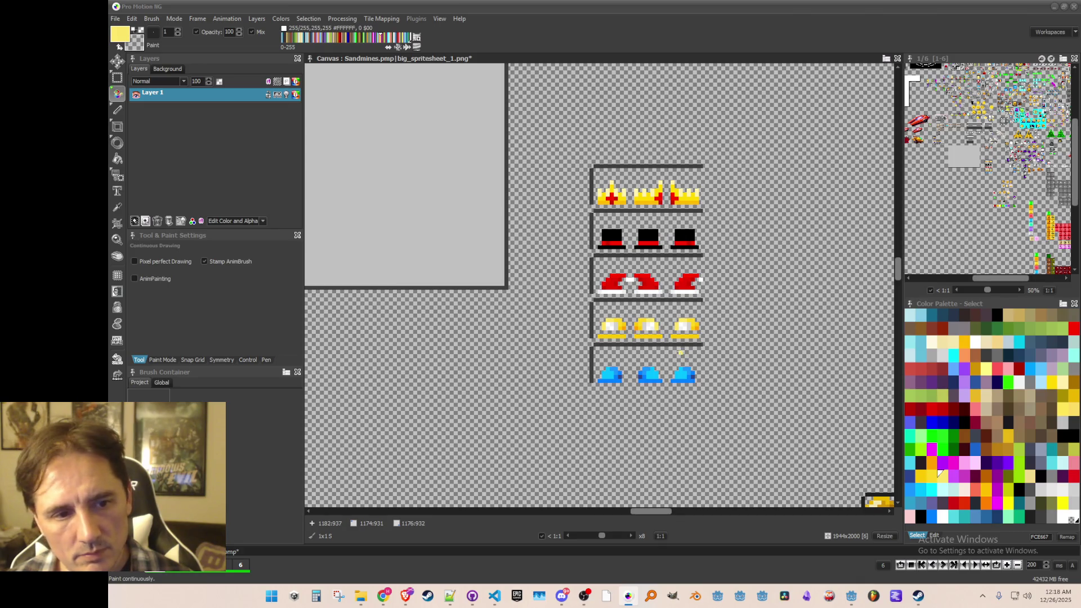
- Copy a 2x1 yellow piece and stamp it as a dome atop the first yellow hat
key("comma")
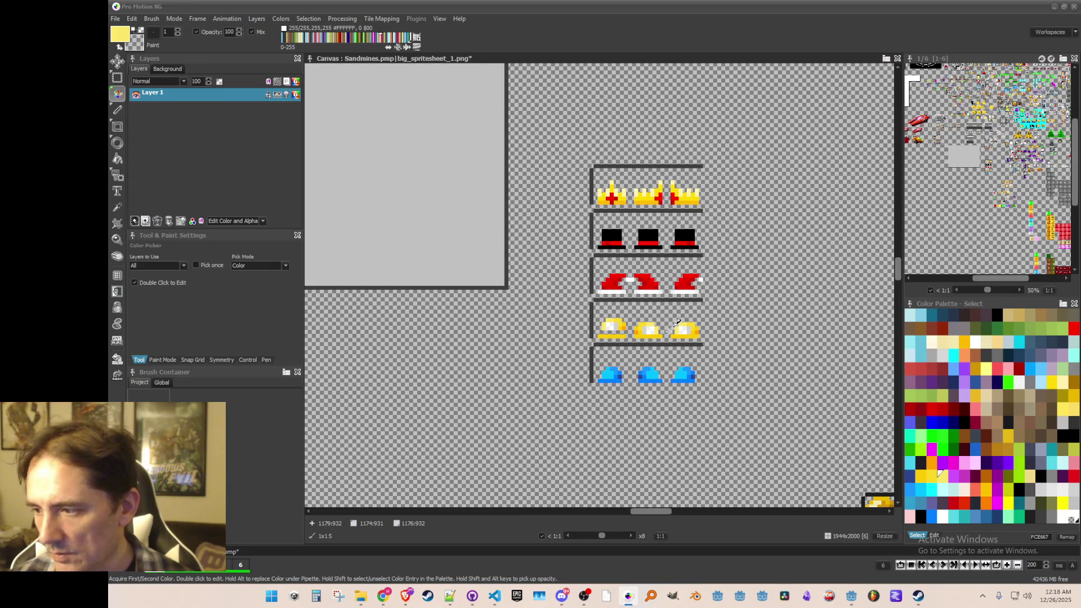
key("alt")
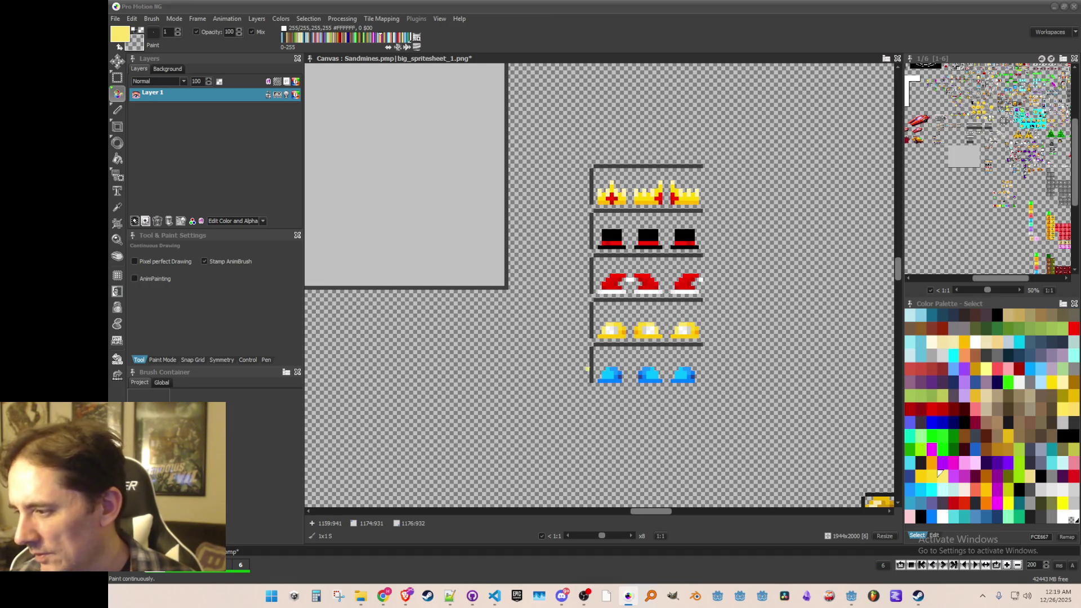
scroll(631, 321, "up", 1)
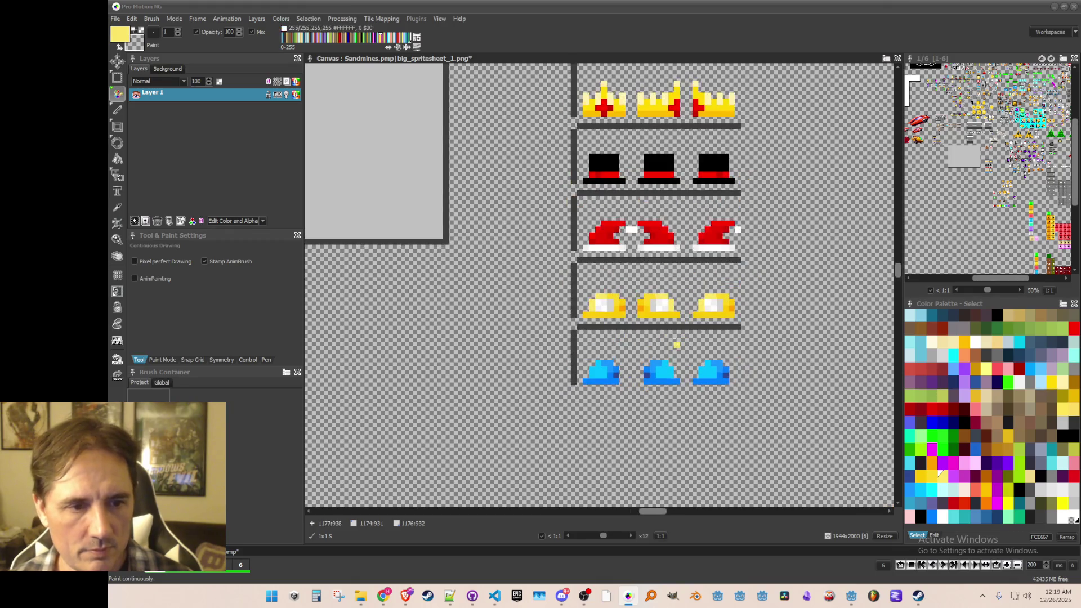
scroll(695, 296, "up", 1)
key("b")
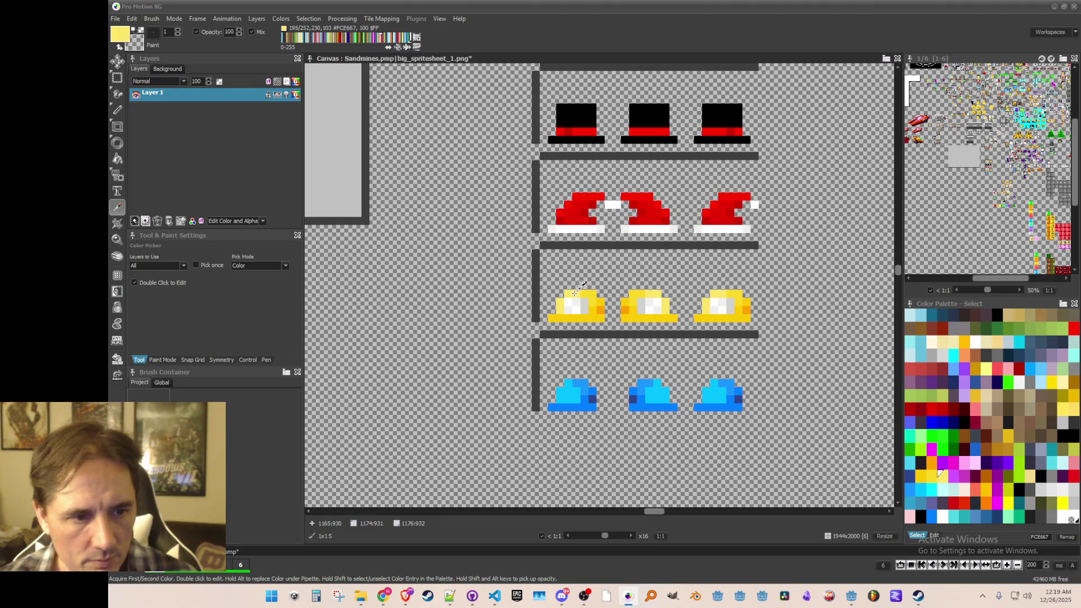
left_click_drag(576, 296, 590, 300)
left_click(580, 285)
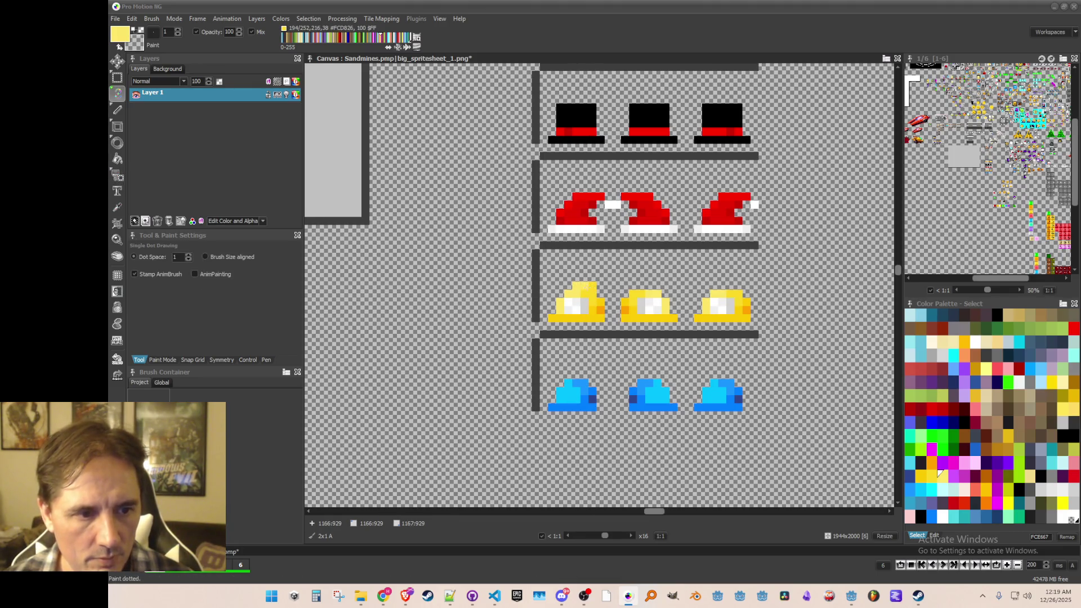
- Add a #FCD826 pixel to the second hat's edge and paint orange shading down the first hat's right edge
key("comma")
left_click(595, 294)
key("d")
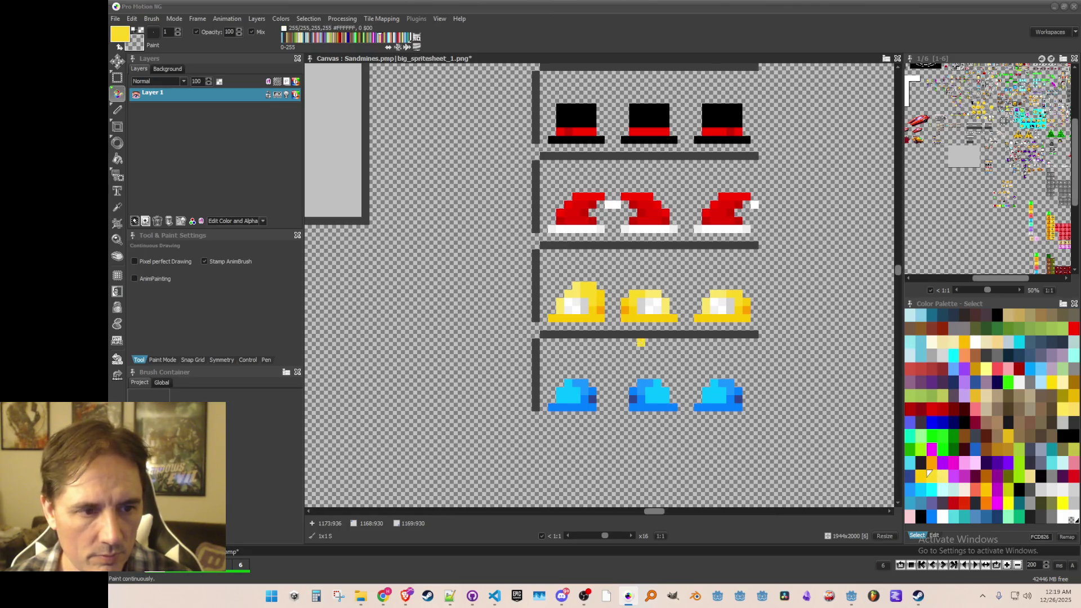
left_click(616, 319)
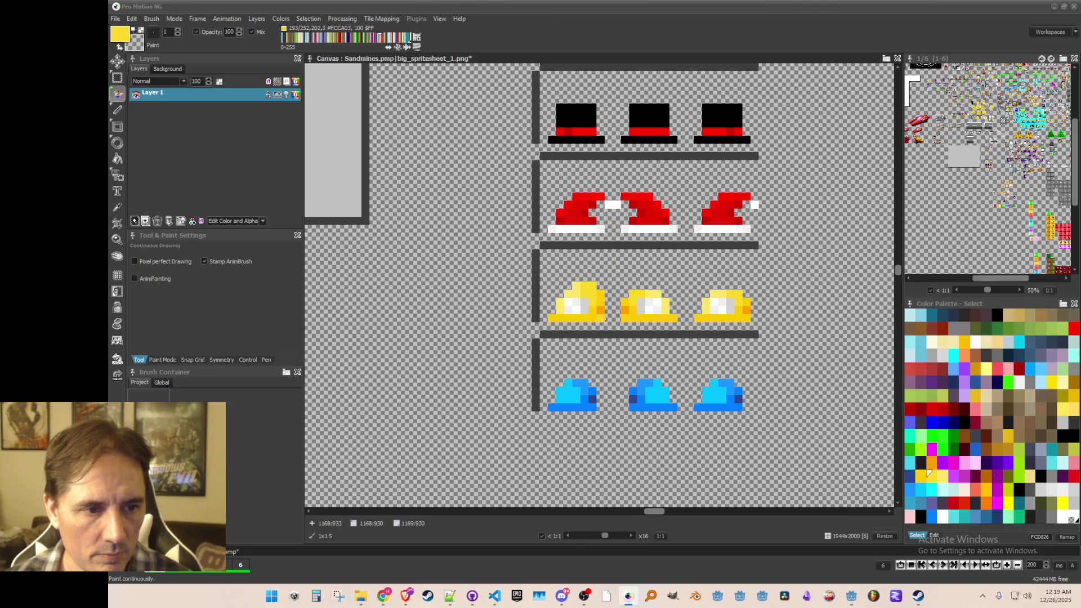
left_click(602, 304, "alt")
left_click(607, 303, "alt")
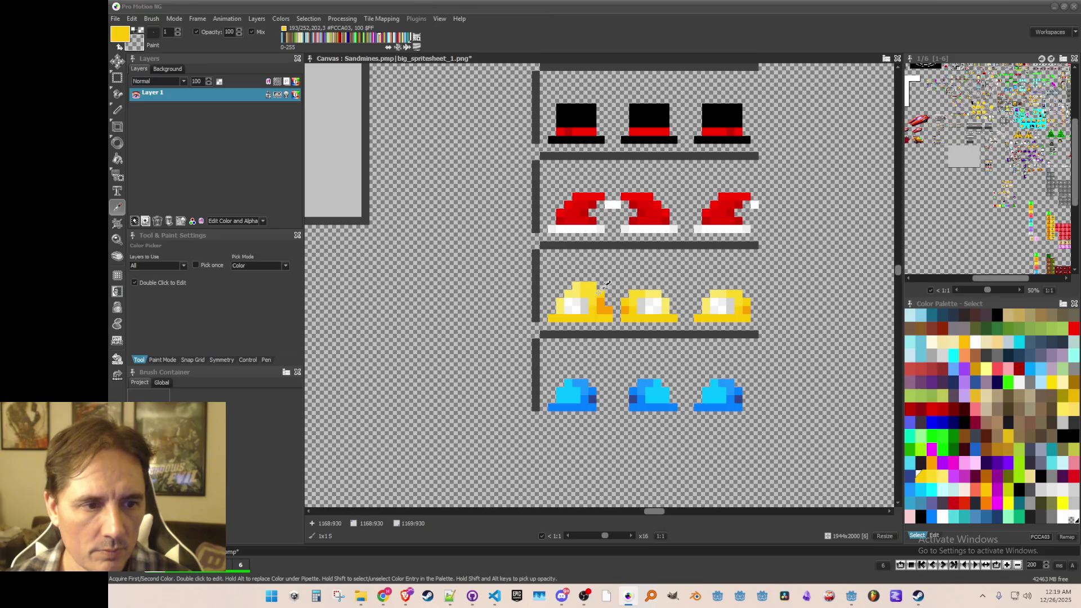
left_click_drag(609, 294, 610, 329)
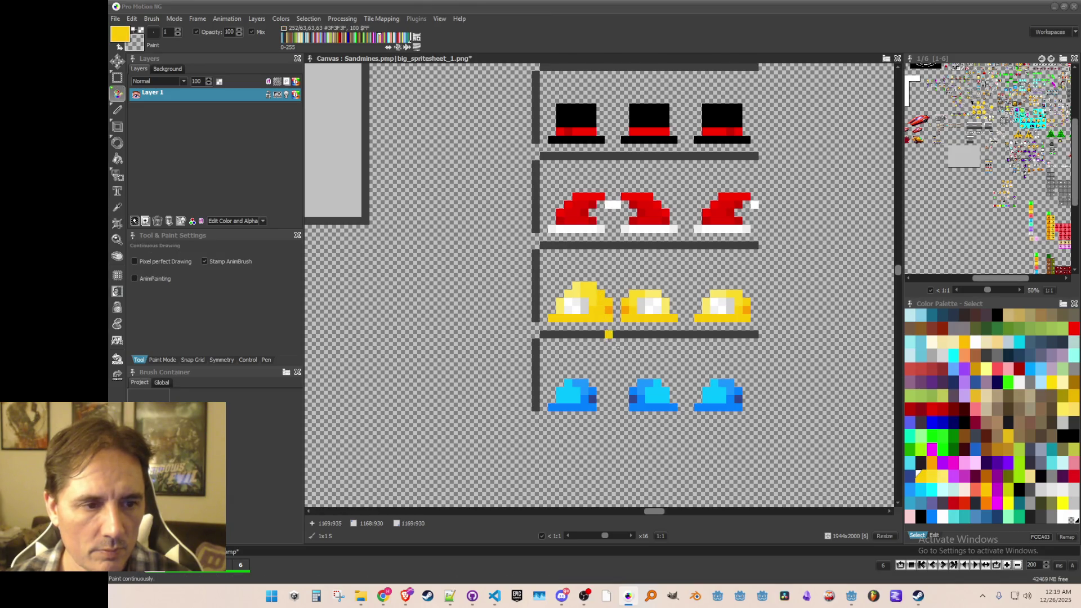
- Pick a paler yellow for highlights from the first yellow hat
scroll(633, 367, "down", 2)
scroll(633, 367, "up", 2)
scroll(600, 359, "down", 2)
scroll(601, 359, "up", 1)
scroll(600, 360, "up", 2)
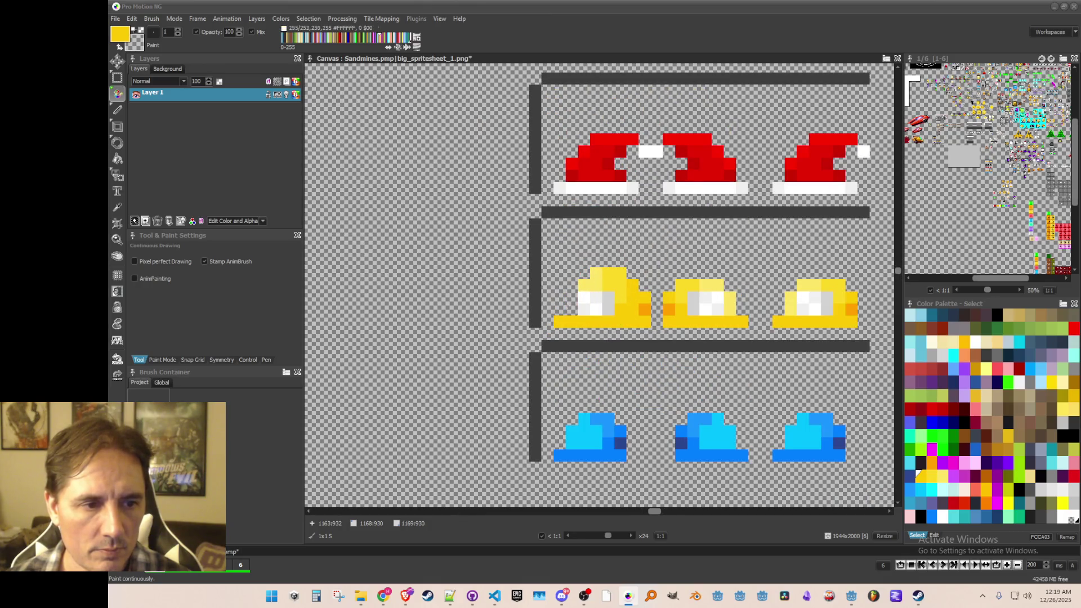
scroll(583, 334, "down", 1)
scroll(598, 312, "up", 1)
left_click(605, 307, "alt")
scroll(600, 334, "down", 1)
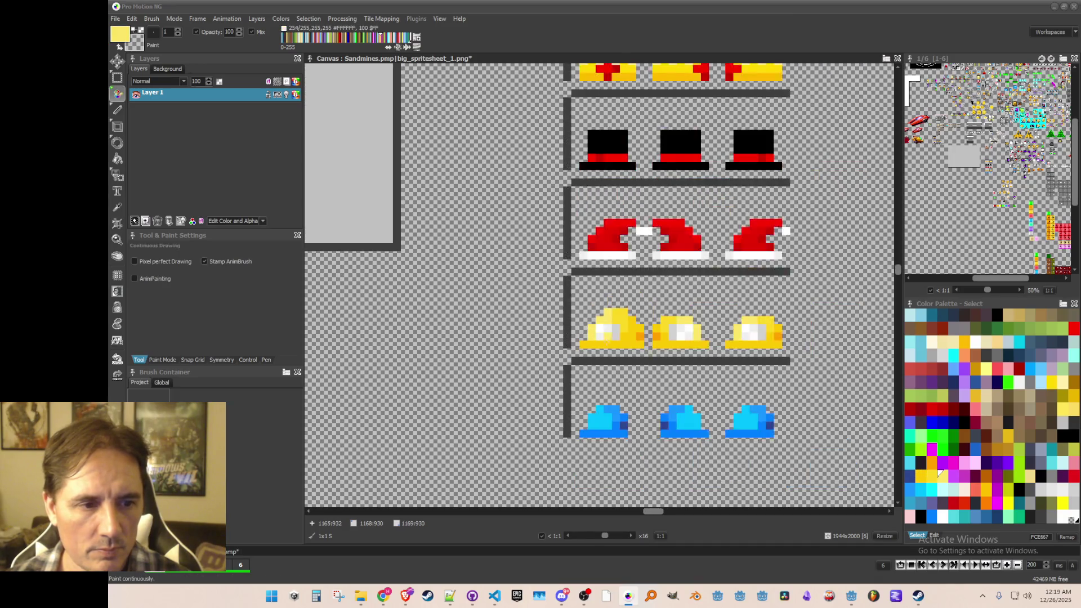
scroll(604, 337, "down", 1)
scroll(630, 383, "up", 1)
scroll(659, 375, "down", 1)
scroll(656, 284, "up", 2)
- Sample the orange FFA000 and yellow FCCA03 shading colours from the hats
left_click(653, 281, "alt")
left_click(651, 284, "alt")
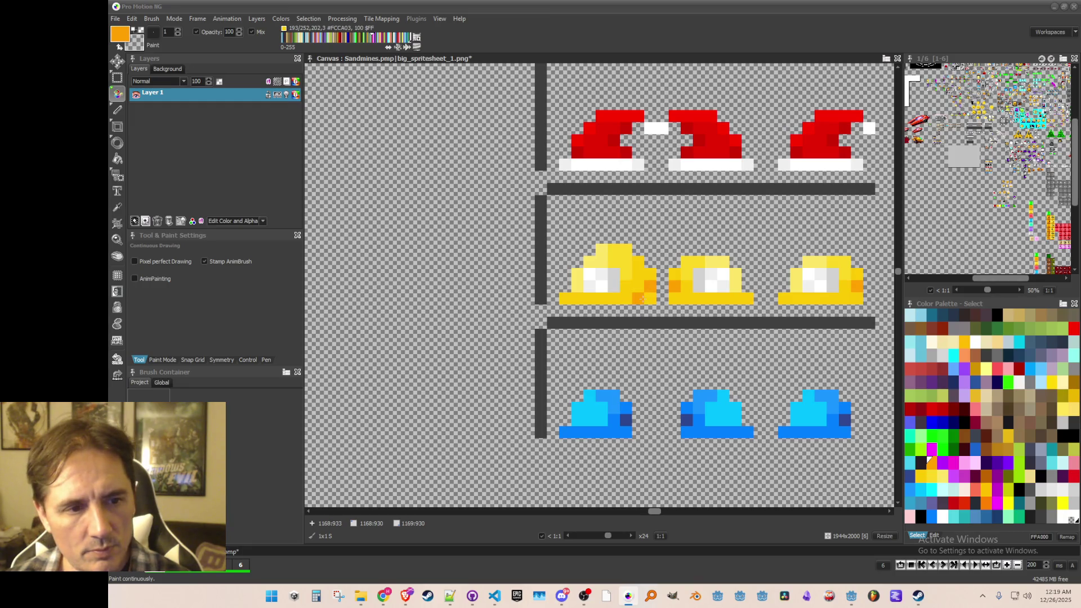
scroll(691, 345, "down", 2)
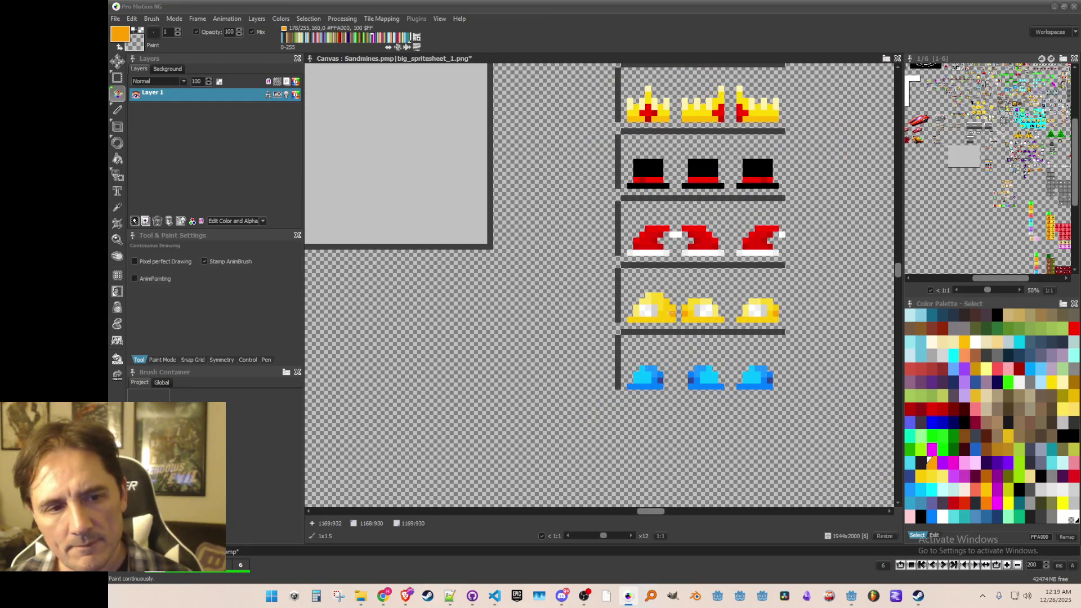
scroll(724, 377, "down", 1)
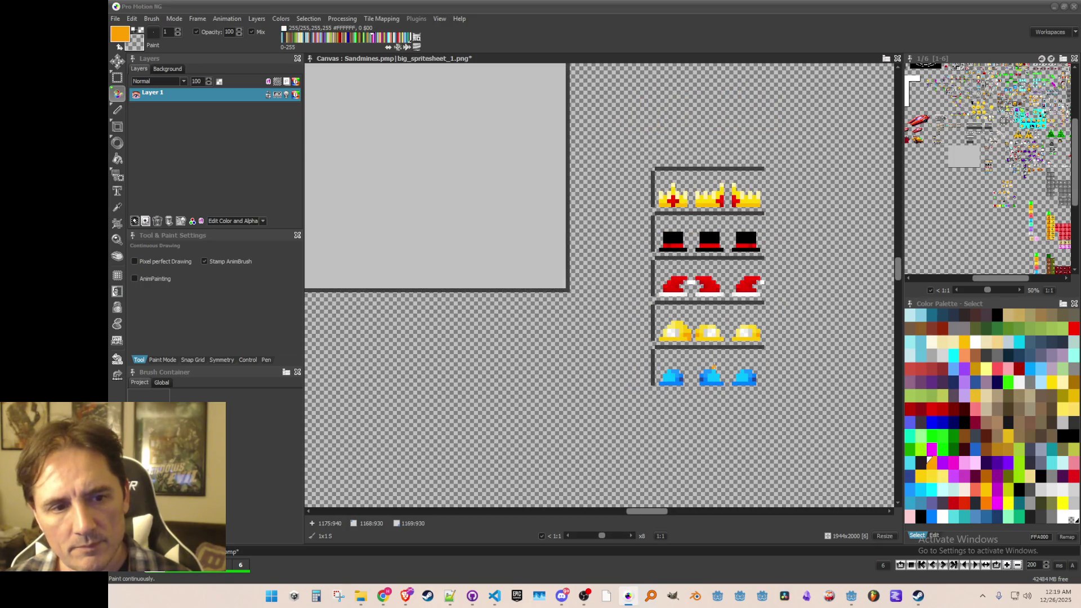
scroll(713, 367, "up", 2)
scroll(711, 375, "down", 1)
scroll(711, 375, "up", 1)
left_click(679, 317, "alt")
scroll(712, 366, "down", 2)
scroll(712, 367, "up", 2)
scroll(710, 361, "down", 1)
scroll(676, 325, "up", 2)
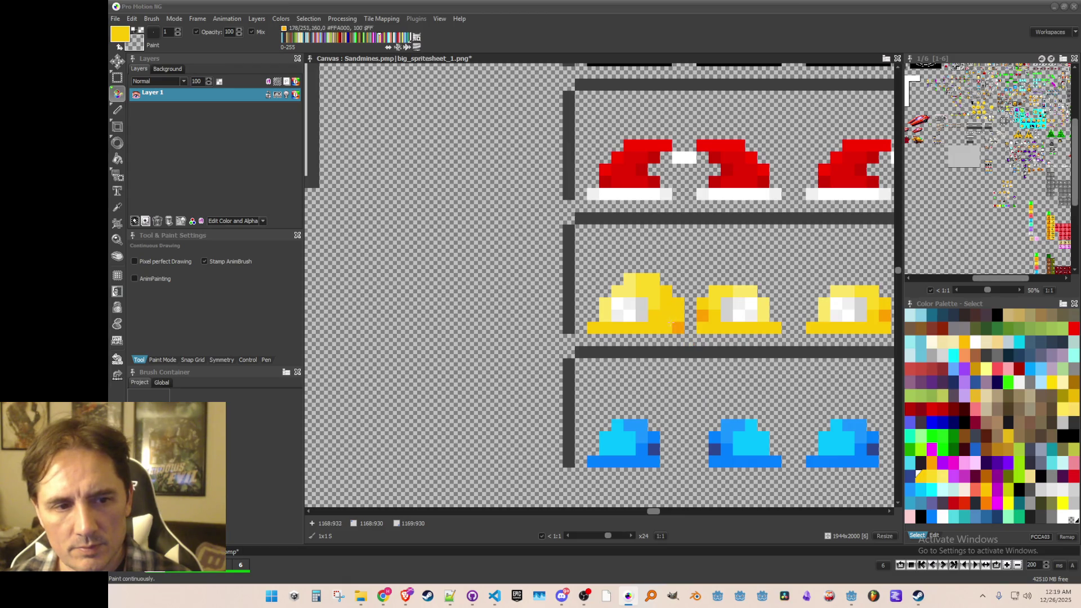
key("alt")
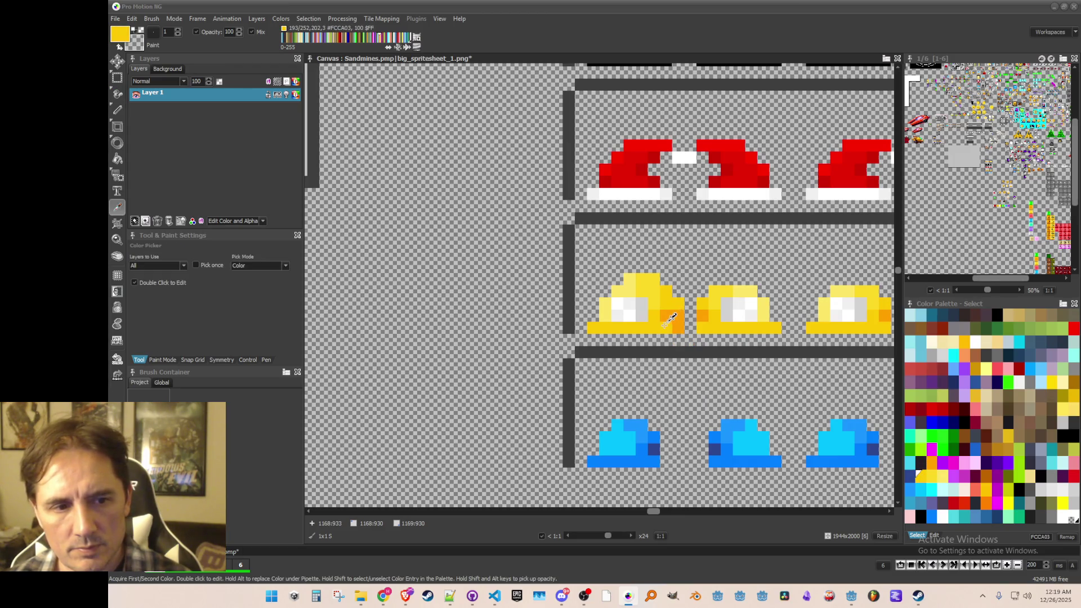
scroll(690, 352, "down", 2)
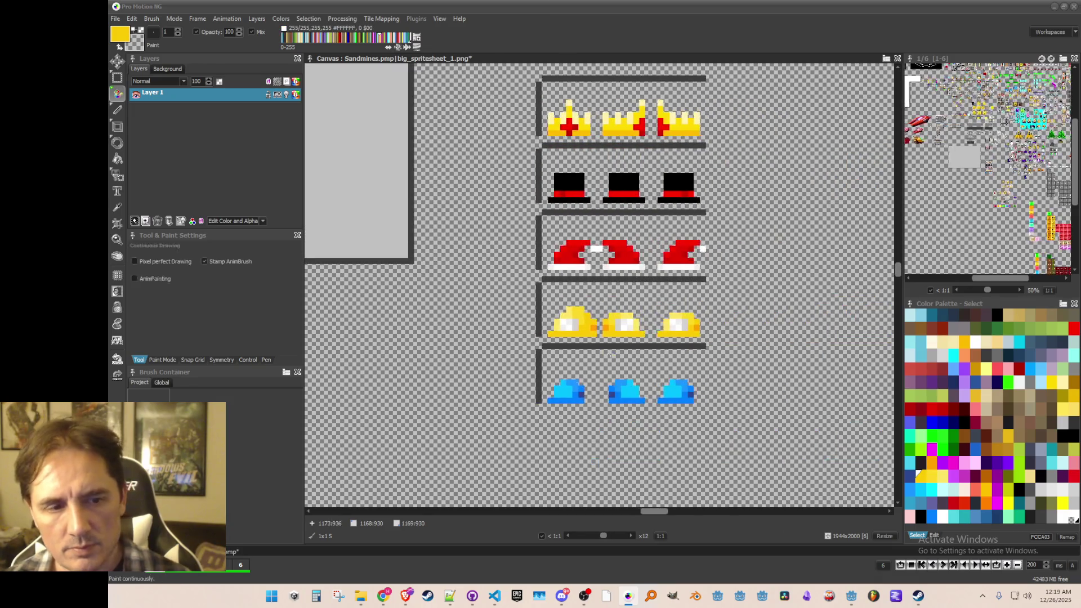
scroll(606, 341, "up", 1)
key("b")
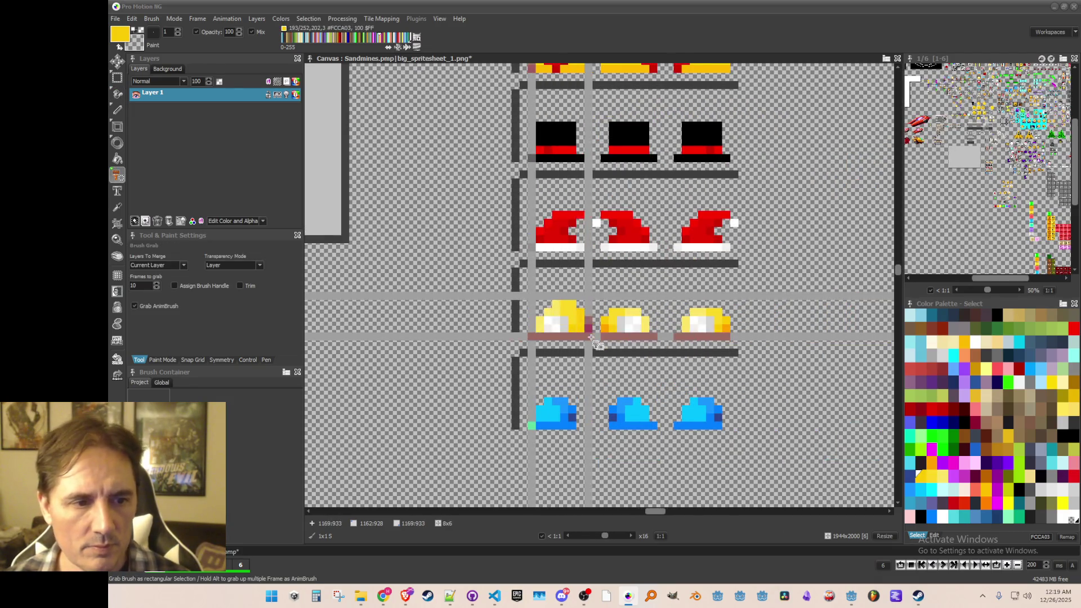
left_click_drag(593, 338, 593, 338)
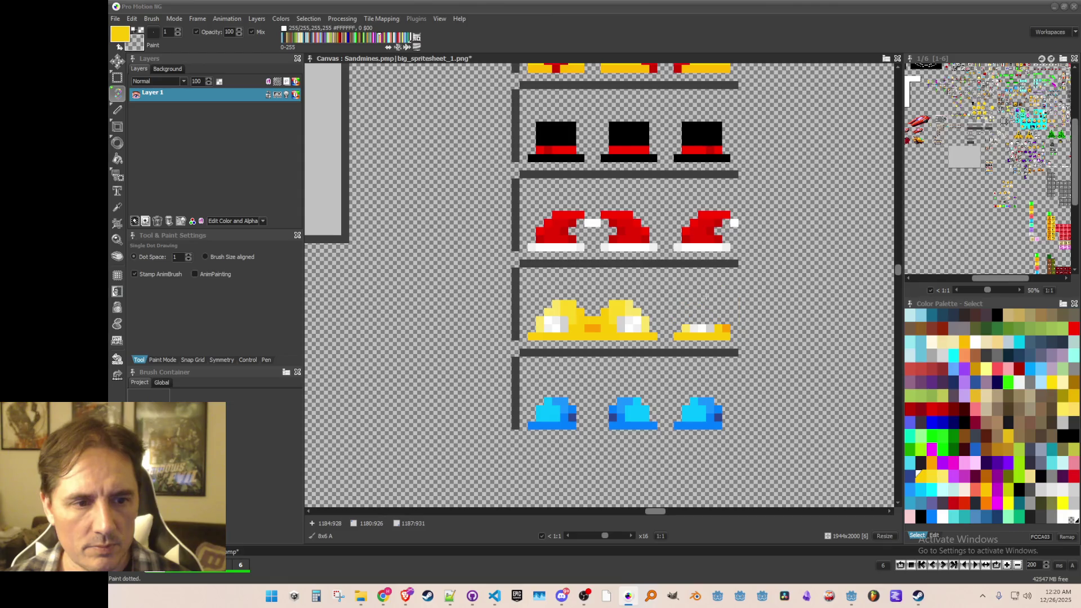
left_click(707, 316)
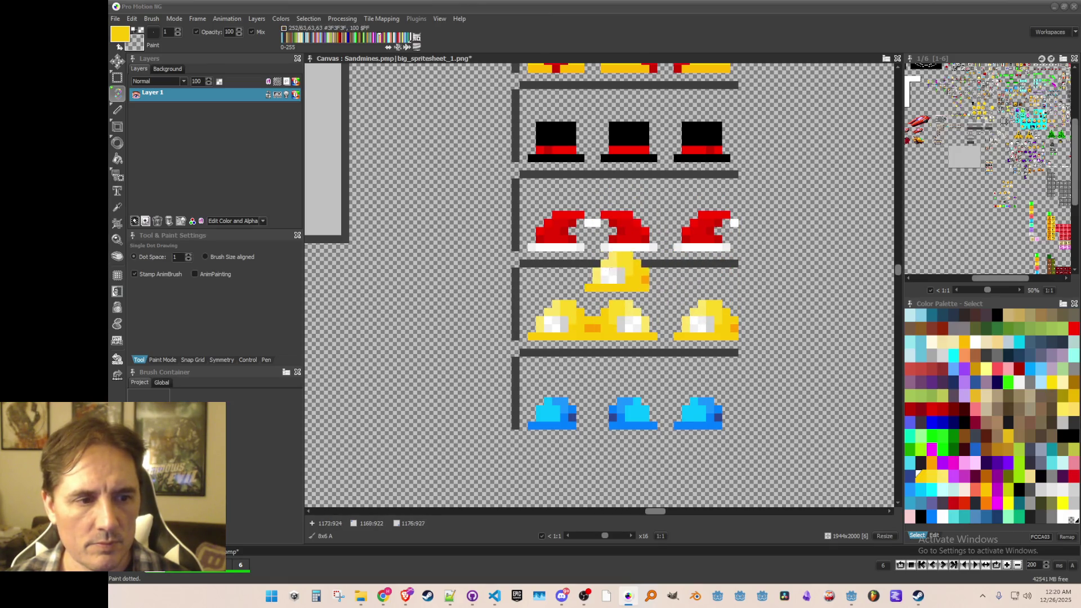
key("k")
left_click(539, 331)
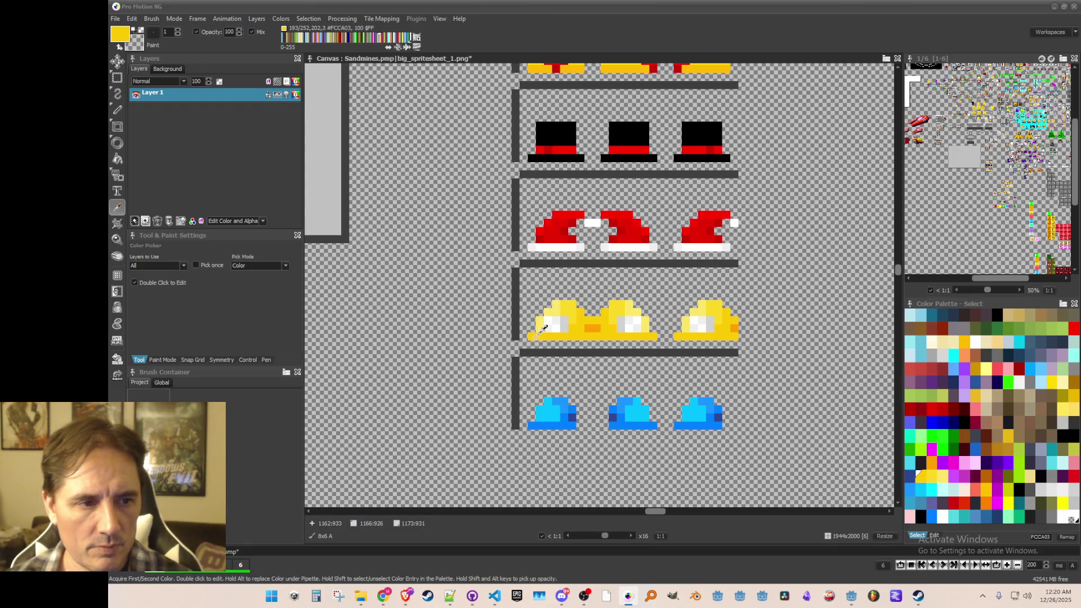
key("d")
left_click_drag(662, 336, 669, 336)
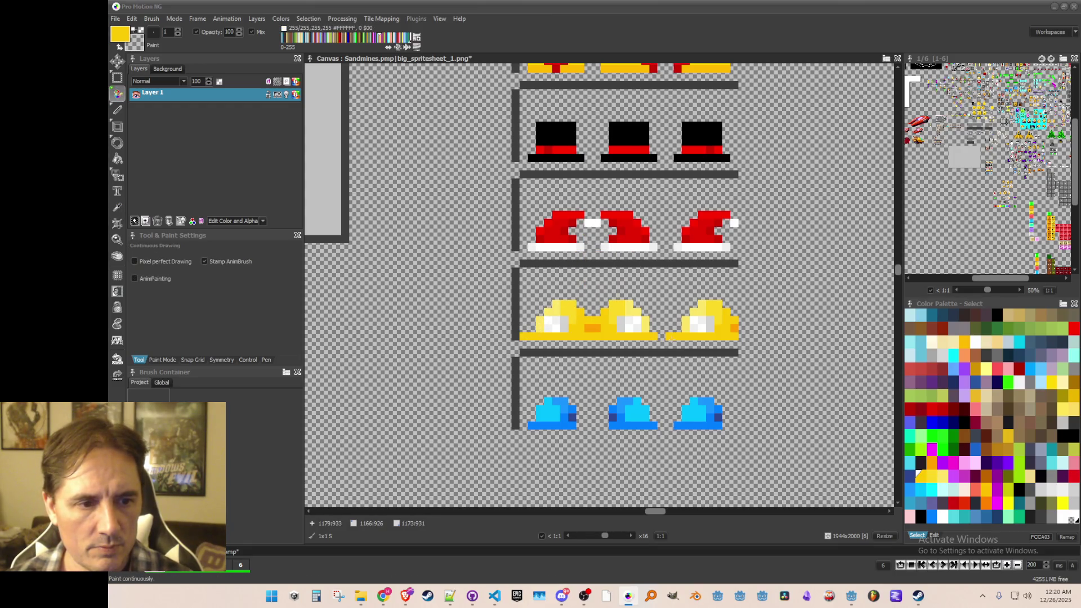
key("b")
scroll(638, 304, "down", 1)
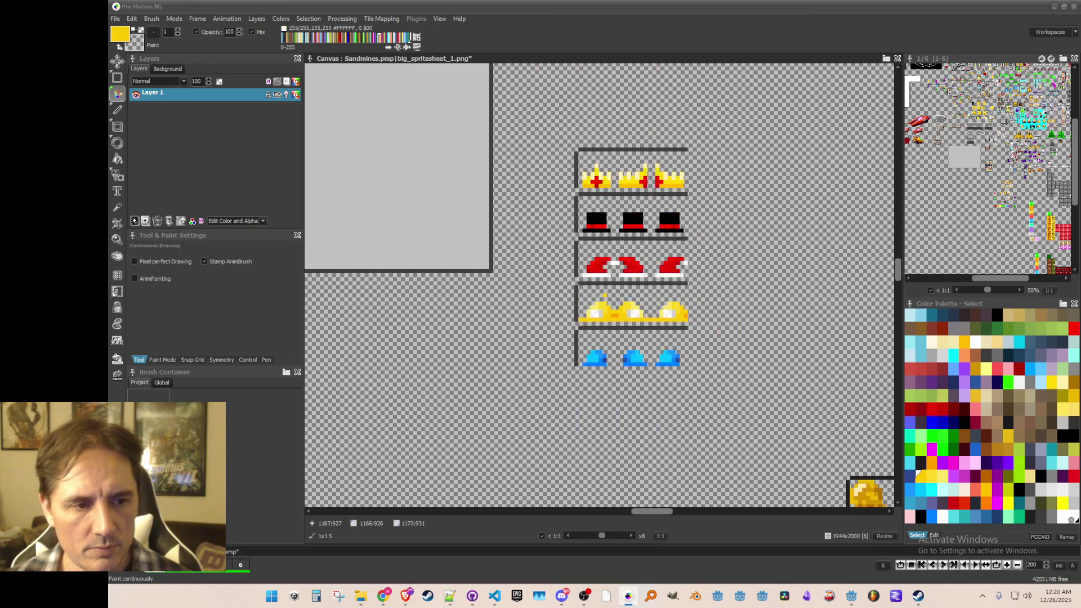
left_click_drag(582, 297, 613, 326)
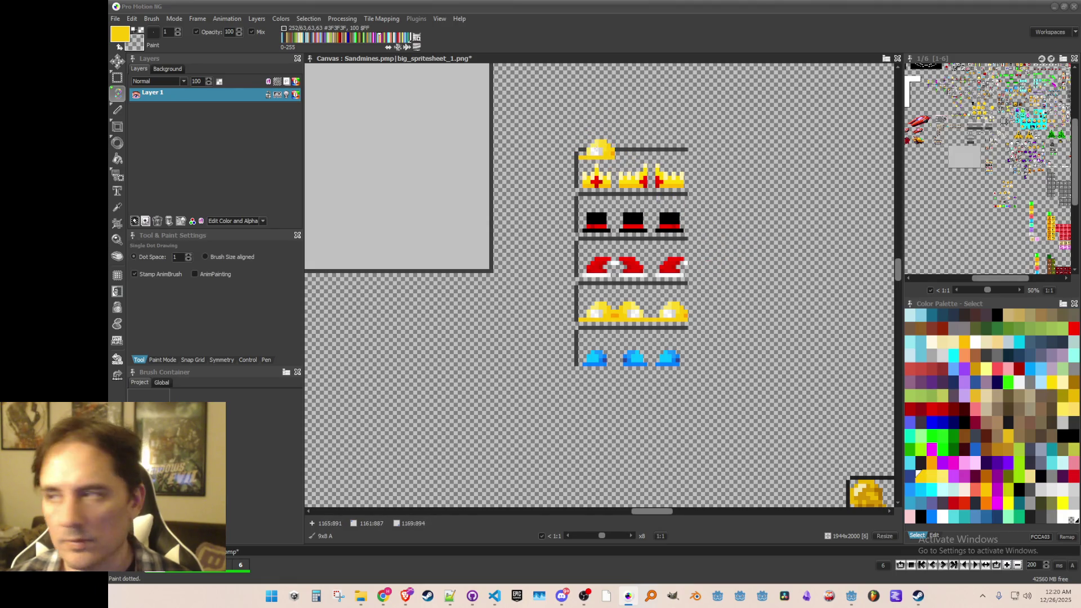
key("period")
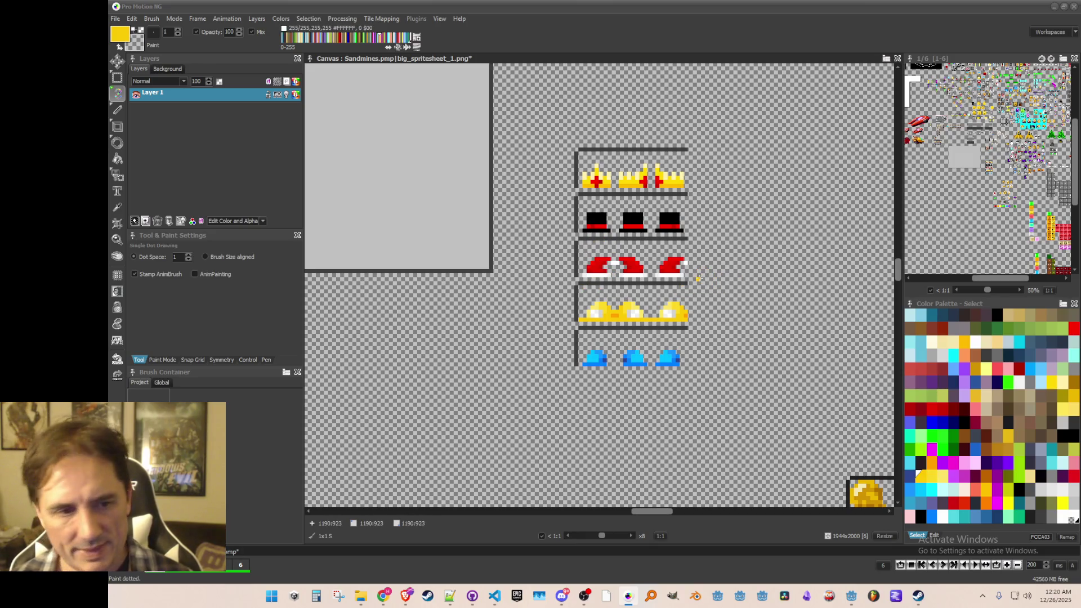
scroll(684, 273, "up", 1)
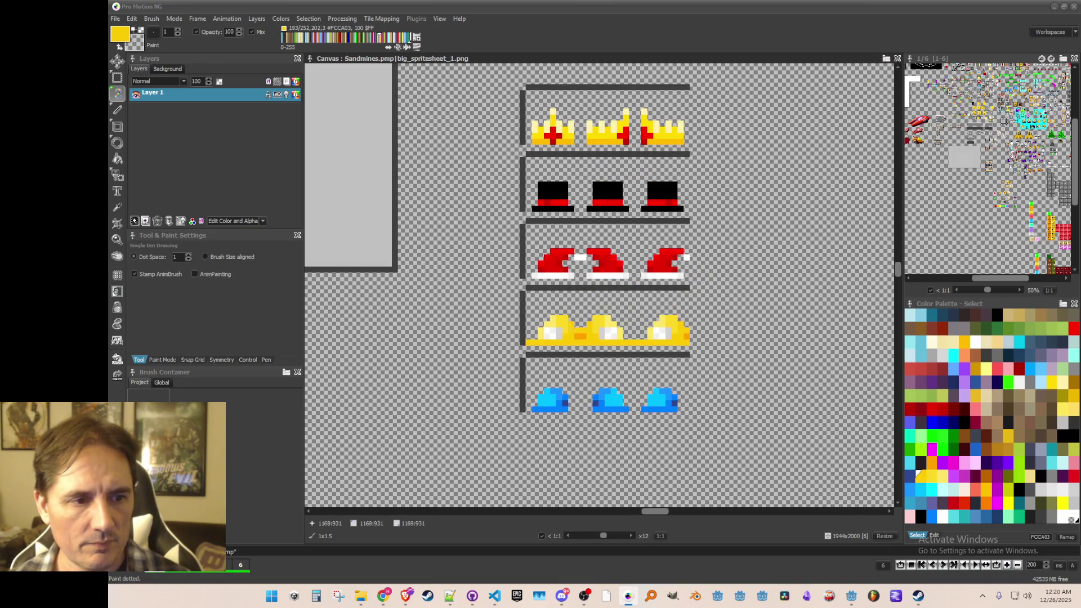
scroll(541, 337, "up", 1)
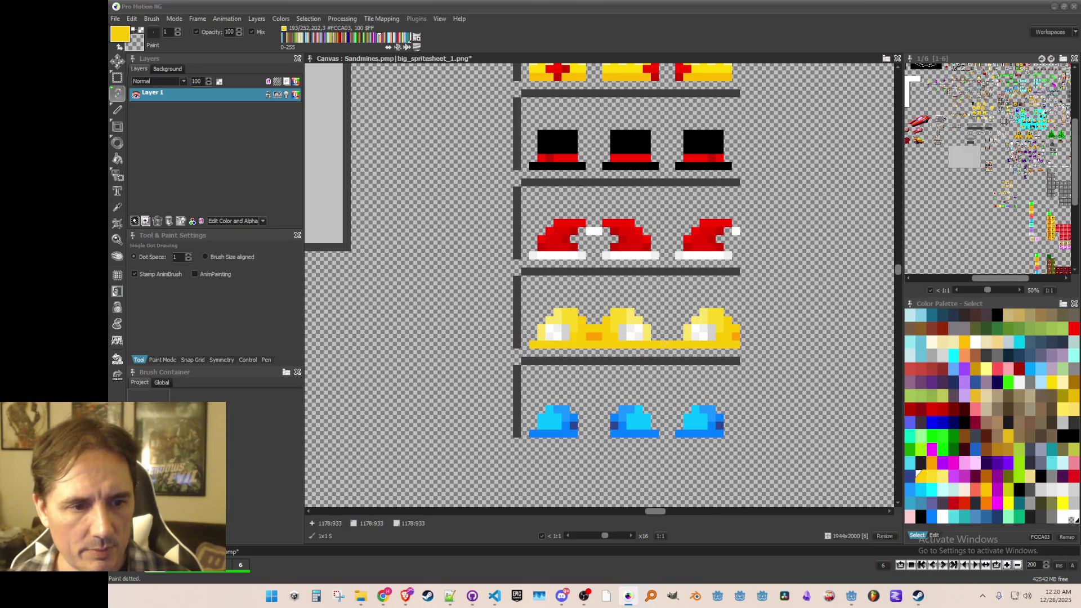
scroll(672, 361, "down", 2)
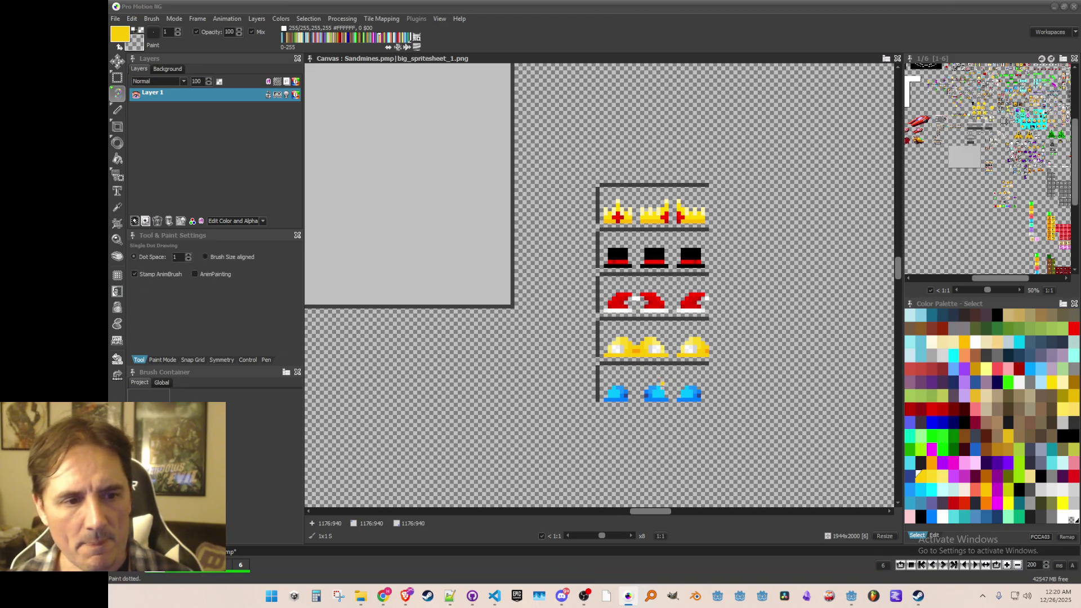
scroll(656, 389, "up", 2)
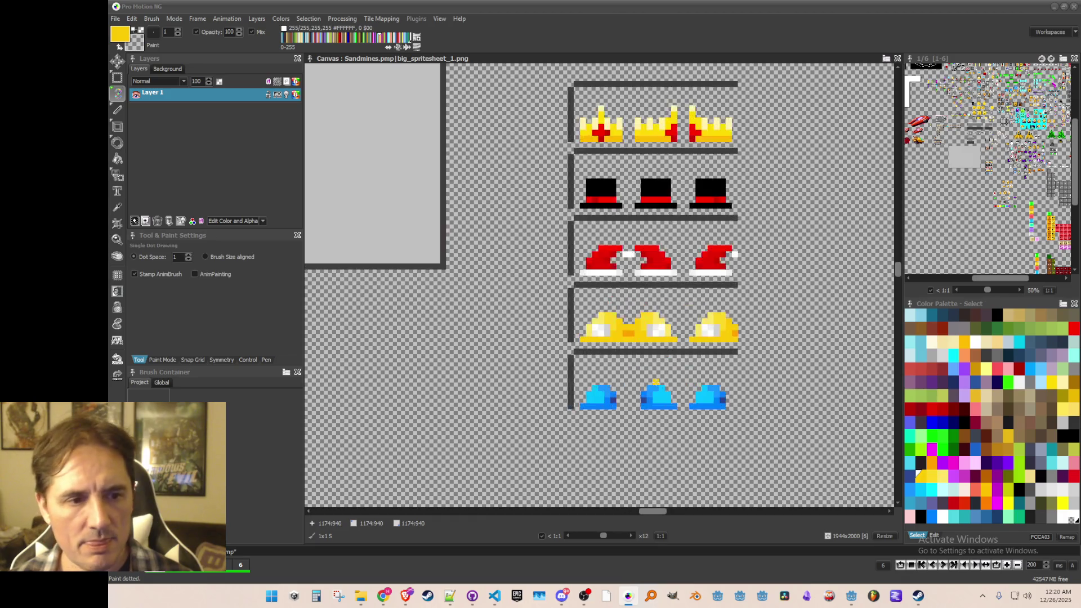
scroll(655, 386, "down", 3)
scroll(652, 380, "up", 2)
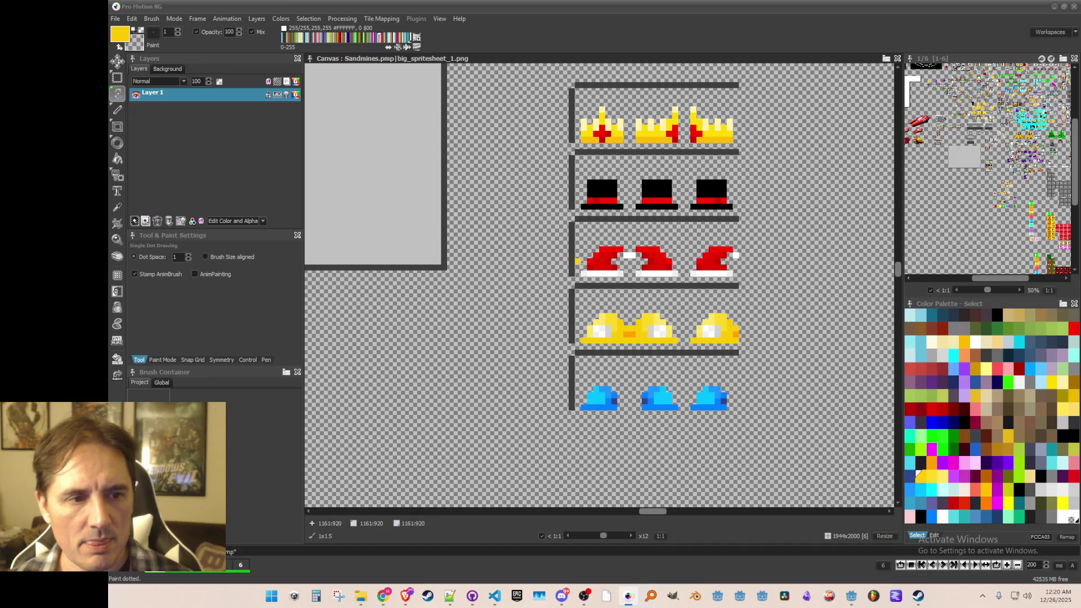
left_click(596, 194)
key("ctrl+z")
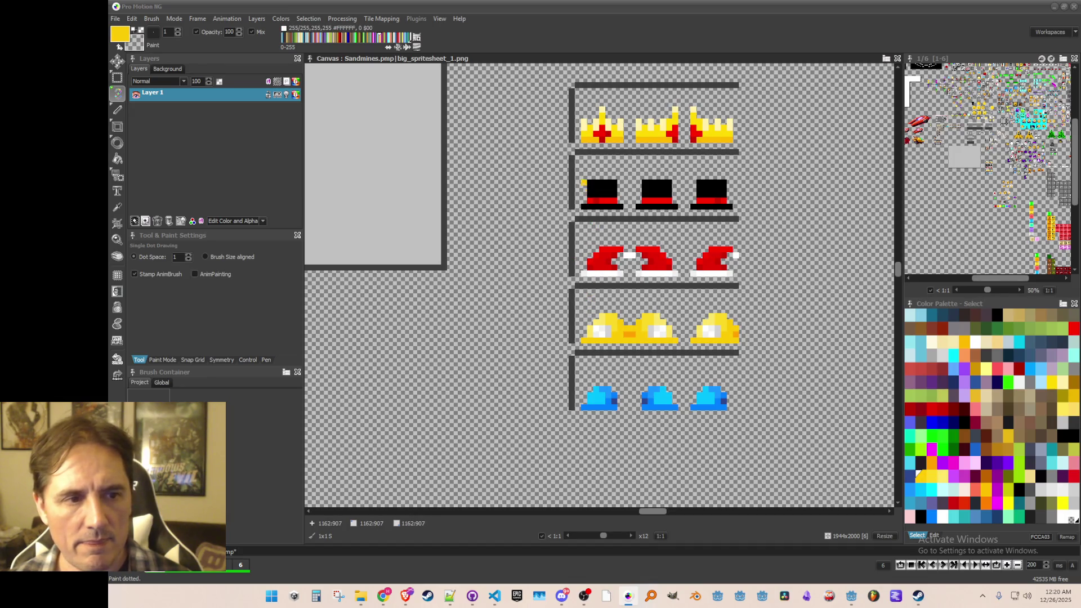
scroll(595, 109, "down", 2)
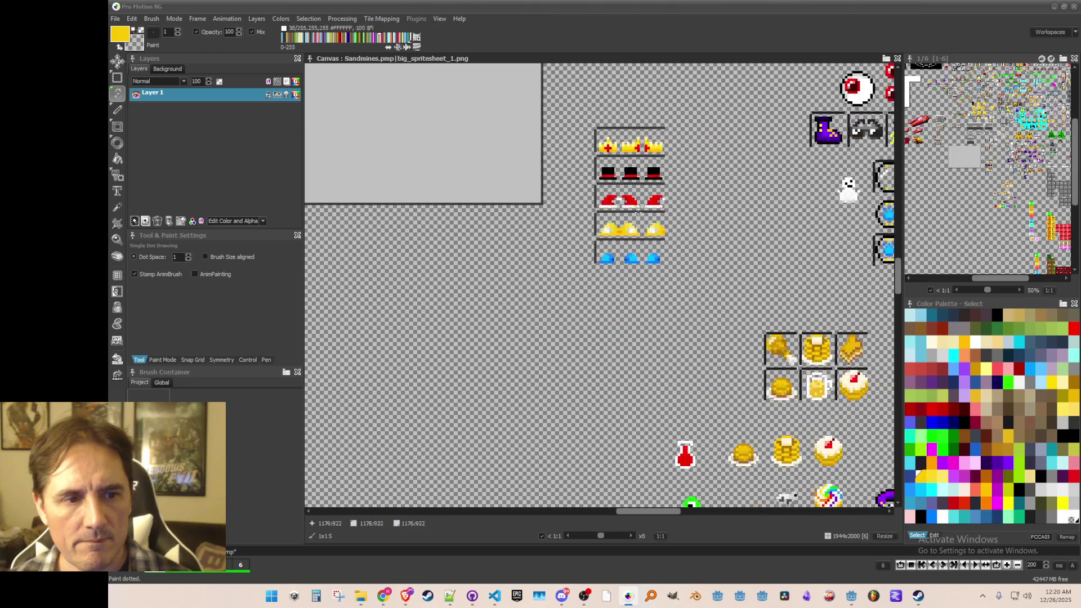
scroll(660, 308, "up", 1)
scroll(660, 309, "up", 1)
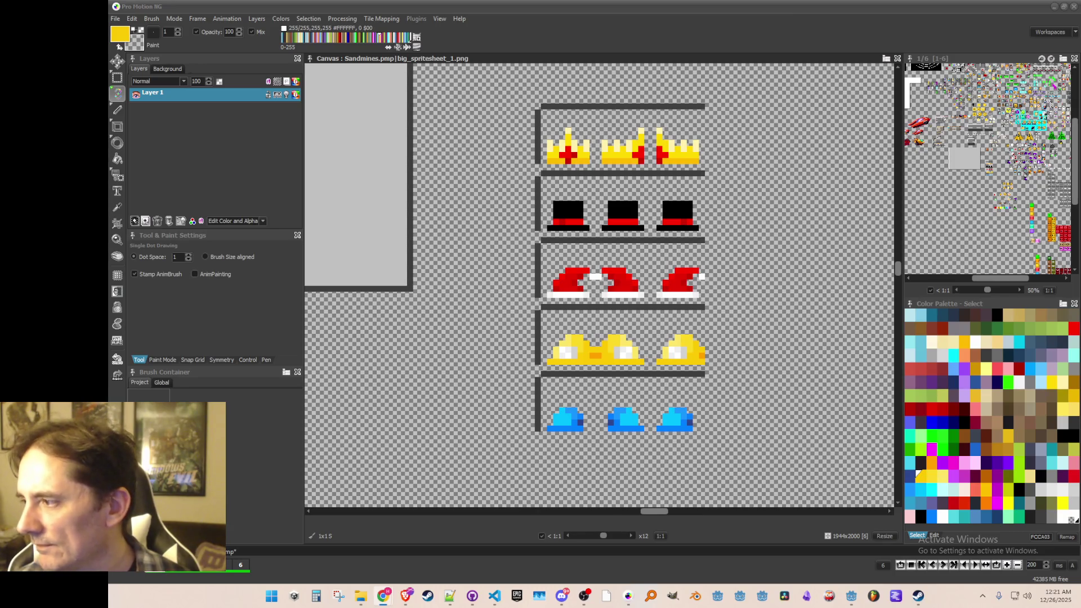
- Grab the crown row and save it as a brush, overwriting hat_crown.png
left_click_drag(614, 218, 597, 240)
key("b")
left_click_drag(527, 133, 683, 181)
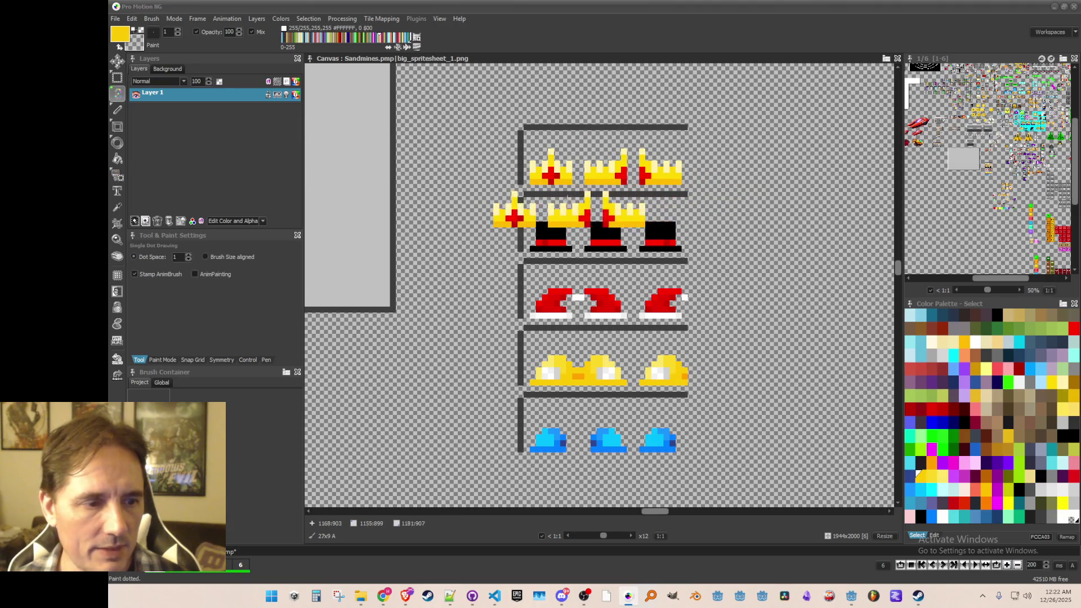
left_click(152, 18)
left_click(185, 265)
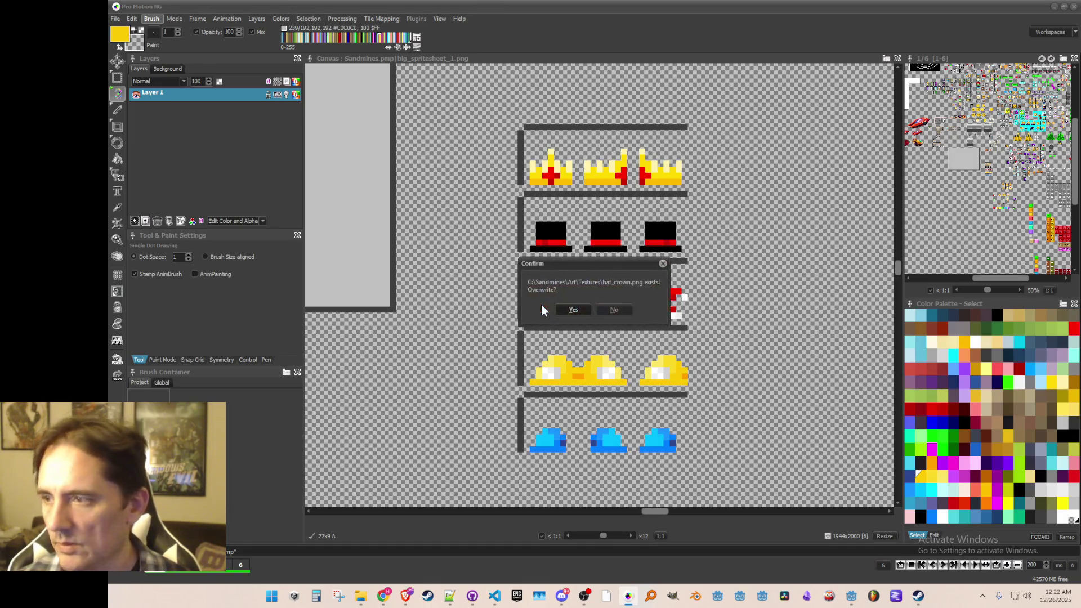
left_click(573, 309)
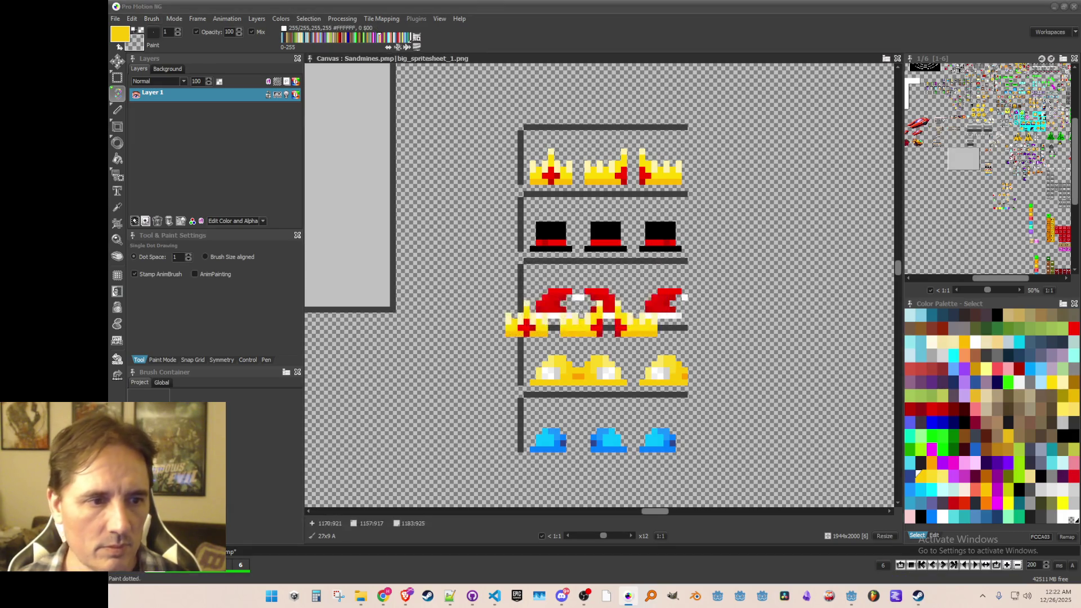
- Grab the top hat row and save it, overwriting hat_tophat.png
key("b")
mouse_move(526, 201)
left_mouse_down()
mouse_move(640, 228)
mouse_move(689, 255)
left_mouse_up()
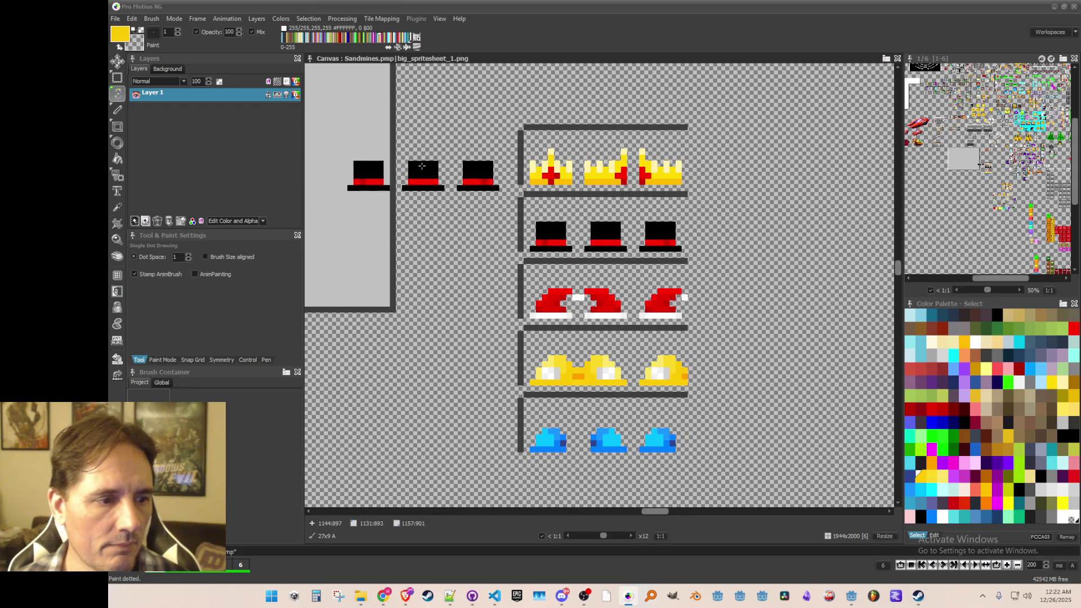
left_click(151, 19)
left_click(175, 287)
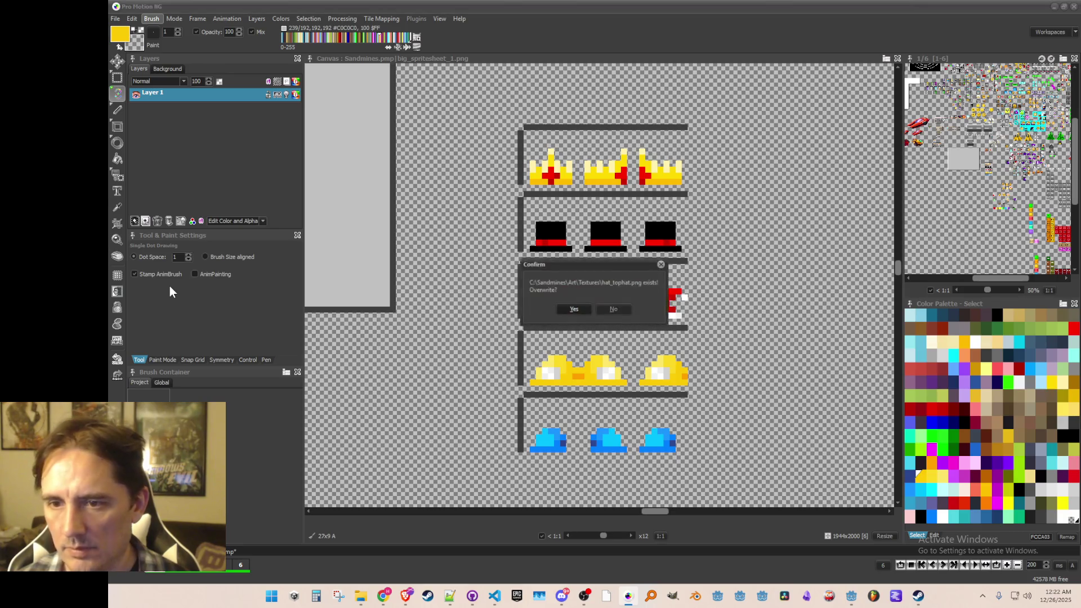
left_click(566, 306)
- Grab the Santa hat row and save it, overwriting hat_santa.png
key("b")
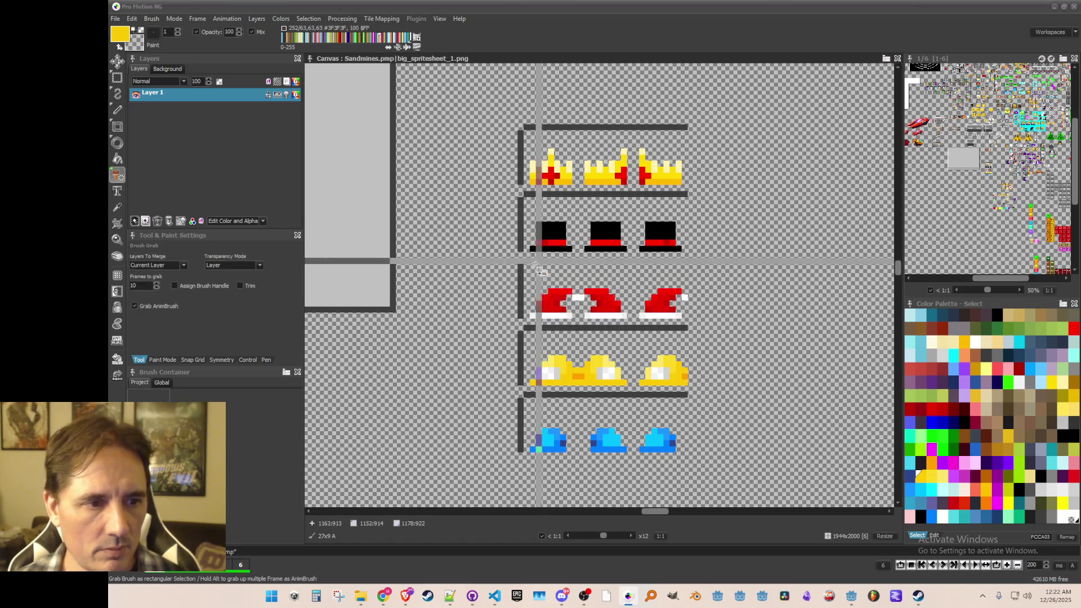
left_click_drag(690, 321, 639, 285)
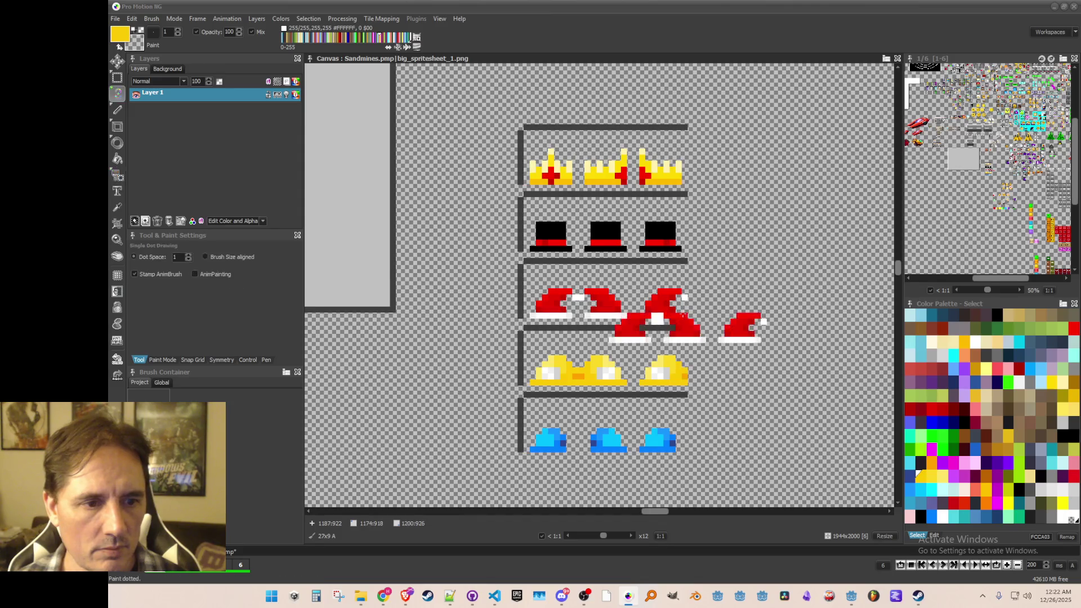
left_click(151, 19)
left_click(217, 289)
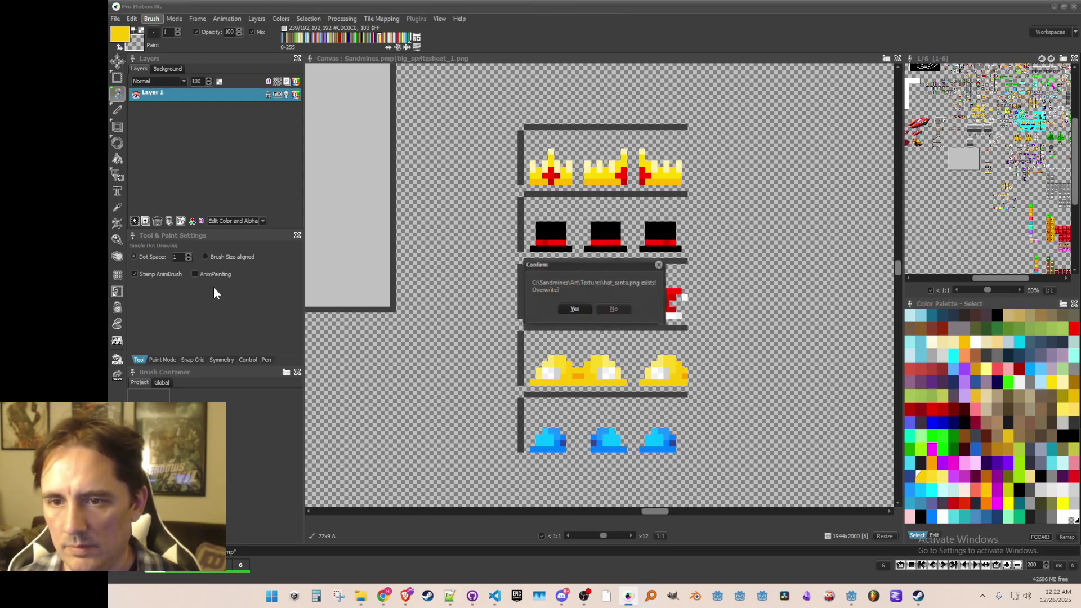
key("Return")
- Grab the yellow cap row and choose Save Brush, then drop the brush back to a dot
key("b")
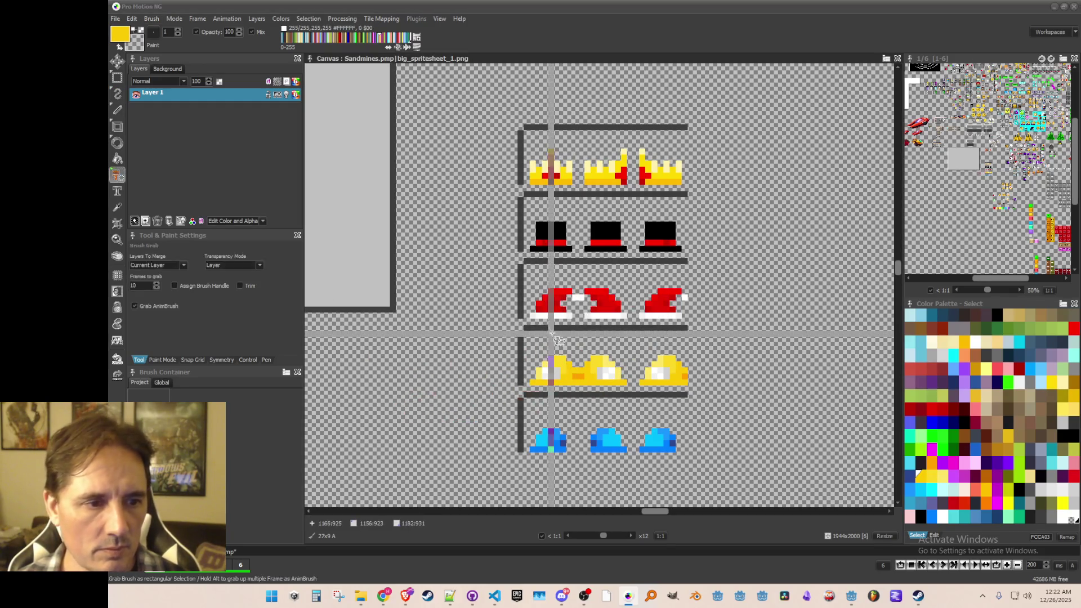
mouse_move(526, 336)
left_mouse_down()
mouse_move(569, 388)
mouse_move(681, 394)
left_mouse_up()
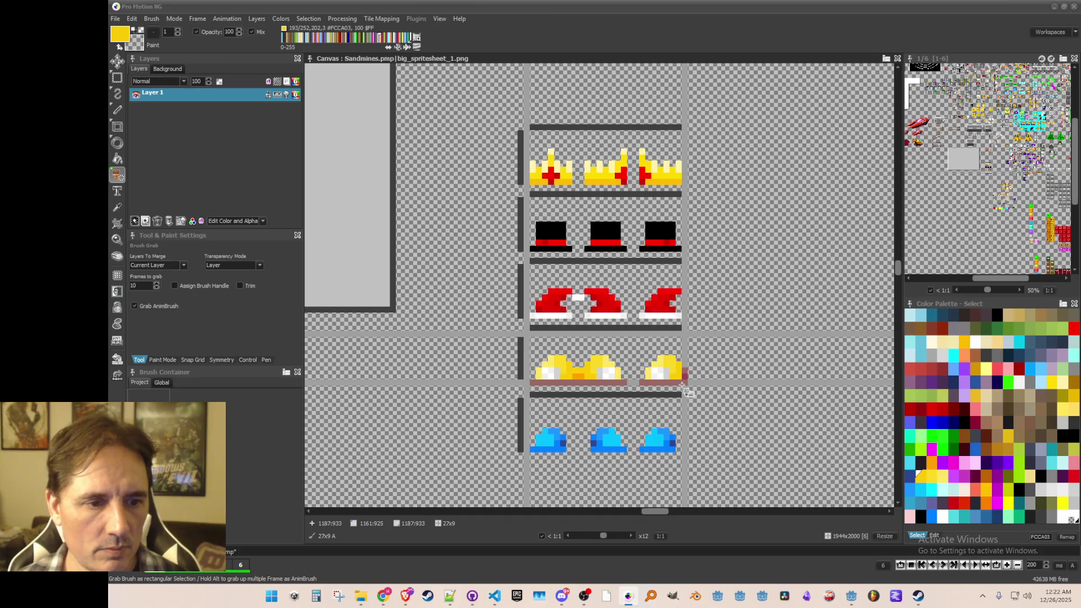
left_click(154, 21)
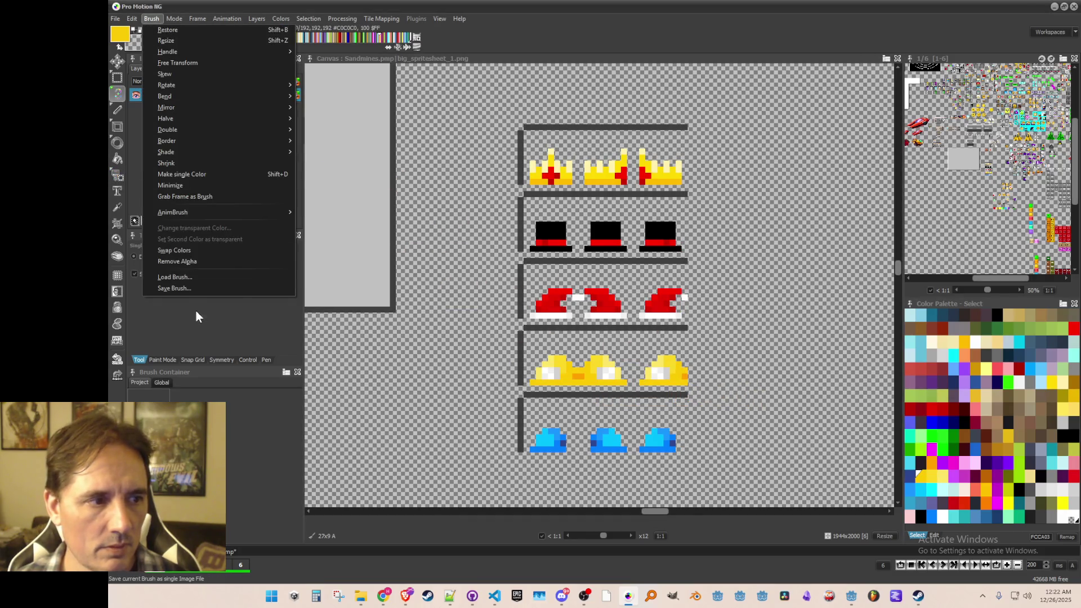
left_click(183, 287)
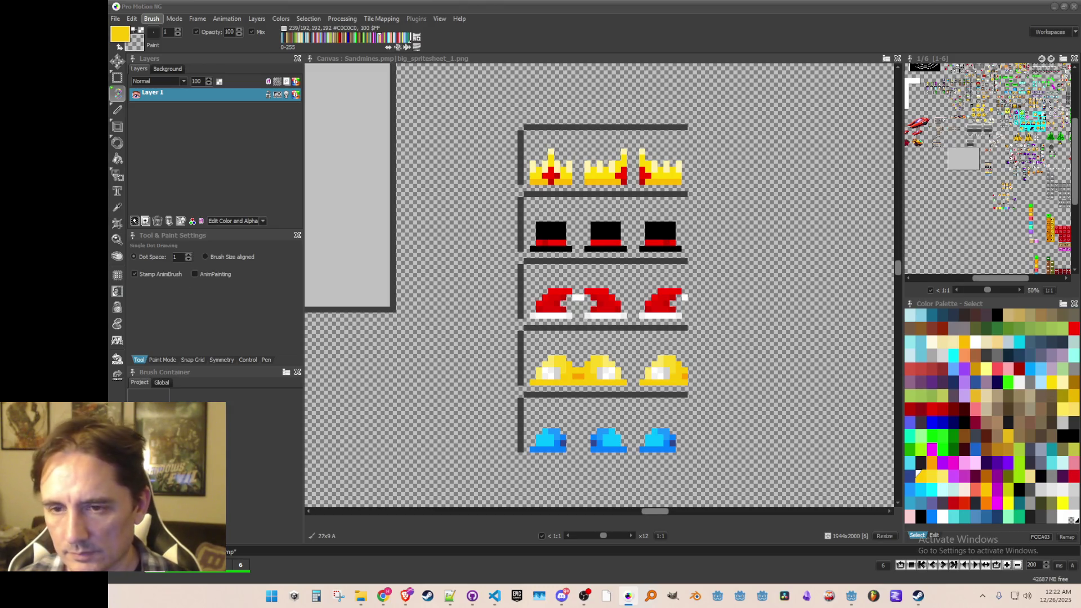
key("Escape")
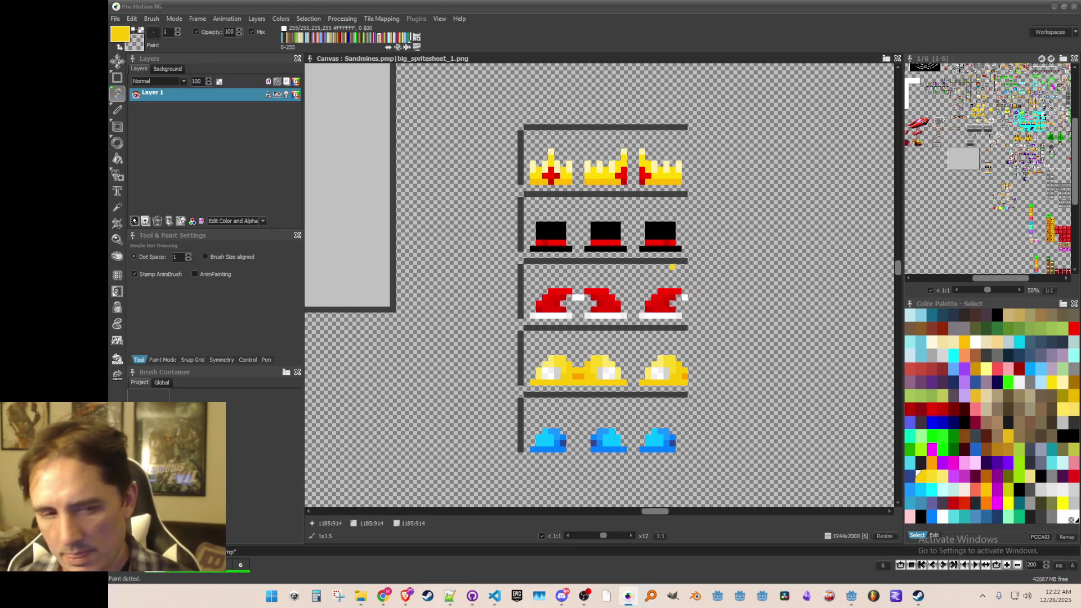
scroll(647, 261, "down", 3)
scroll(626, 259, "up", 2)
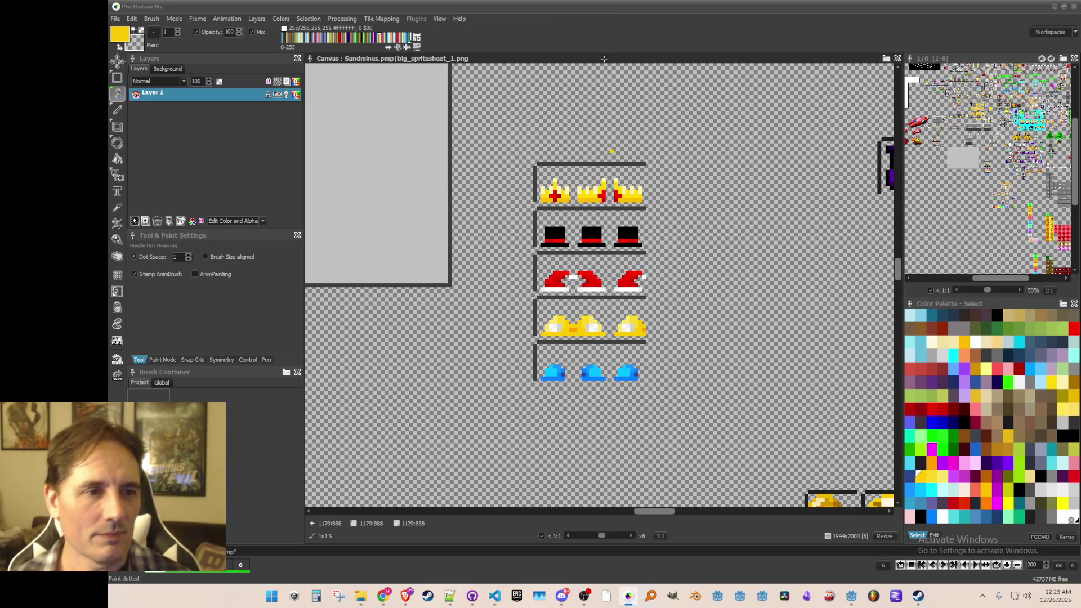
- Minimize Pro Motion NG so the Godot avatar scene is in view
left_click(1053, 7)
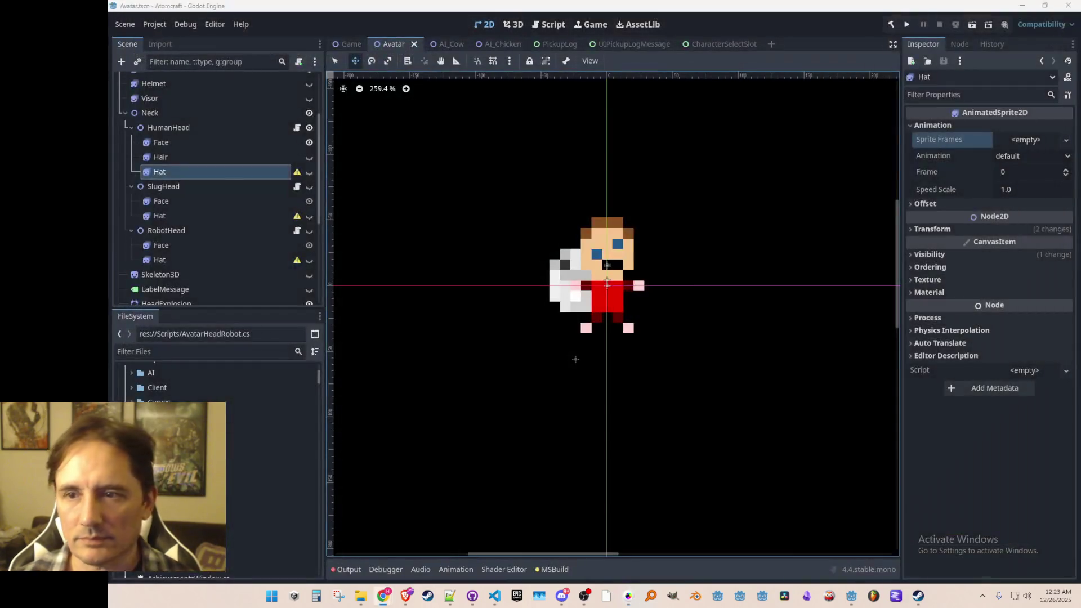
- Open res://Art/ in the FileSystem dock and refocus Godot to reimport hat_crown.png and other edited hats
scroll(270, 478, "up", 5)
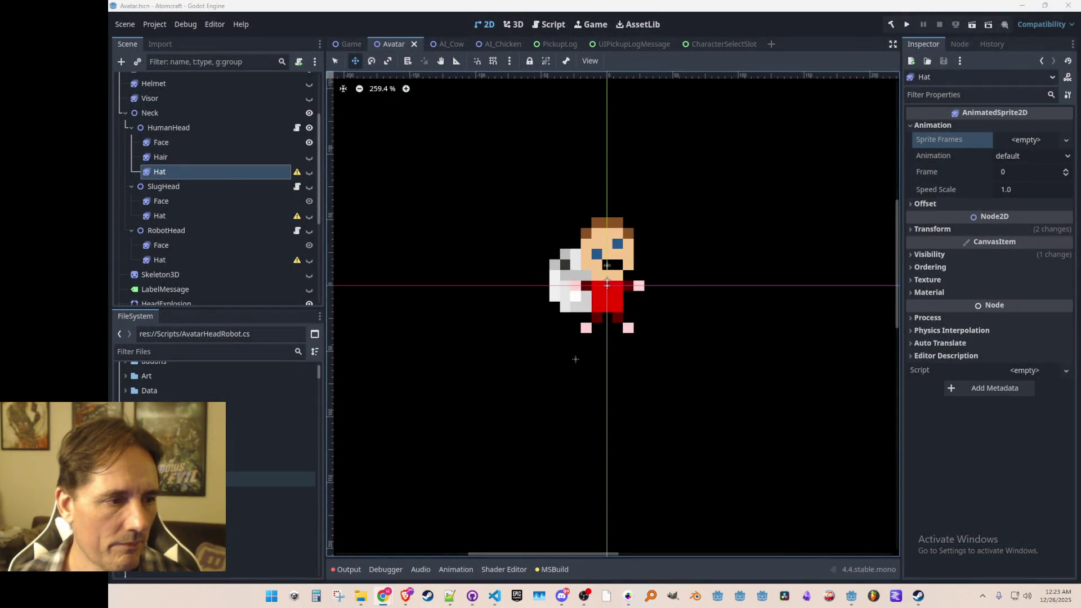
scroll(270, 415, "up", 2)
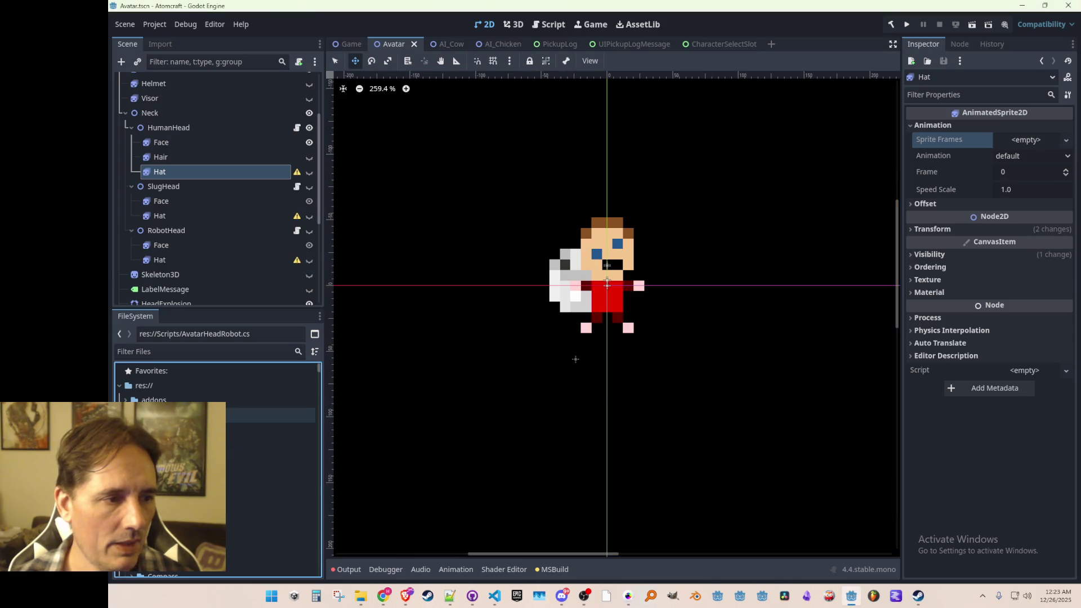
left_click(270, 415)
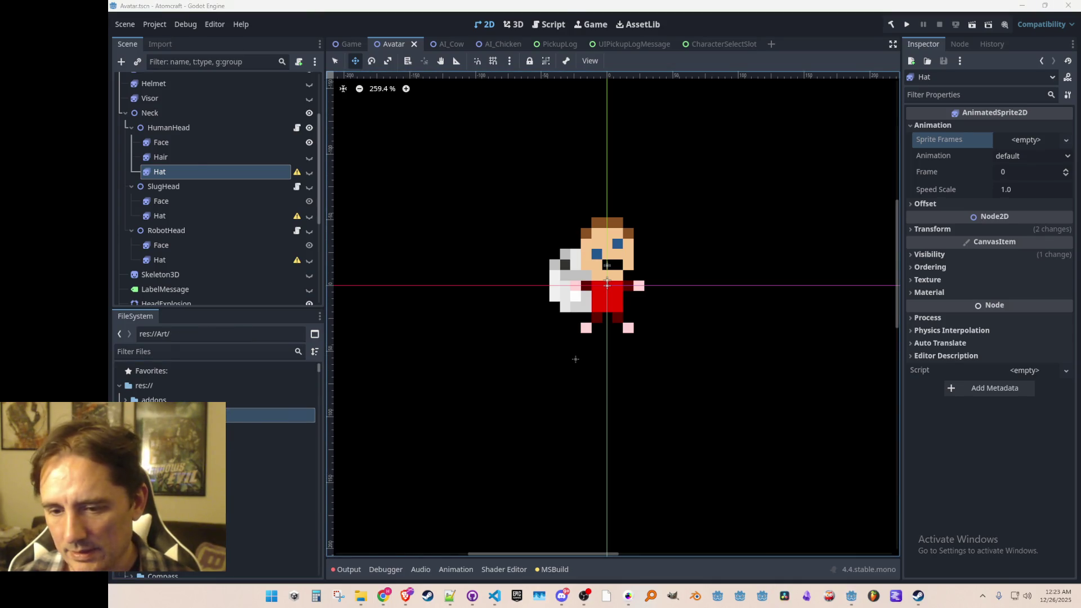
key("super+e")
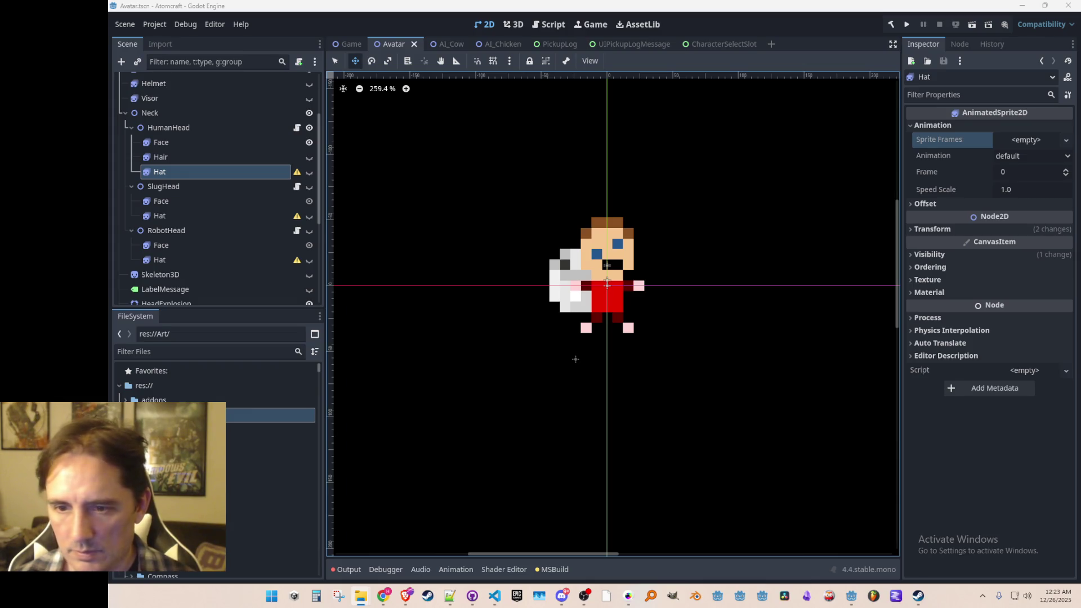
left_click(262, 451)
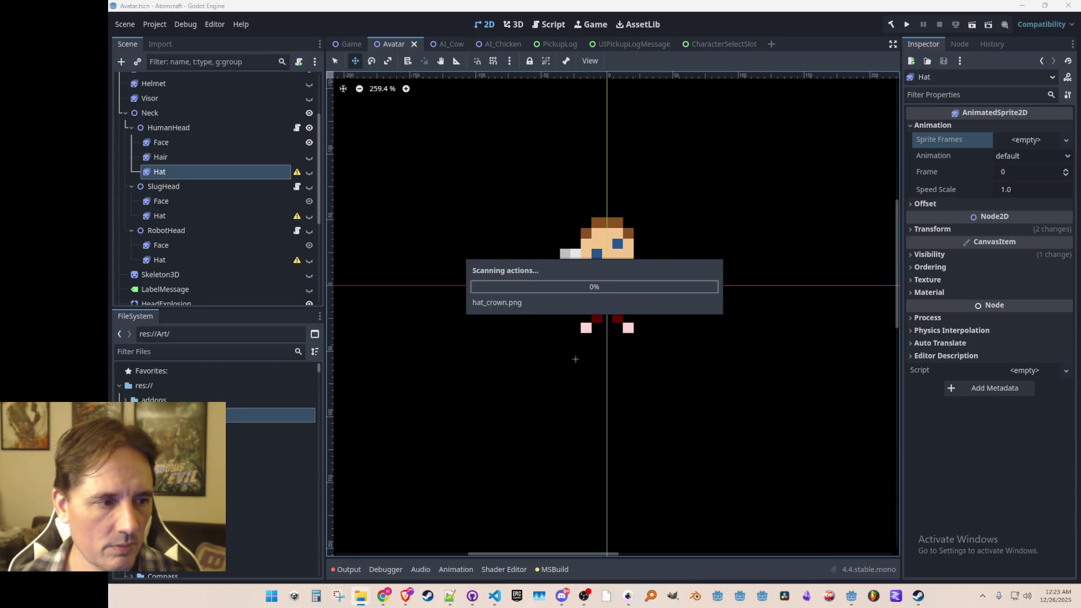